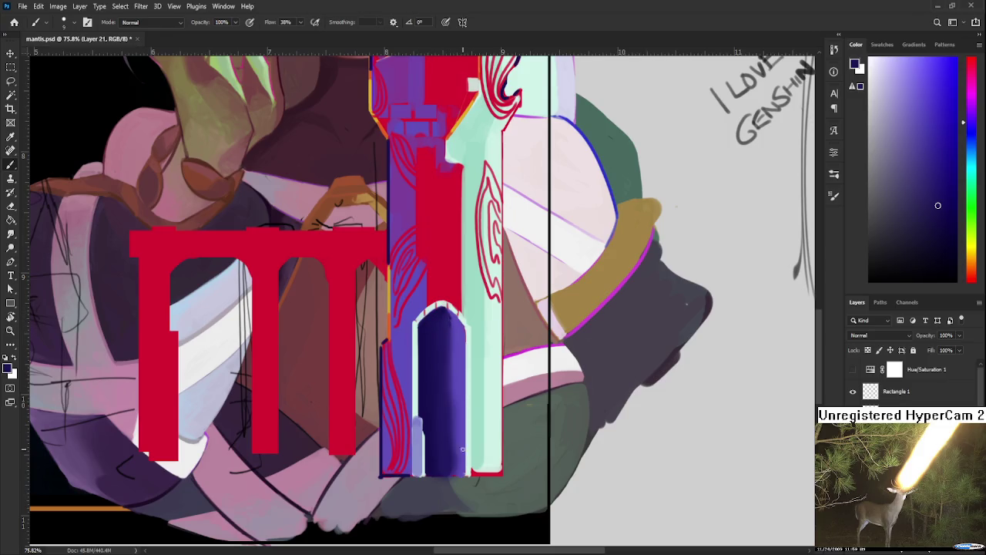
Sample the tower's light mint and paint a faint mint stroke on the pale strip.
alt+click(423, 415)
alt+click(417, 416)
drag(417, 425, 422, 430)
Sample gold from the artwork's trim and trace a thin gold line along the arch's top.
alt+click(416, 429)
scroll(405, 401, up, 2)
alt+click(395, 383)
alt+click(380, 375)
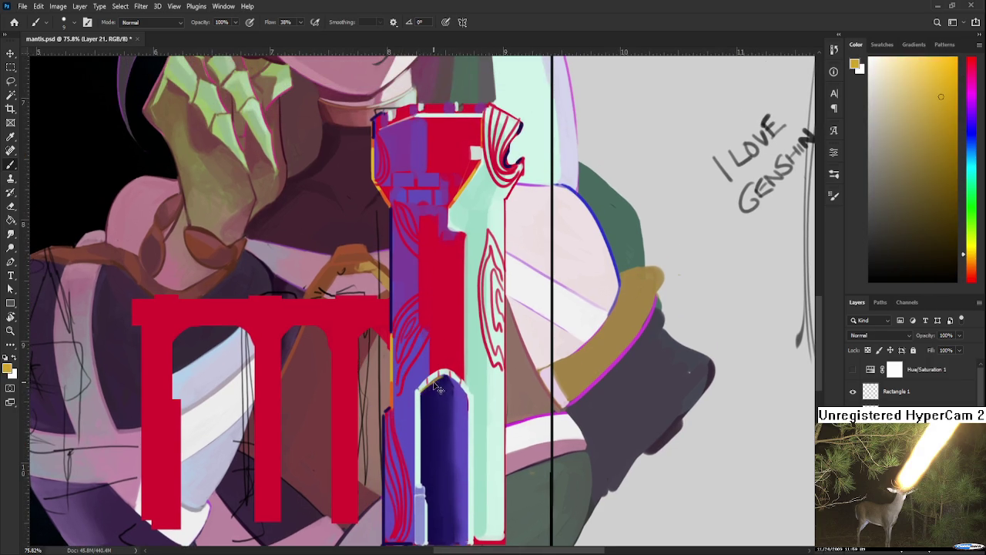
mouse_move(430, 382)
mouse_down()
mouse_move(461, 384)
mouse_move(467, 399)
mouse_up()
Sample the arch's dark indigo, then the tower's red.
alt+click(450, 383)
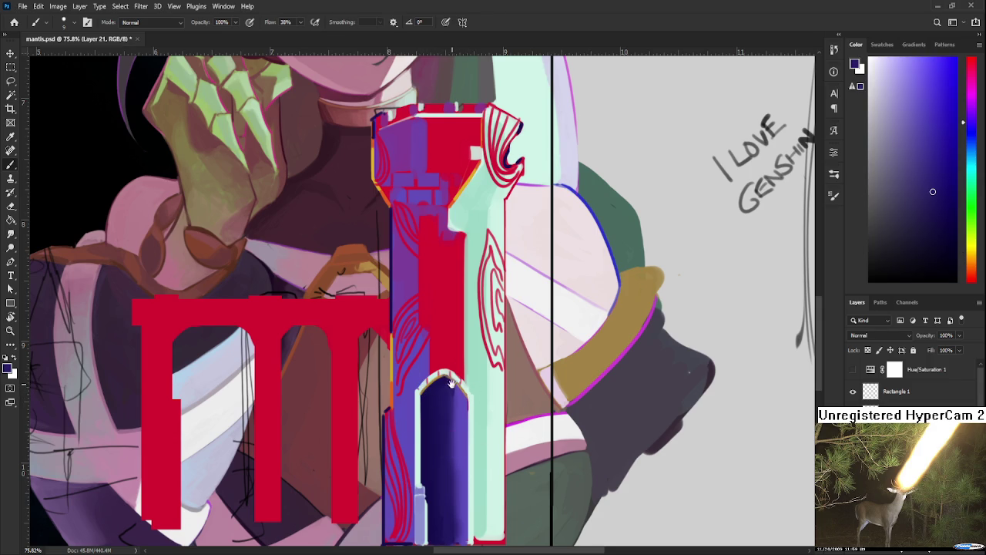
scroll(451, 383, up, 3)
alt+click(426, 423)
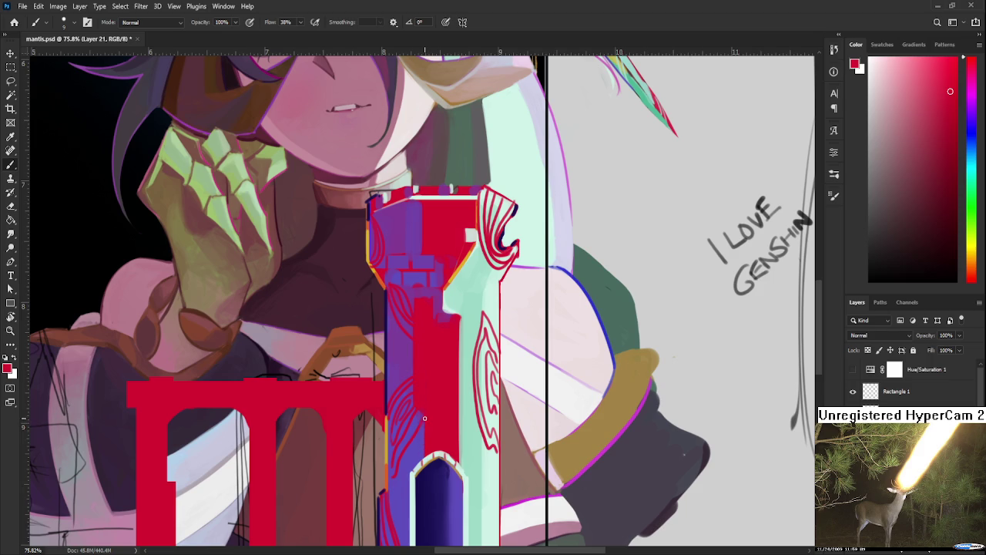
scroll(432, 412, down, 3)
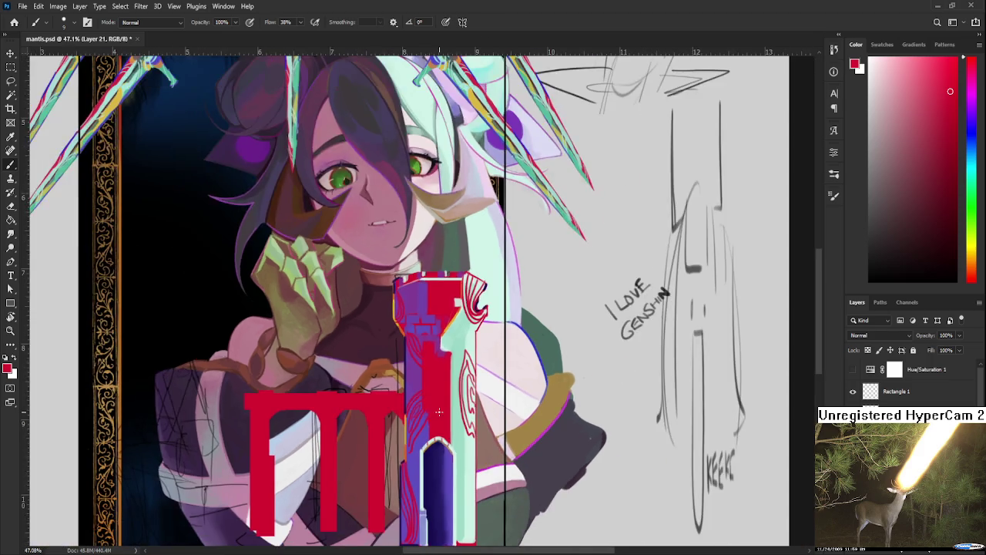
scroll(443, 420, down, 2)
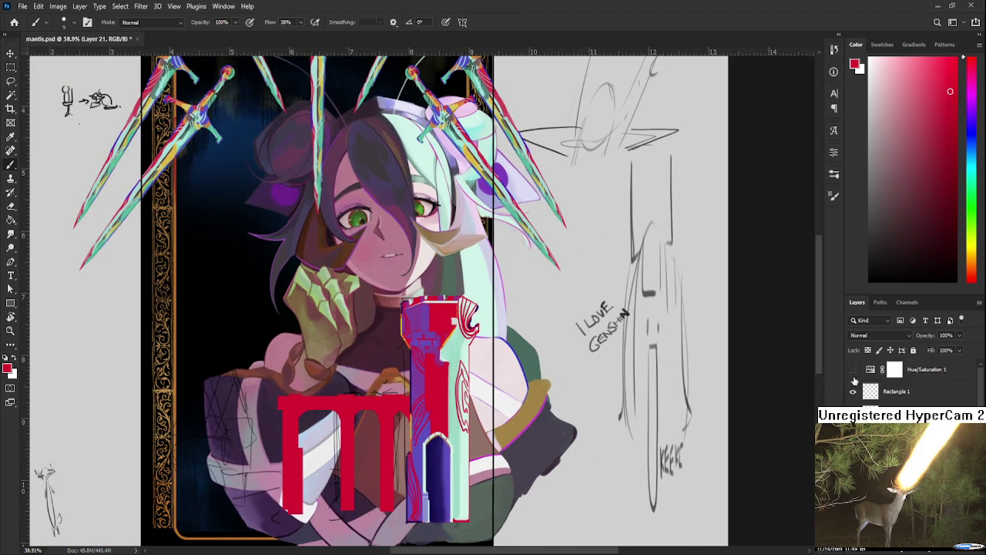
click(853, 370)
click(853, 371)
click(854, 371)
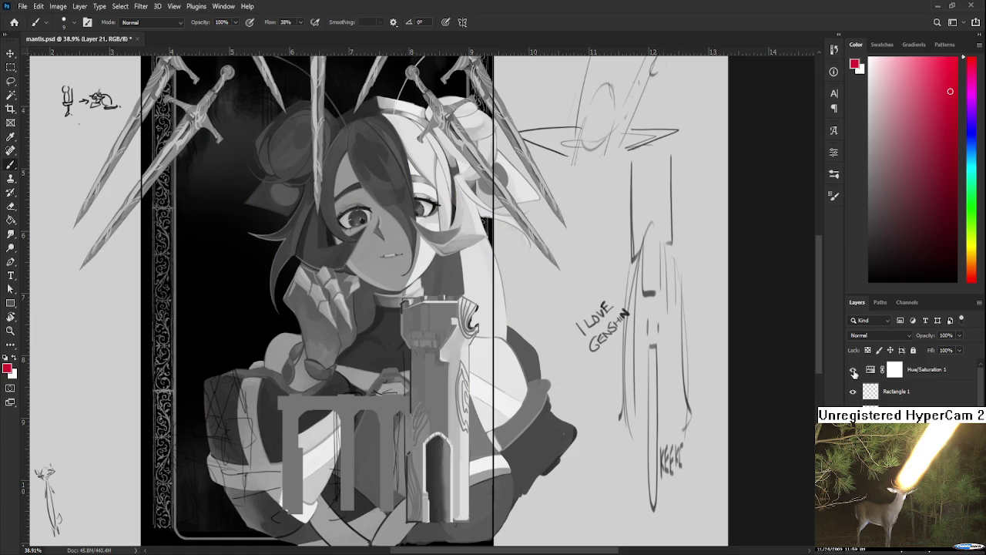
click(853, 371)
scroll(388, 390, up, 5)
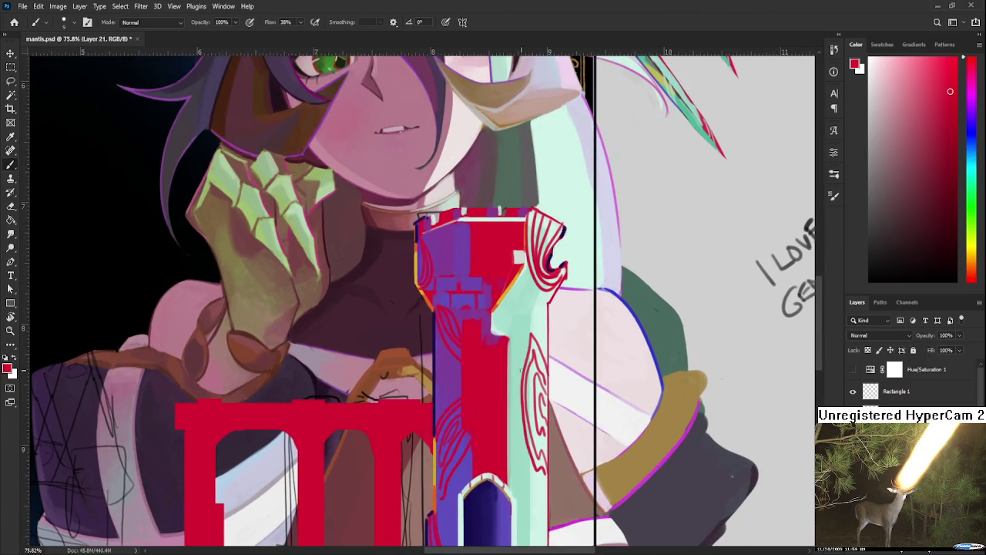
Sample mint green and paint highlight strokes down the column edge, redoing one stroke lower.
alt+click(527, 321)
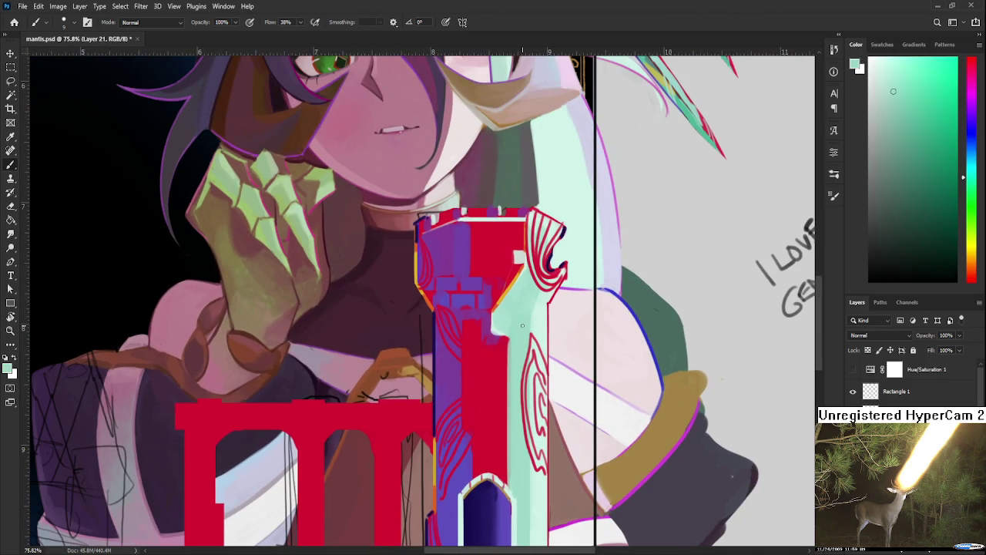
scroll(449, 318, down, 2)
mouse_move(432, 337)
mouse_down()
mouse_move(422, 367)
mouse_move(433, 416)
mouse_move(429, 385)
mouse_up()
mouse_move(430, 437)
mouse_down()
mouse_move(429, 420)
mouse_move(428, 505)
mouse_up()
key(ctrl+z)
key(ctrl+z)
drag(430, 450, 430, 503)
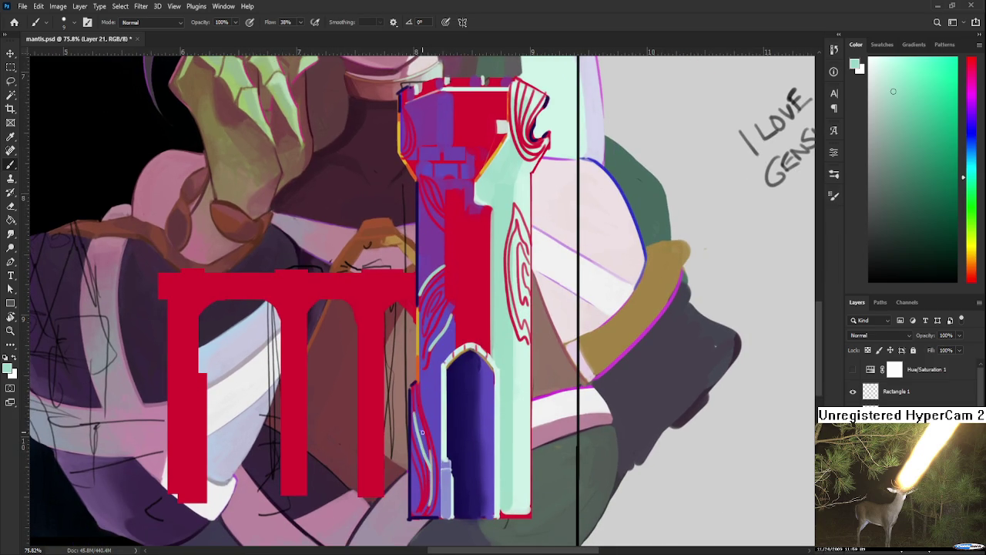
Add more light strokes along the purple column's upper left edge, then sample red near the tower top.
scroll(426, 387, up, 5)
drag(415, 382, 428, 419)
scroll(409, 381, up, 1)
drag(399, 353, 402, 402)
key(ctrl+z)
drag(401, 364, 402, 401)
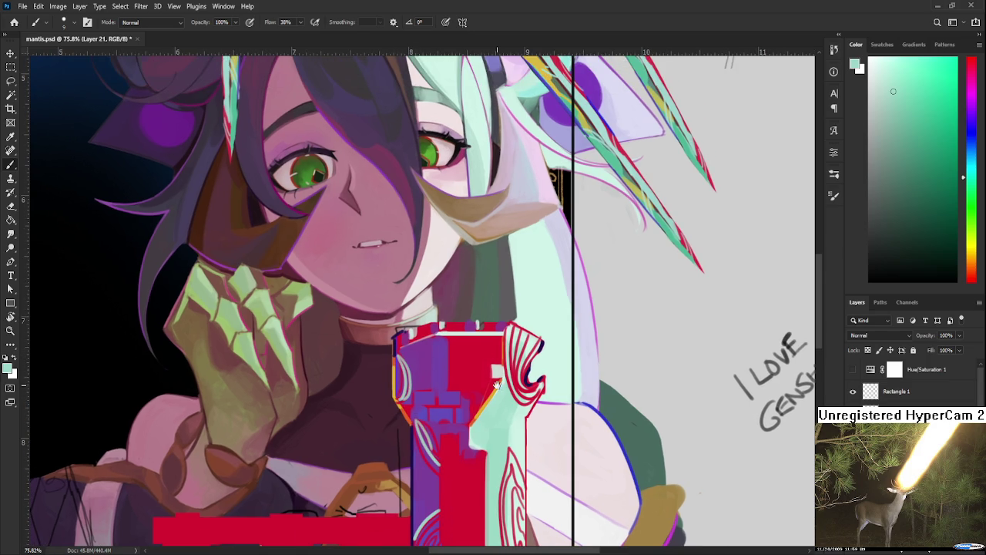
scroll(432, 373, down, 2)
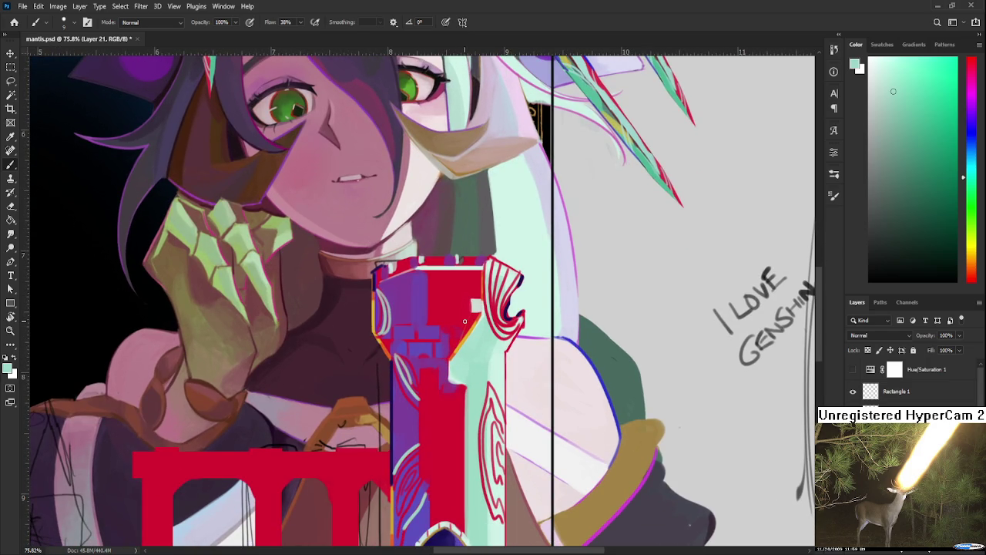
mouse_move(465, 321)
mouse_down()
mouse_move(442, 358)
mouse_move(455, 349)
mouse_up()
alt+click(450, 339)
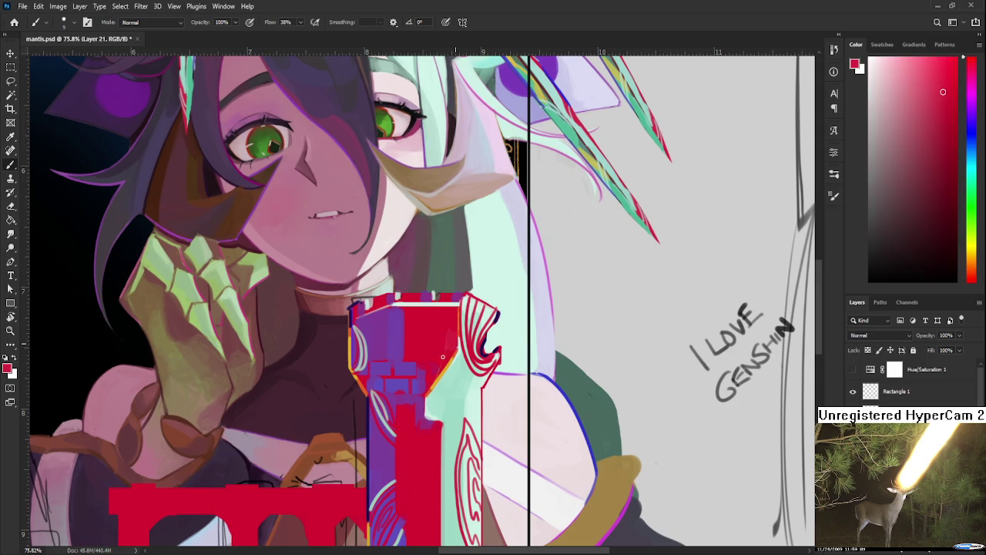
Paint purple over the top of the red column and rework it with resampled red.
alt+click(397, 323)
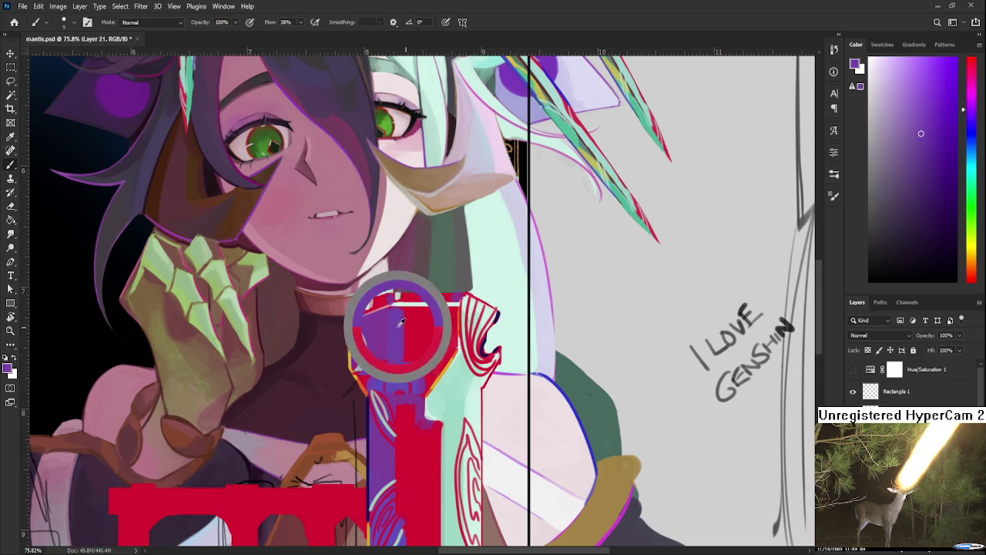
drag(408, 312, 434, 329)
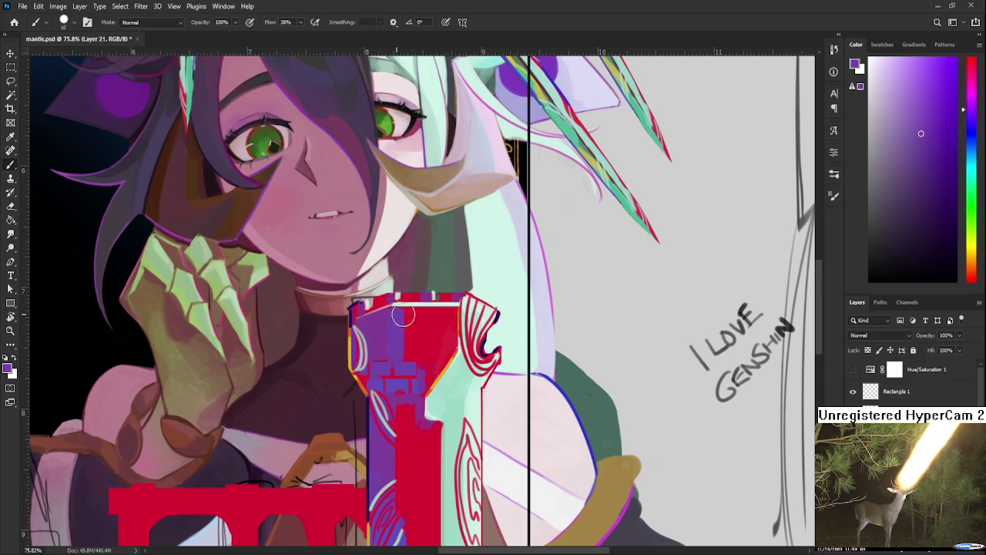
alt+click(434, 329)
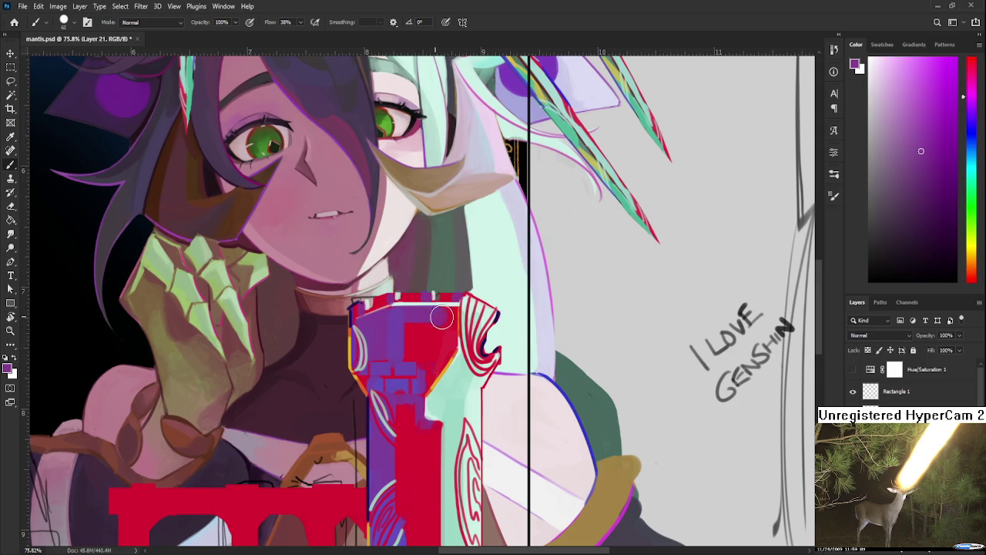
alt+click(433, 330)
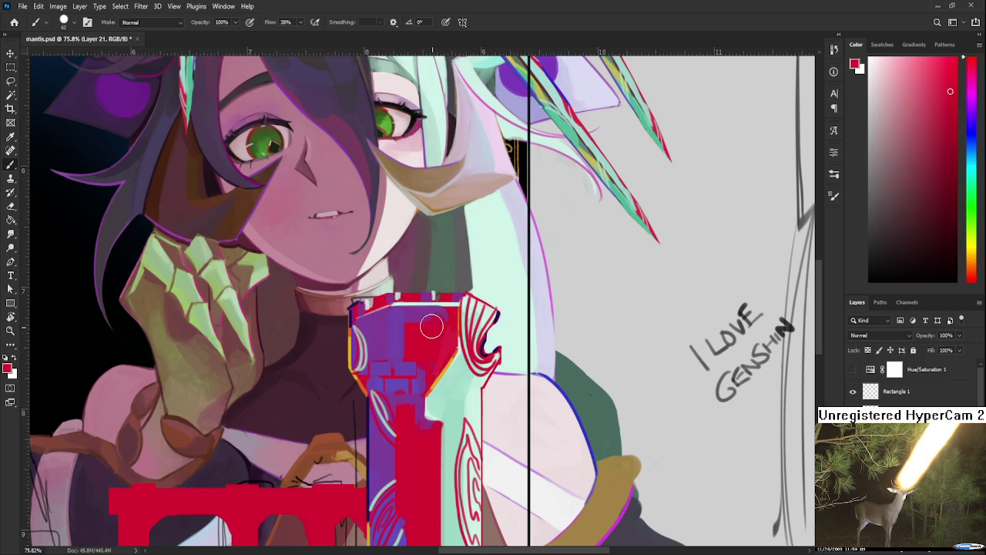
mouse_move(409, 316)
mouse_down()
mouse_move(424, 333)
mouse_move(461, 324)
mouse_up()
Dab small solid red touches across the column top, alternating with magenta and pink samples.
alt+click(420, 323)
alt+click(423, 316)
alt+click(441, 331)
alt+click(441, 315)
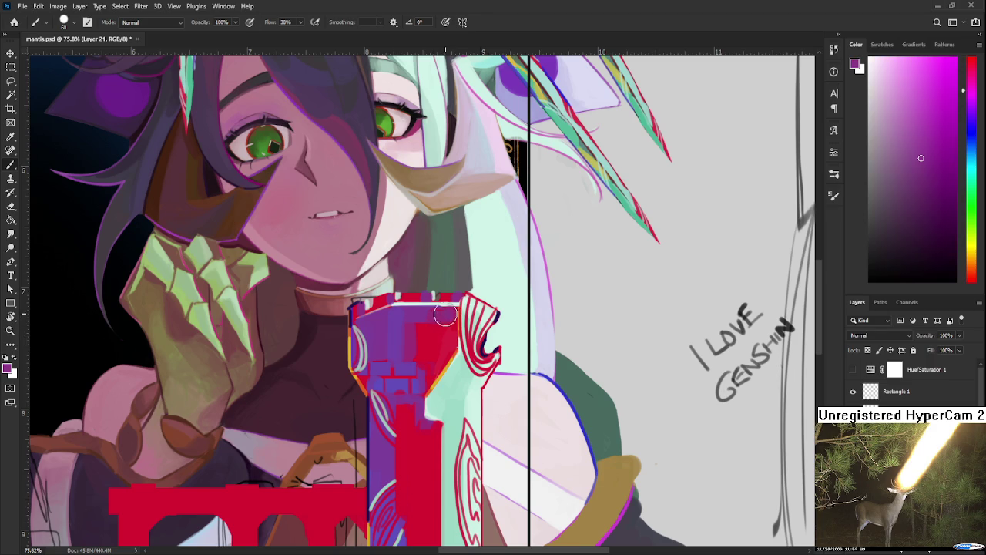
alt+click(437, 322)
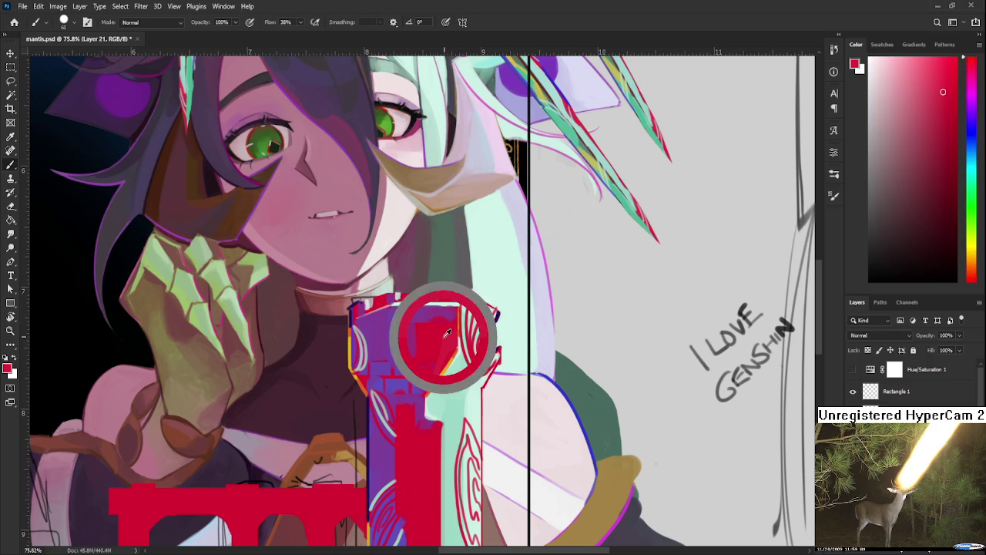
alt+click(452, 310)
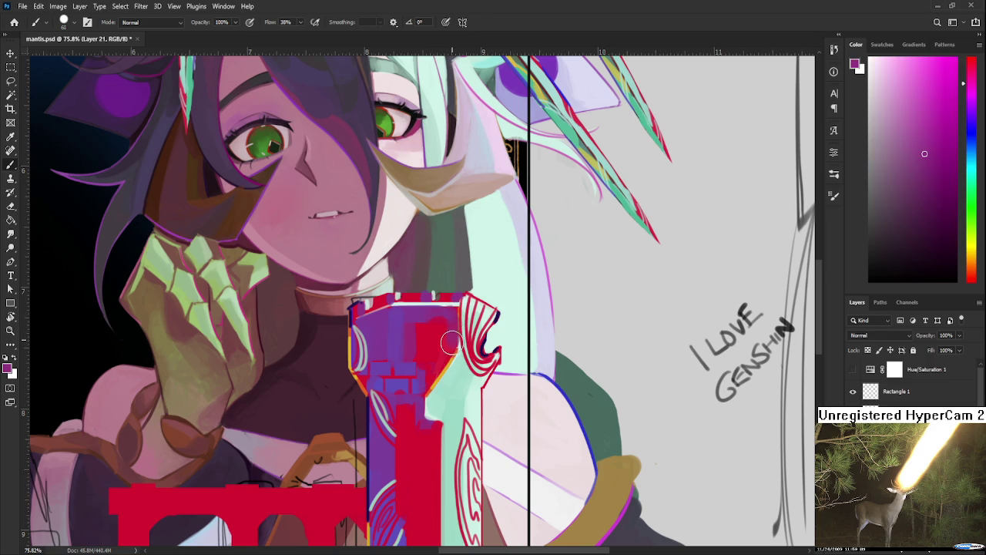
drag(457, 315, 449, 352)
alt+click(424, 328)
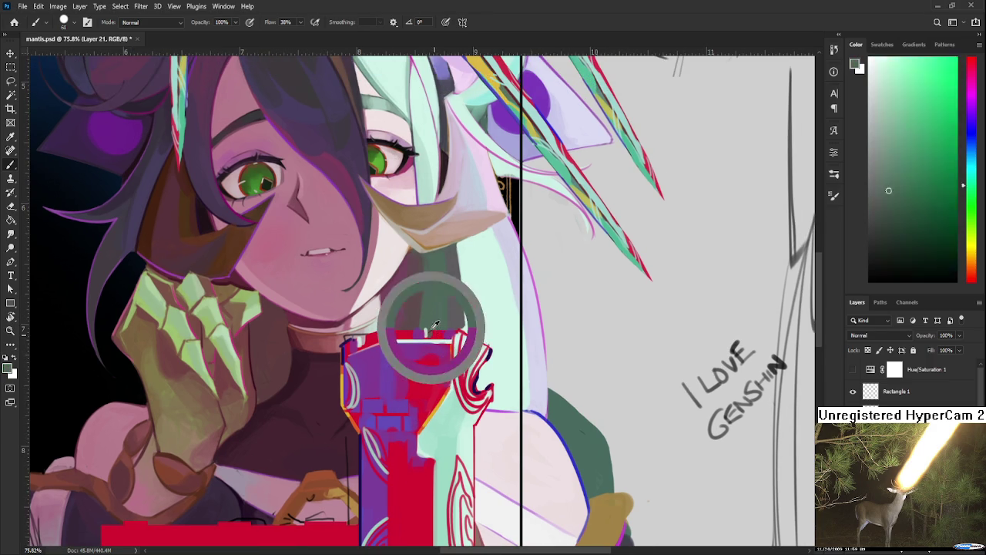
key(e)
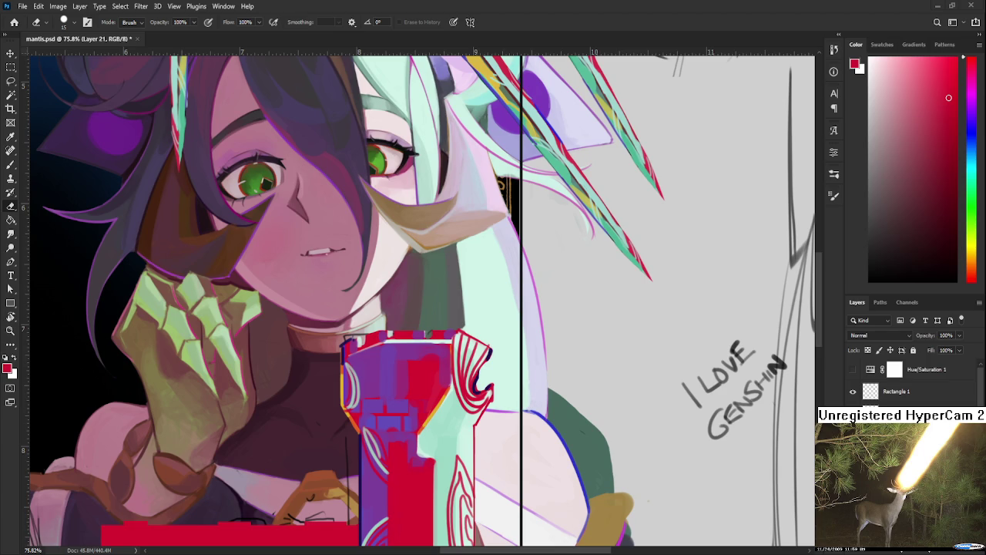
scroll(524, 411, down, 3)
scroll(524, 411, down, 3)
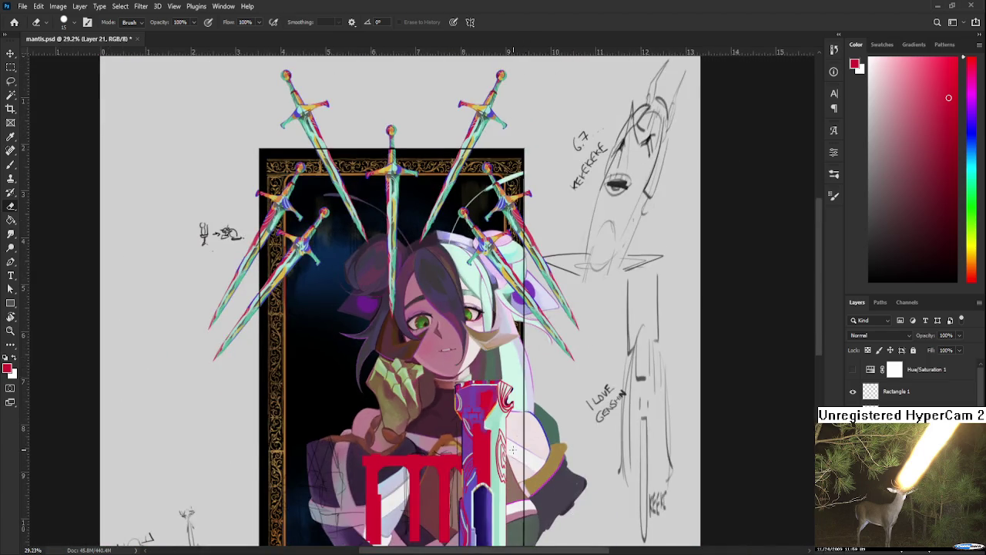
scroll(513, 450, down, 1)
click(853, 370)
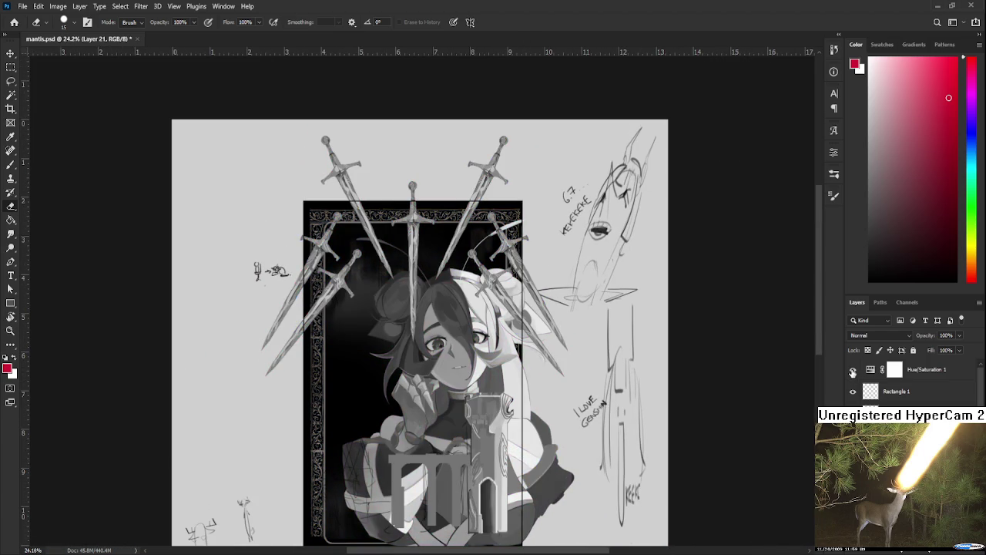
click(853, 370)
click(853, 370)
click(853, 371)
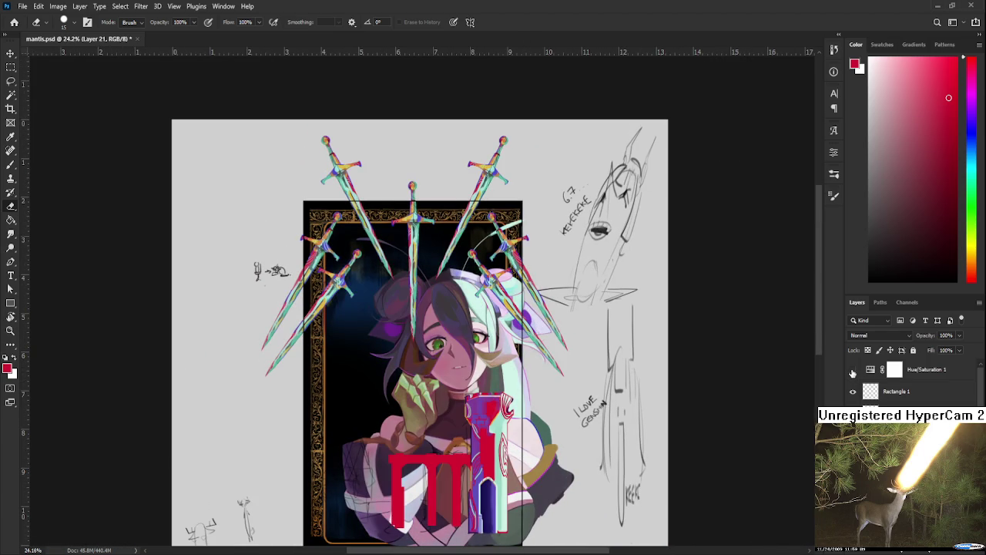
scroll(541, 483, up, 1)
scroll(541, 483, up, 3)
scroll(541, 483, down, 3)
scroll(541, 484, up, 1)
scroll(541, 483, up, 1)
scroll(535, 490, up, 1)
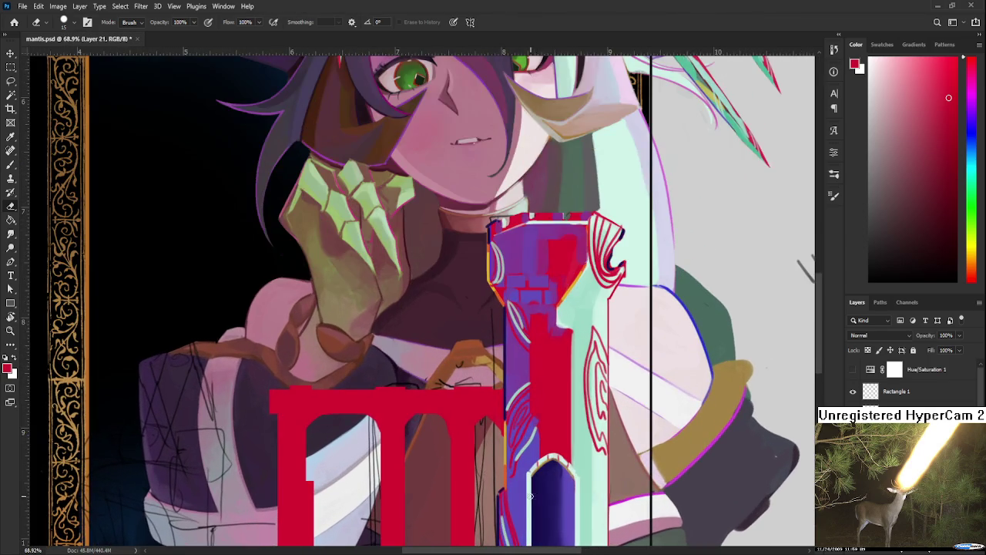
scroll(527, 497, up, 1)
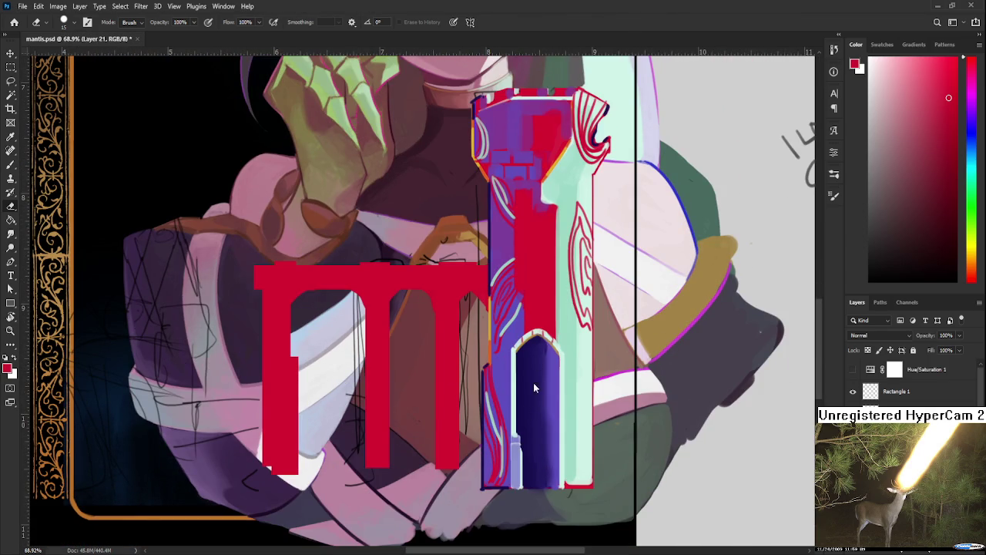
key(b)
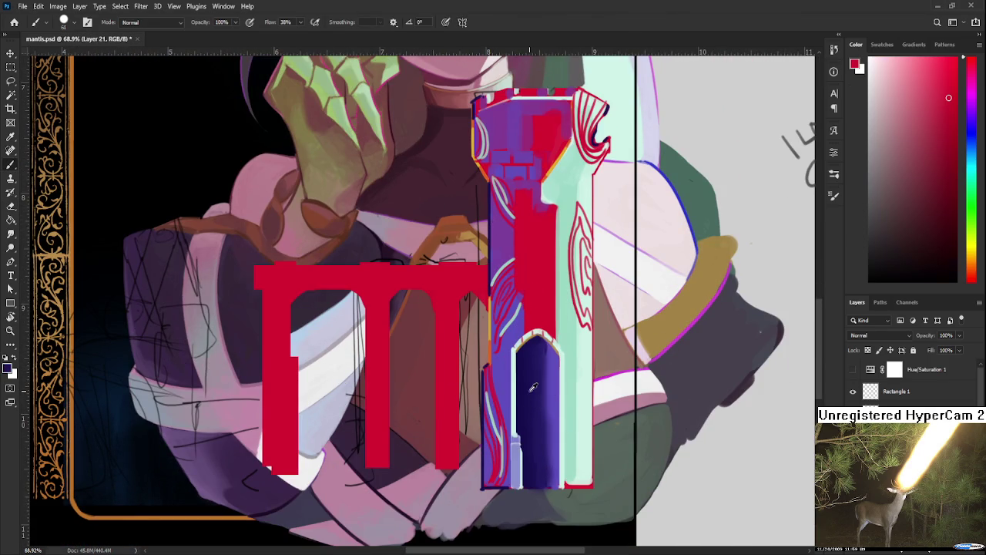
Sample the arch's dark blue and dab it along the column's lower-left edge.
alt+click(528, 382)
mouse_move(511, 411)
mouse_down()
mouse_move(486, 432)
mouse_move(463, 500)
mouse_up()
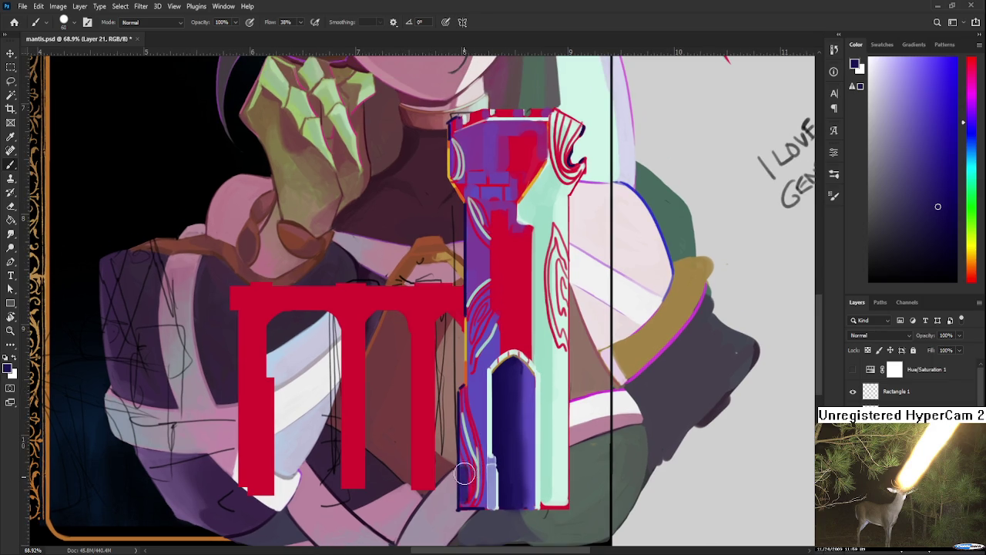
drag(463, 463, 465, 483)
Sample lighter and darker purples from the tower until the right purple is chosen.
scroll(466, 451, up, 2)
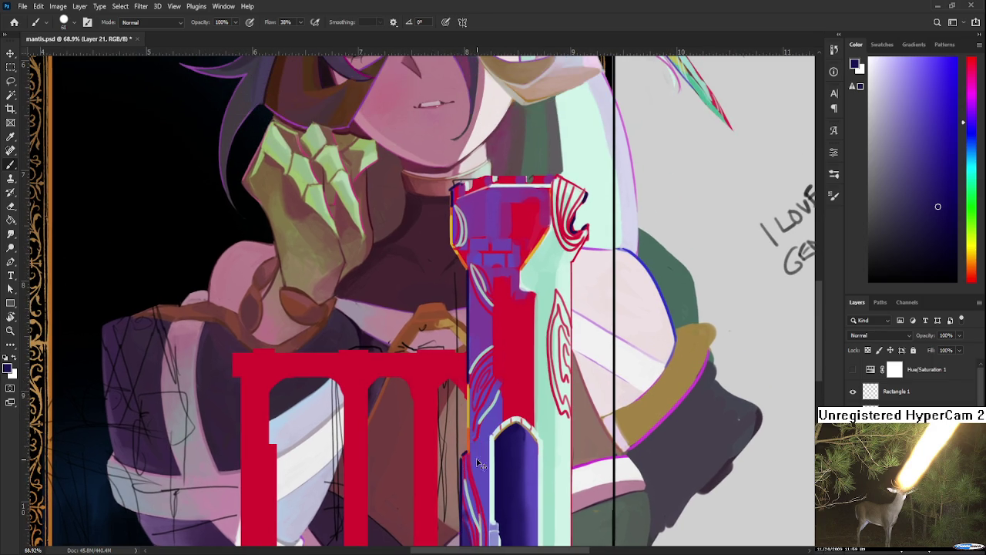
alt+click(487, 461)
alt+click(483, 465)
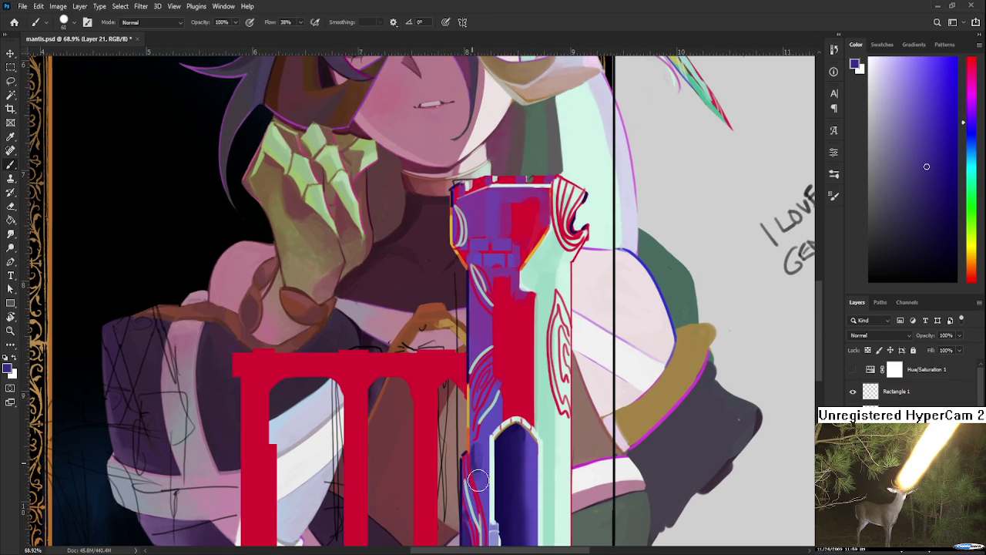
alt+click(484, 437)
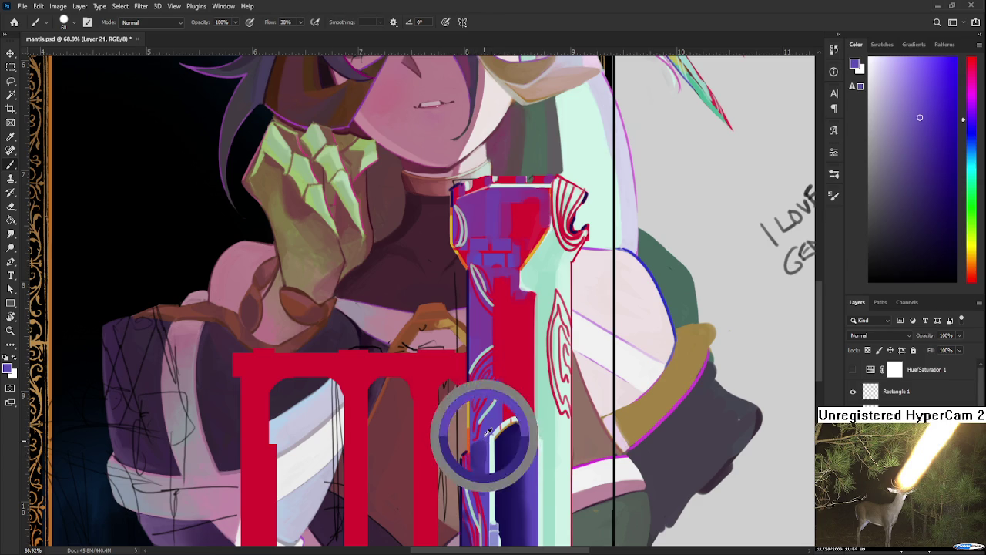
alt+click(470, 441)
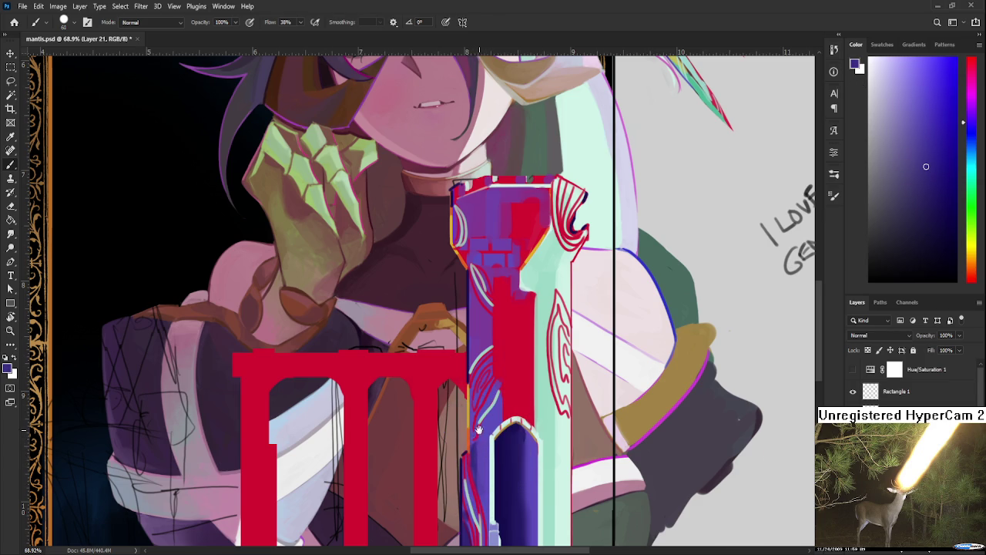
scroll(472, 442, up, 2)
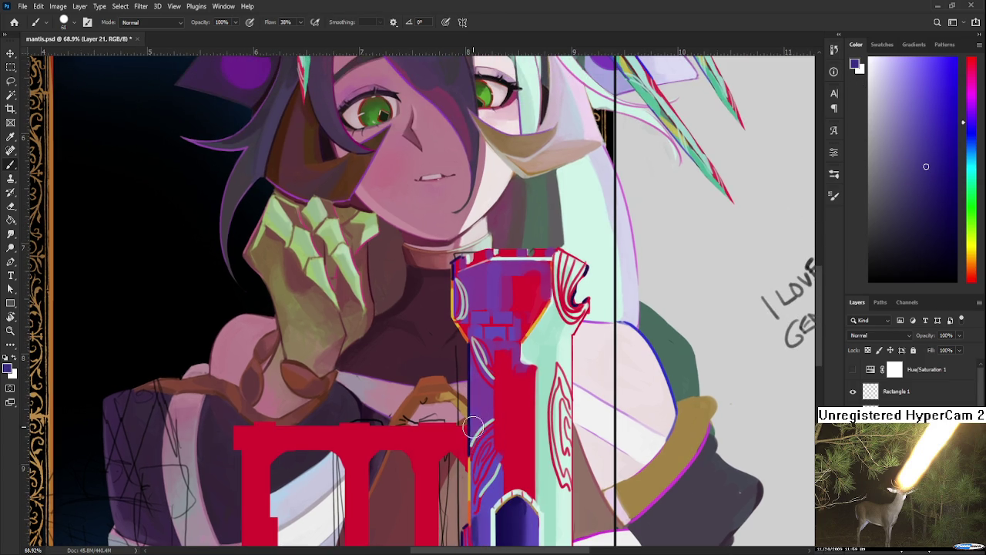
alt+click(487, 399)
alt+click(474, 381)
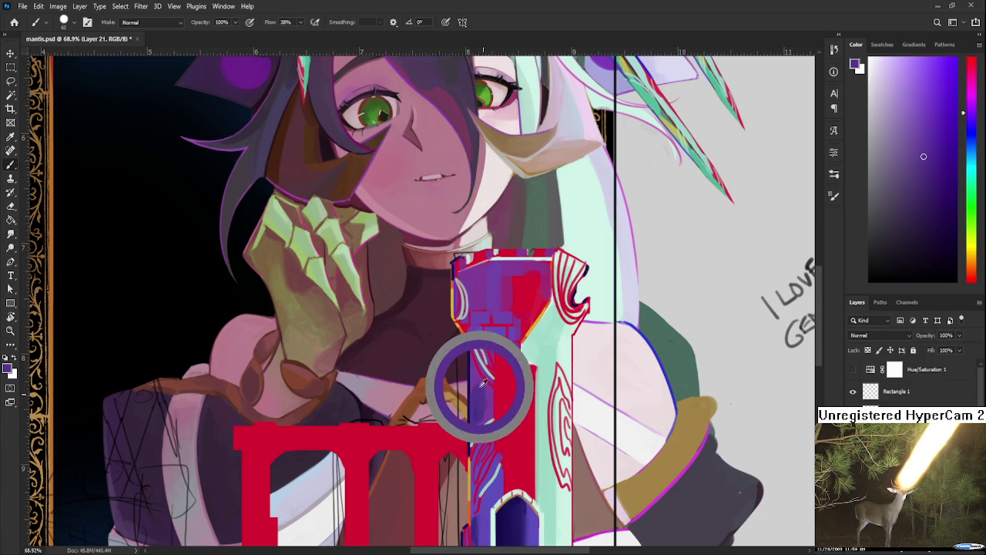
alt+click(476, 377)
alt+click(481, 410)
alt+click(483, 418)
alt+scroll(503, 400, down, 2)
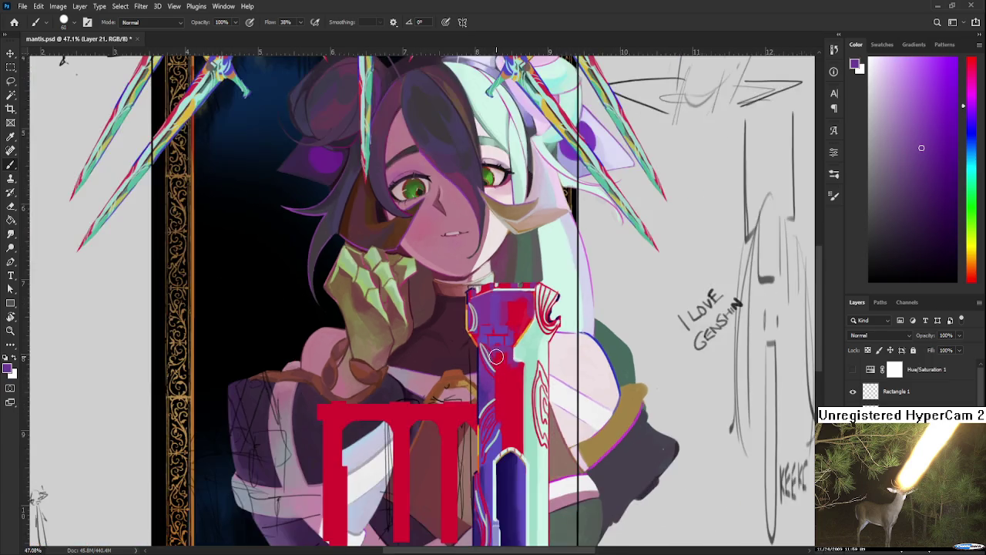
Resample the tower's colour on the chest, settling on a darker shade.
alt+scroll(508, 378, down, 1)
alt+scroll(512, 358, down, 1)
alt+scroll(514, 346, down, 1)
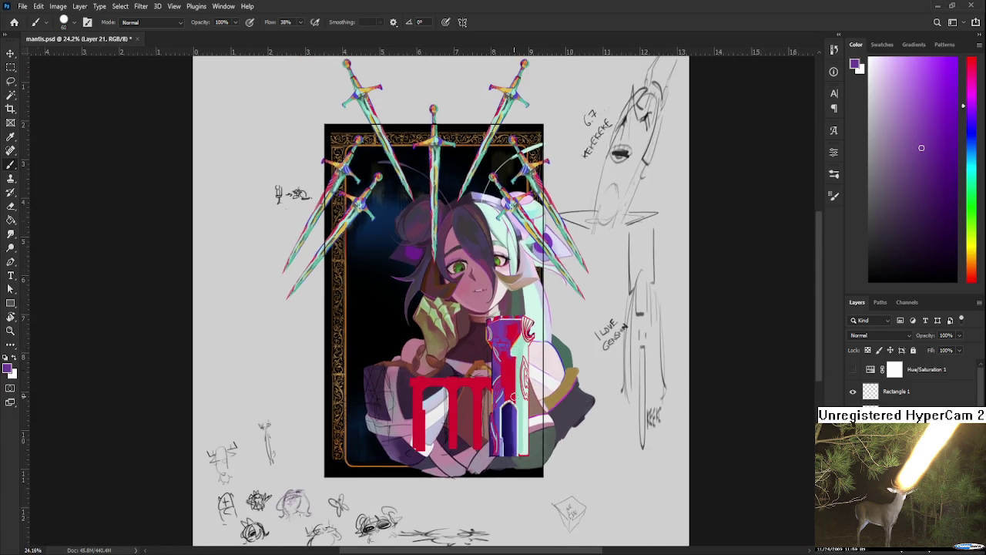
alt+scroll(493, 363, up, 3)
scroll(464, 382, up, 1)
alt+click(469, 408)
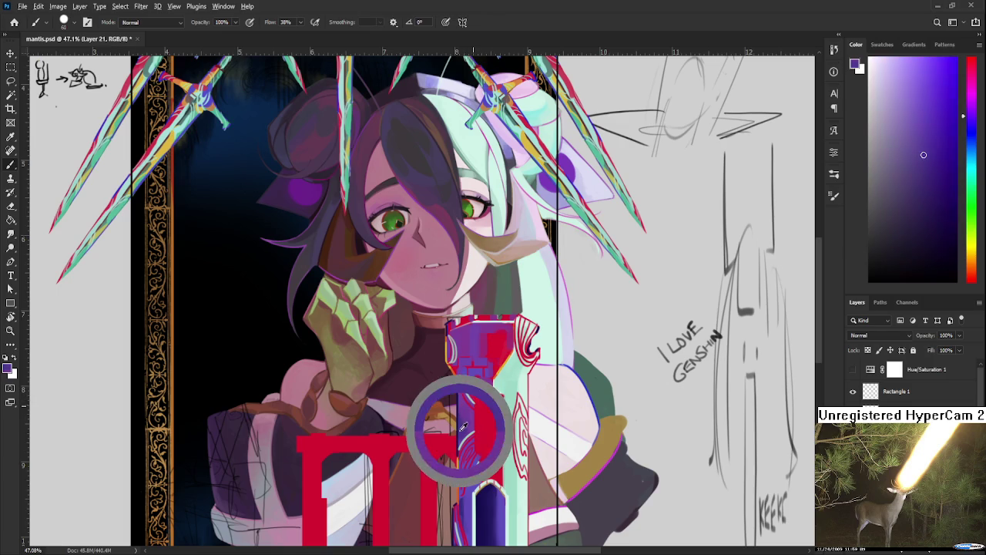
alt+click(472, 337)
alt+click(469, 336)
alt+click(474, 342)
alt+click(472, 336)
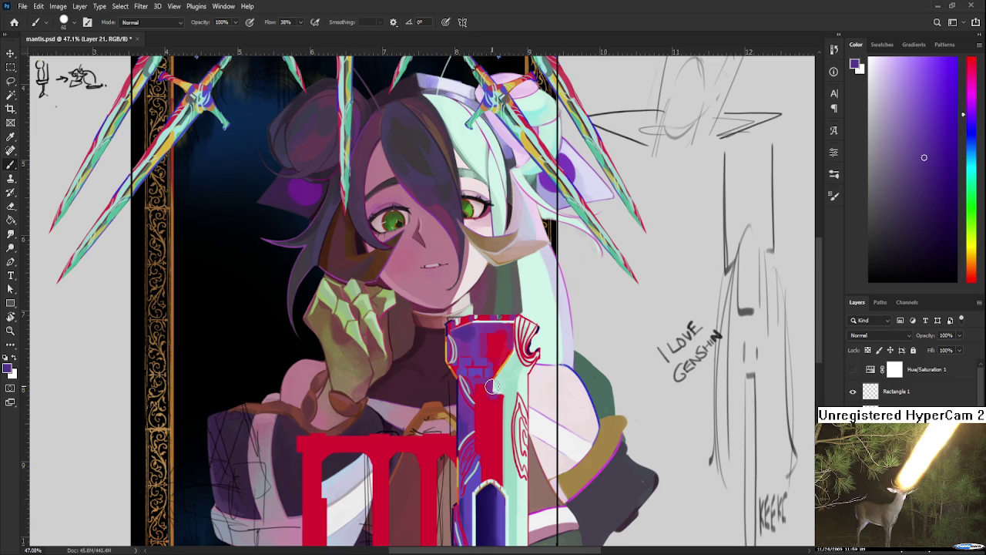
Turn the greyscale Hue/Saturation check on to judge values, then hide it again.
scroll(492, 387, down, 3)
scroll(493, 385, down, 2)
scroll(501, 379, up, 3)
scroll(513, 371, up, 2)
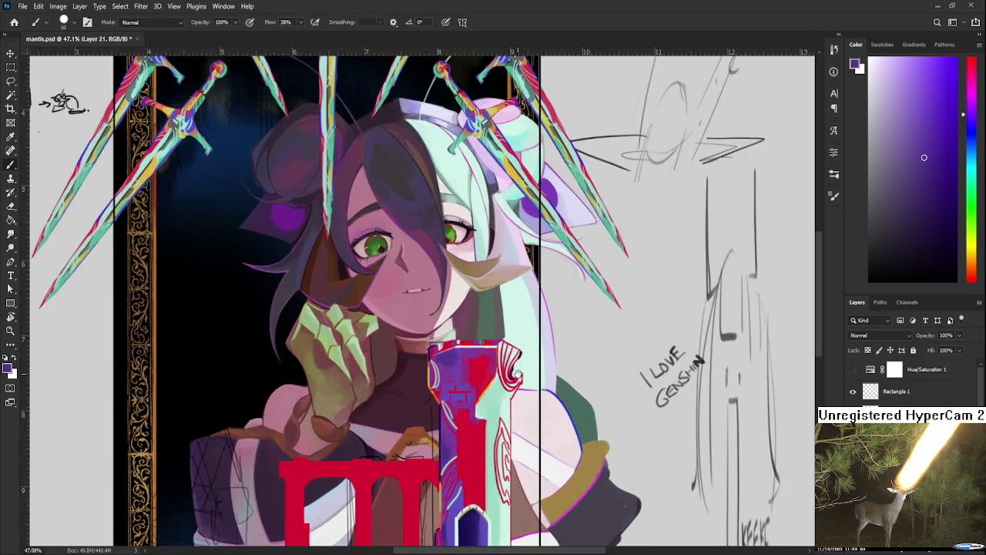
scroll(515, 370, up, 2)
scroll(517, 377, down, 3)
scroll(518, 393, up, 2)
scroll(521, 416, up, 2)
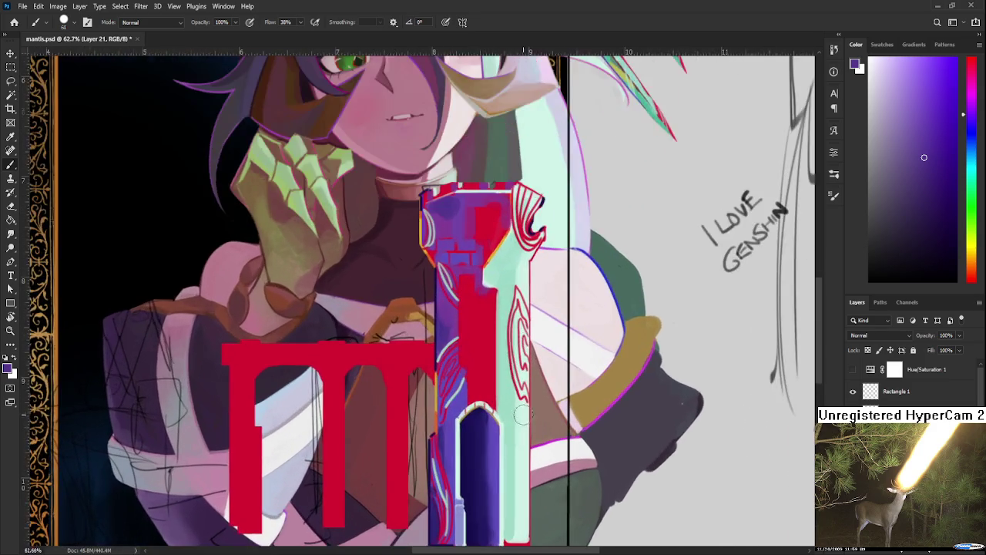
scroll(521, 416, down, 2)
click(853, 370)
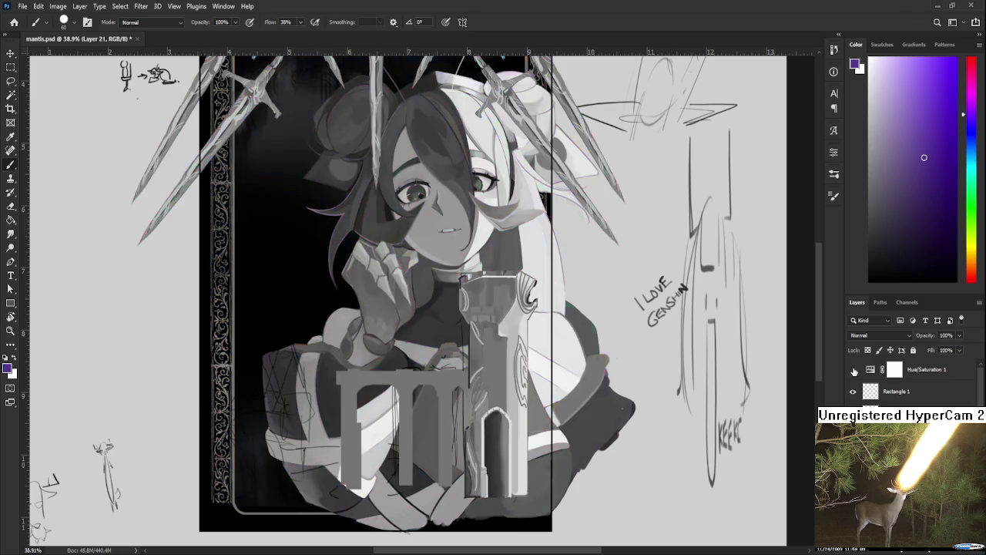
click(854, 371)
Pick a pinkish red in the Color panel, then sample the tower column's crimson.
scroll(462, 386, up, 3)
alt+click(516, 379)
click(925, 76)
drag(566, 386, 551, 421)
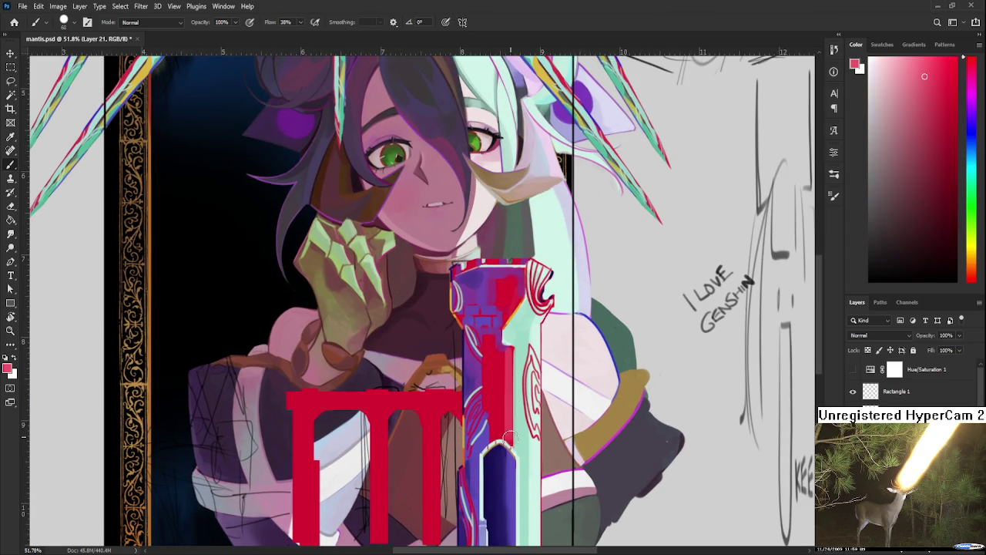
alt+click(505, 362)
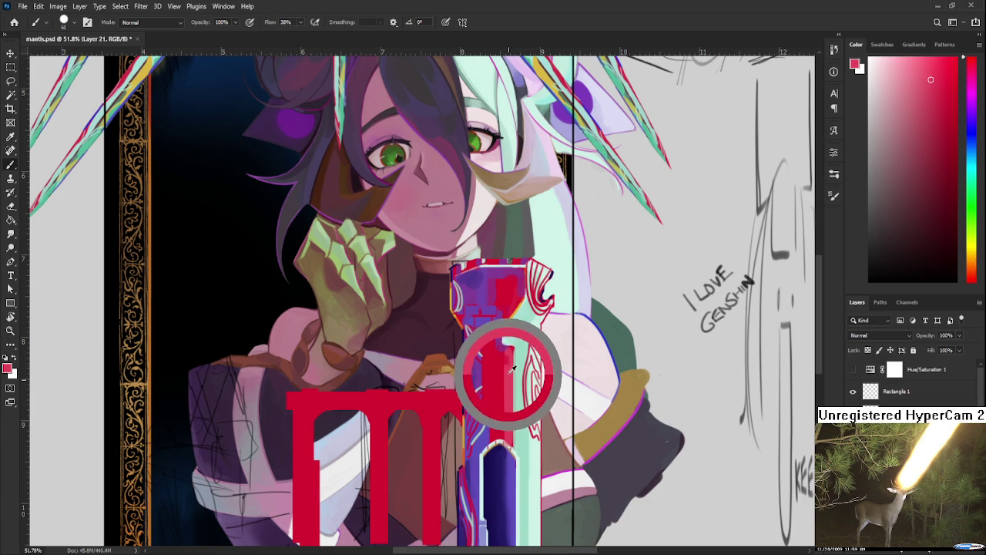
Resample and fine-tune the red from the tower's column.
alt+click(505, 359)
alt+click(496, 373)
alt+click(499, 373)
alt+click(501, 366)
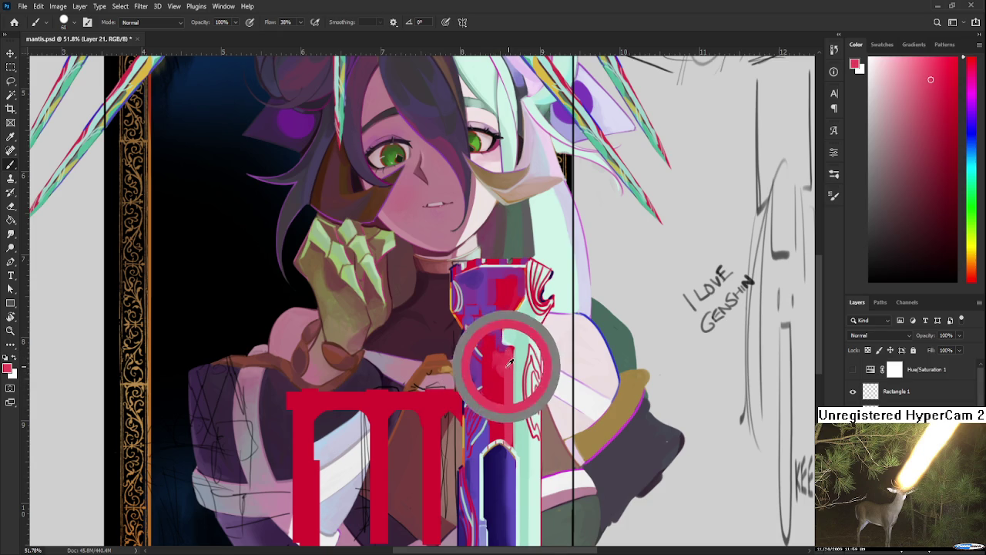
scroll(504, 343, up, 2)
alt+click(504, 337)
alt+click(504, 336)
alt+click(509, 332)
alt+click(505, 349)
Compare purple samples from the tower against the column's red.
alt+click(489, 420)
alt+click(494, 373)
alt+click(503, 410)
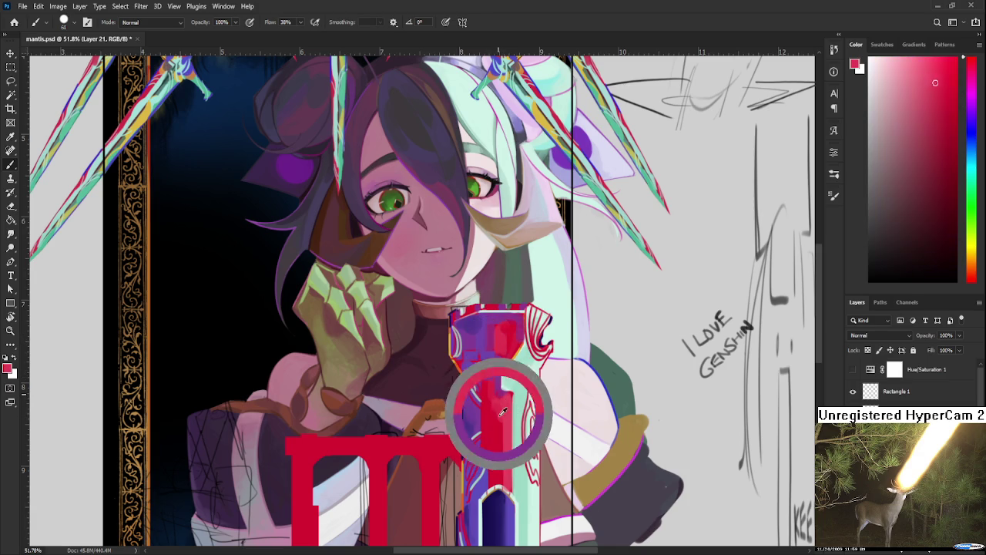
scroll(507, 428, down, 2)
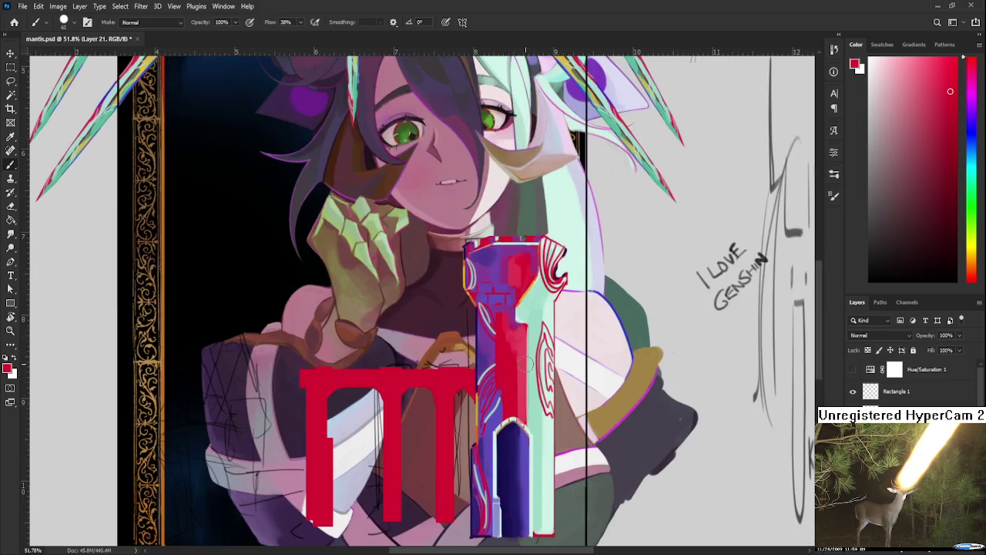
scroll(508, 385, down, 1)
scroll(508, 385, up, 4)
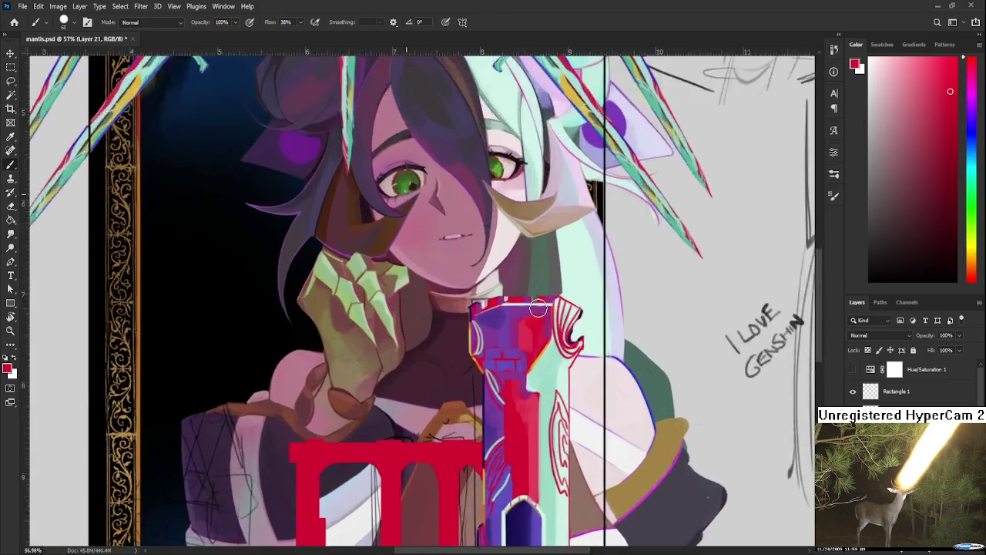
Sample purple from the tower's upper part and reduce the brush size from 60 to 30.
alt+click(538, 351)
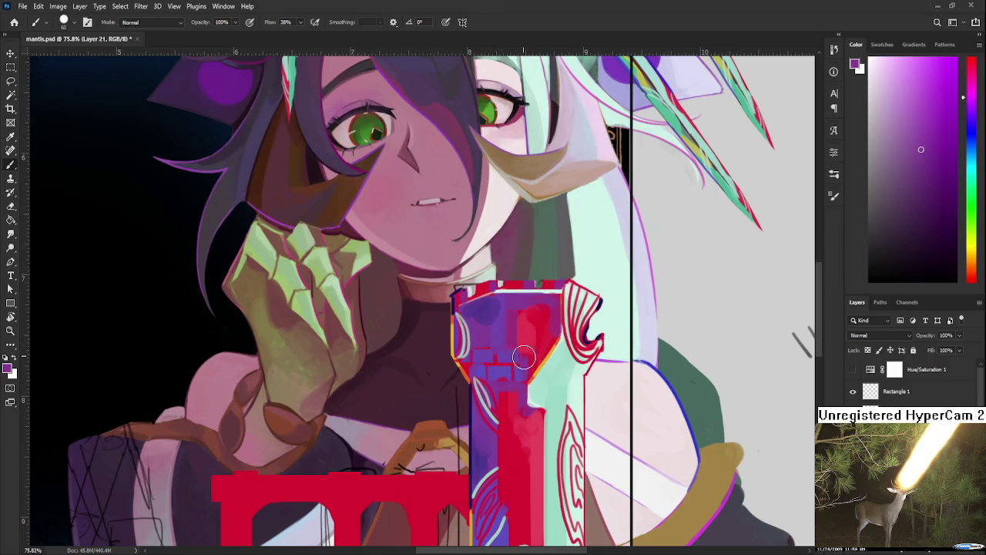
drag(538, 344, 528, 379)
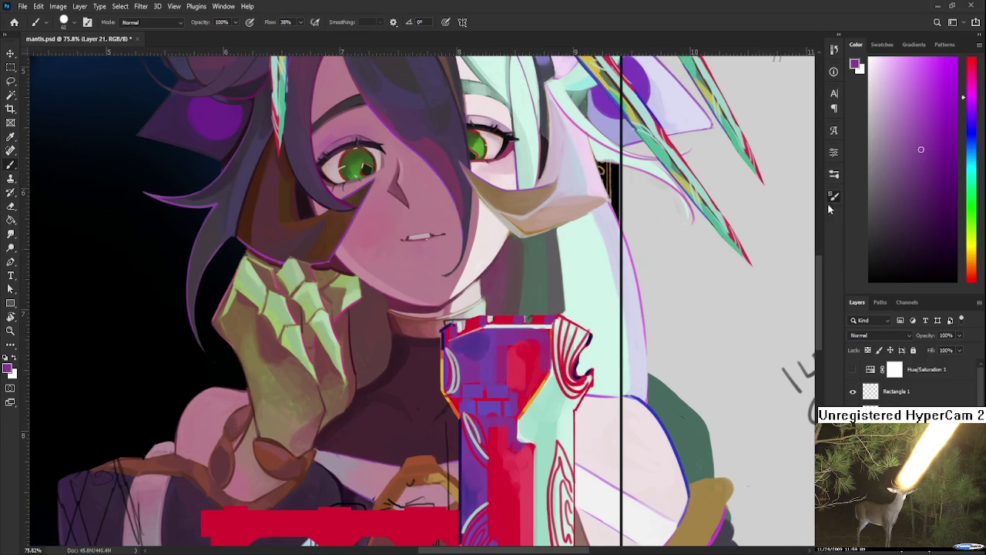
key(bracketleft)
key(bracketleft)
key(bracketleft)
scroll(578, 336, up, 3)
Paint purple over the chest piece's white stripes and sample its red and magenta-pink shades.
drag(392, 366, 406, 353)
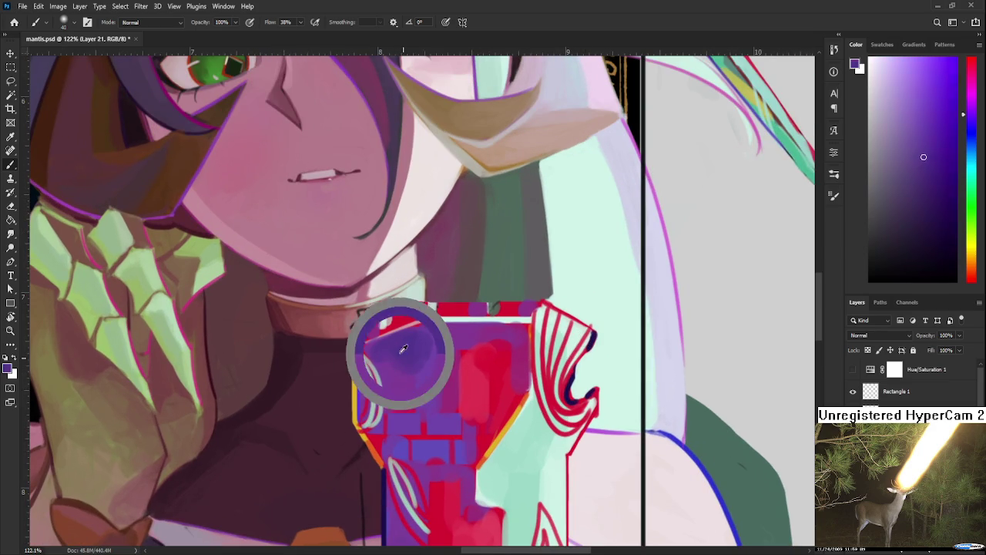
click(432, 350)
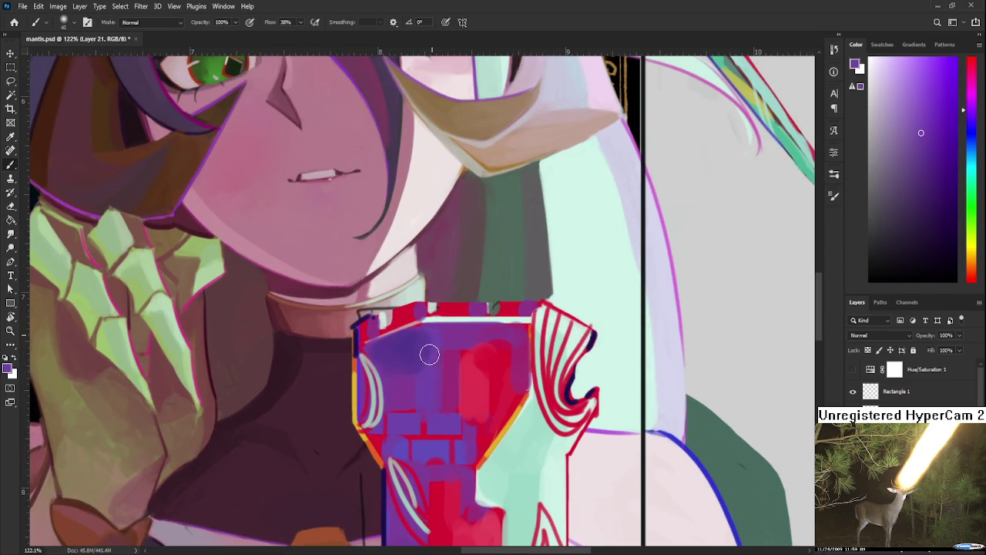
alt+click(459, 337)
alt+click(423, 370)
alt+click(477, 336)
alt+click(493, 360)
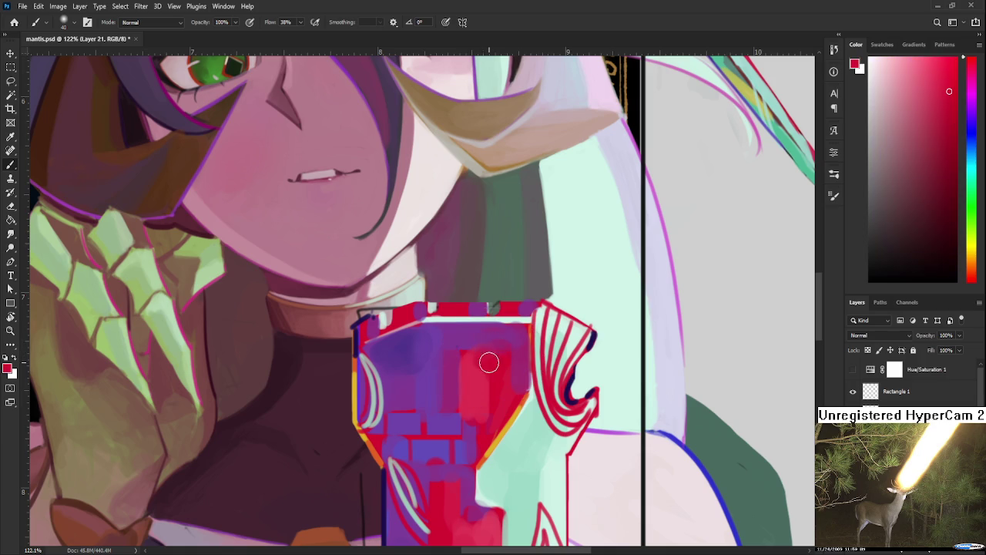
alt+click(474, 395)
alt+click(472, 338)
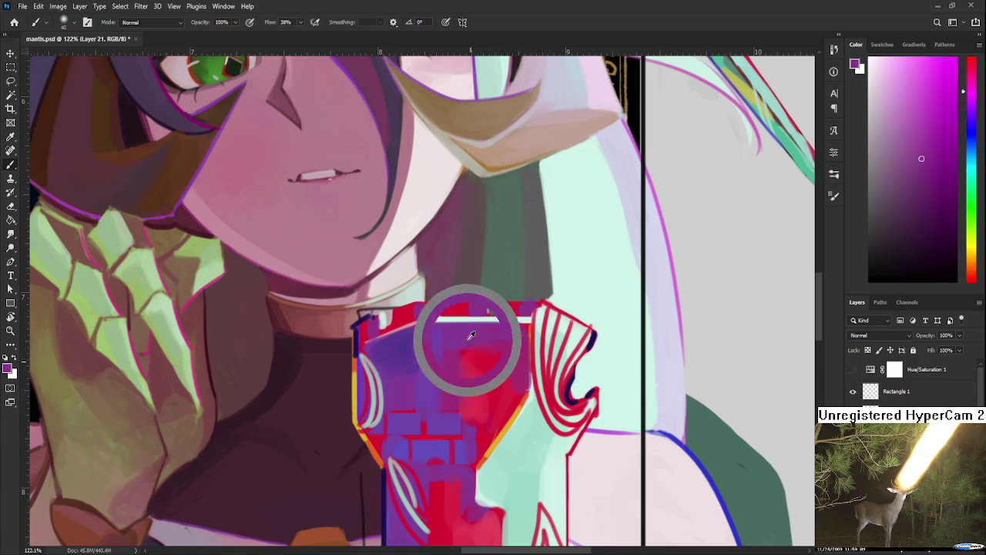
alt+click(511, 357)
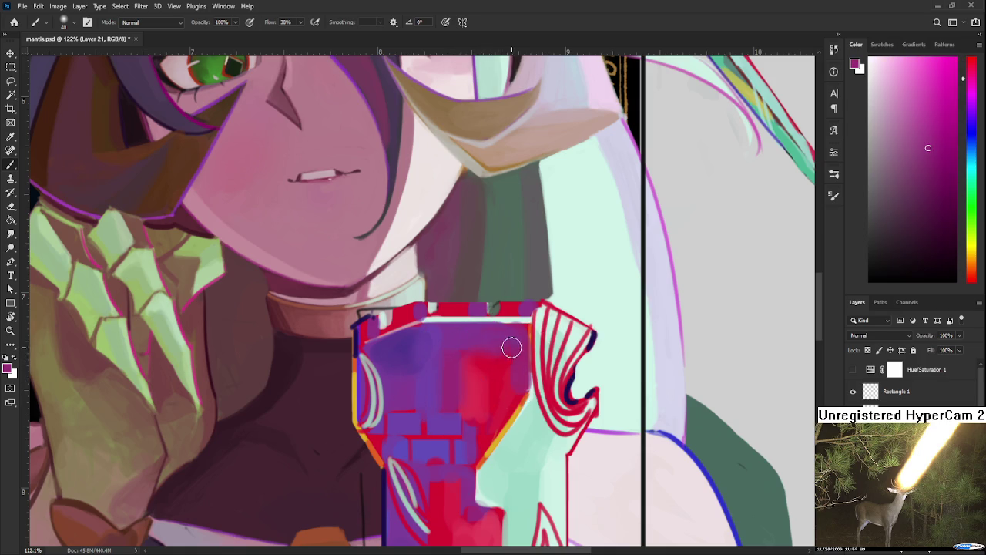
scroll(509, 351, down, 2)
scroll(494, 362, down, 3)
Sample the tower's reds and magenta, lightening the red toward a pinkish red.
alt+click(478, 379)
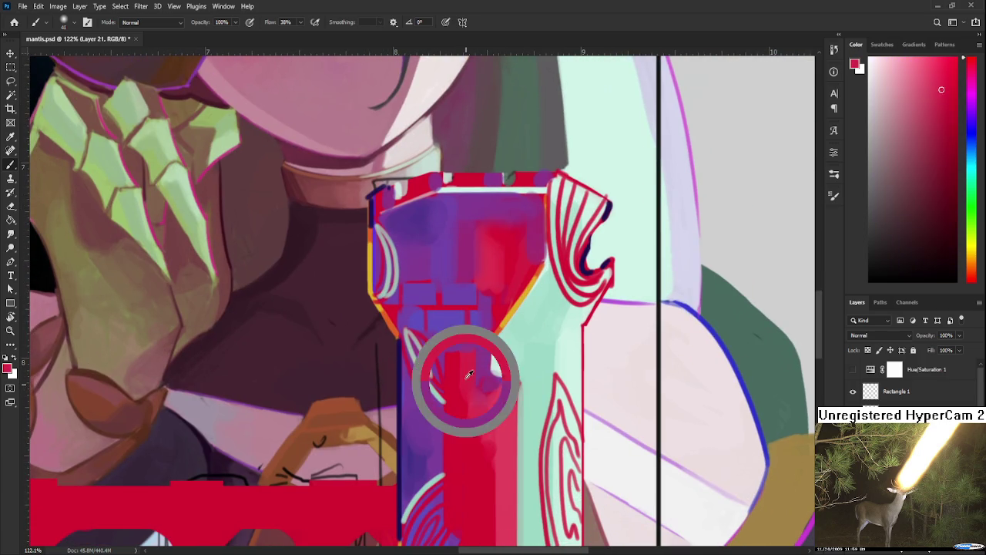
alt+click(467, 414)
alt+click(503, 426)
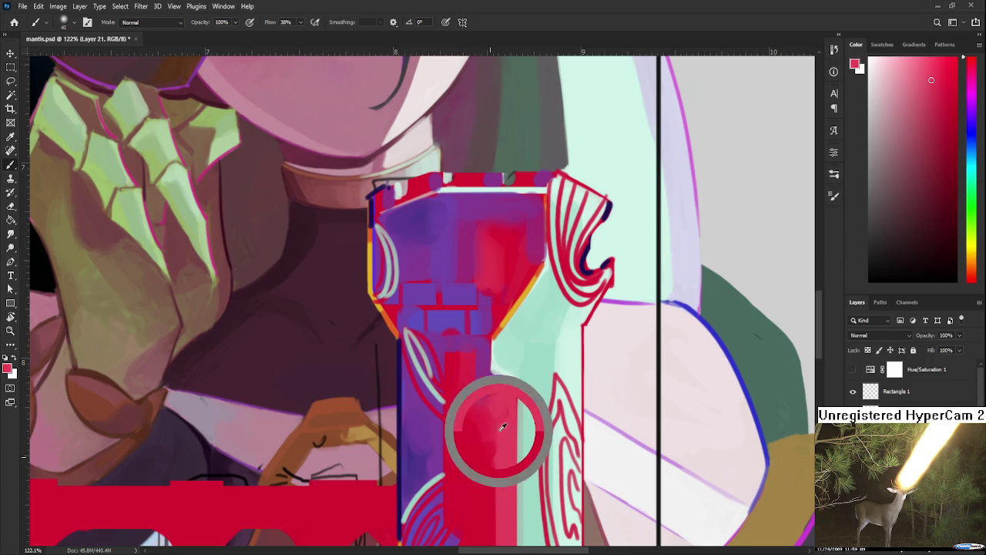
scroll(494, 431, down, 2)
alt+click(507, 407)
drag(506, 407, 502, 370)
alt+click(506, 309)
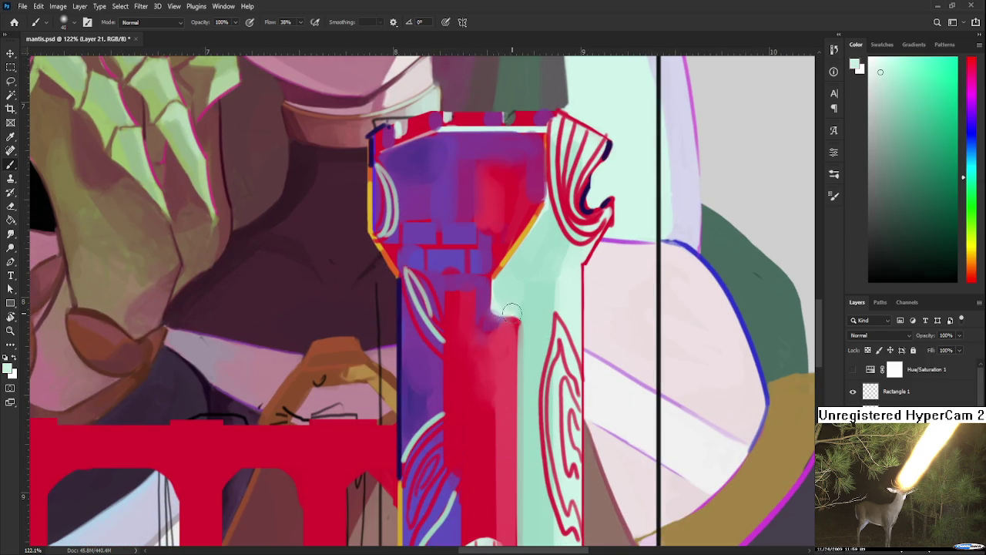
alt+click(485, 340)
alt+click(485, 340)
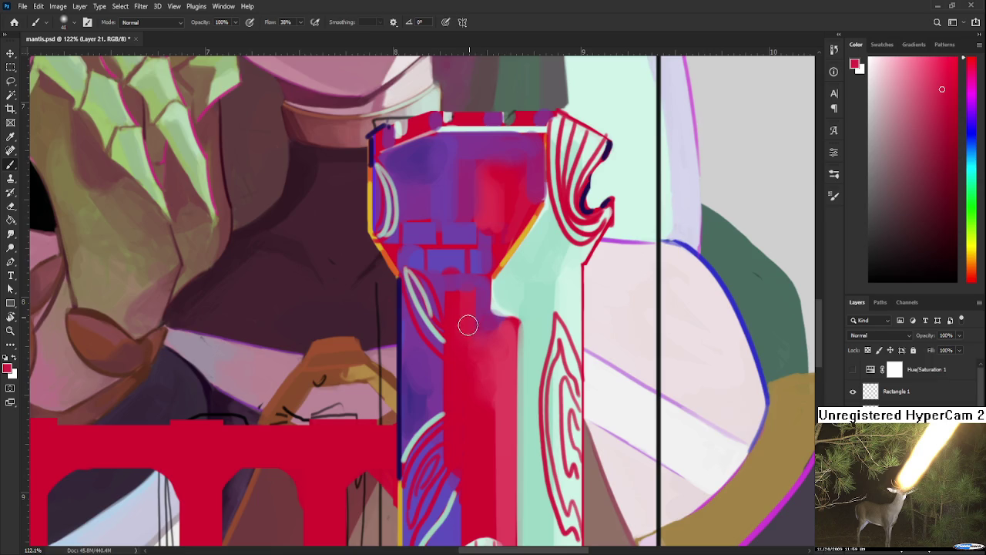
scroll(470, 362, down, 3)
alt+click(478, 393)
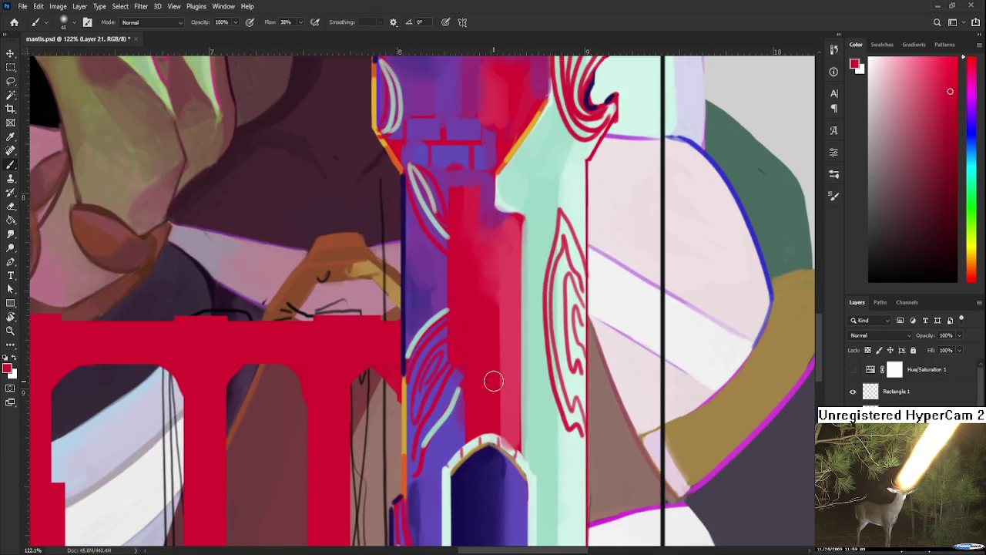
Paint red over the mint strip on the tower.
scroll(487, 392, up, 3)
scroll(490, 408, up, 2)
scroll(494, 400, down, 3)
scroll(493, 400, down, 2)
scroll(497, 399, up, 3)
scroll(505, 398, up, 1)
alt+click(440, 396)
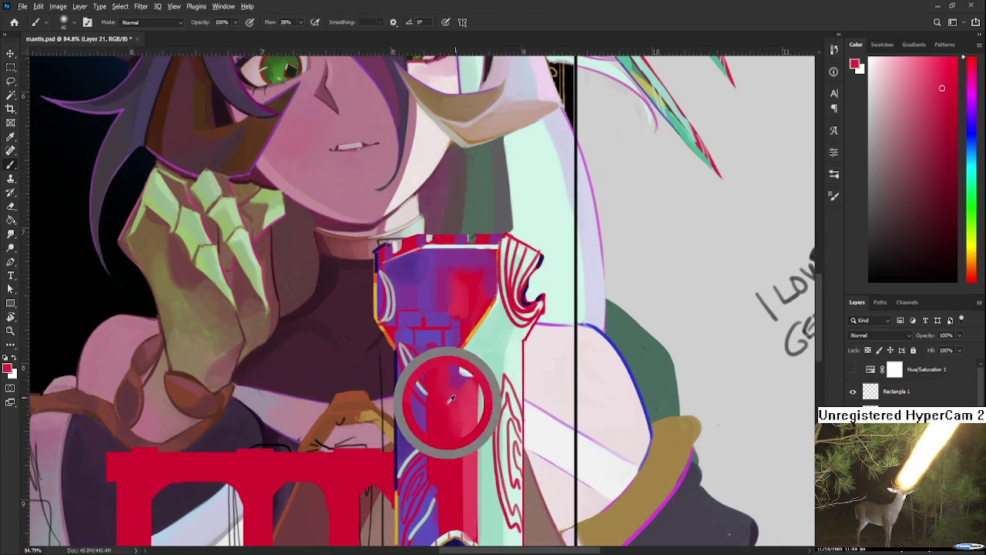
drag(452, 429, 463, 433)
alt+click(464, 433)
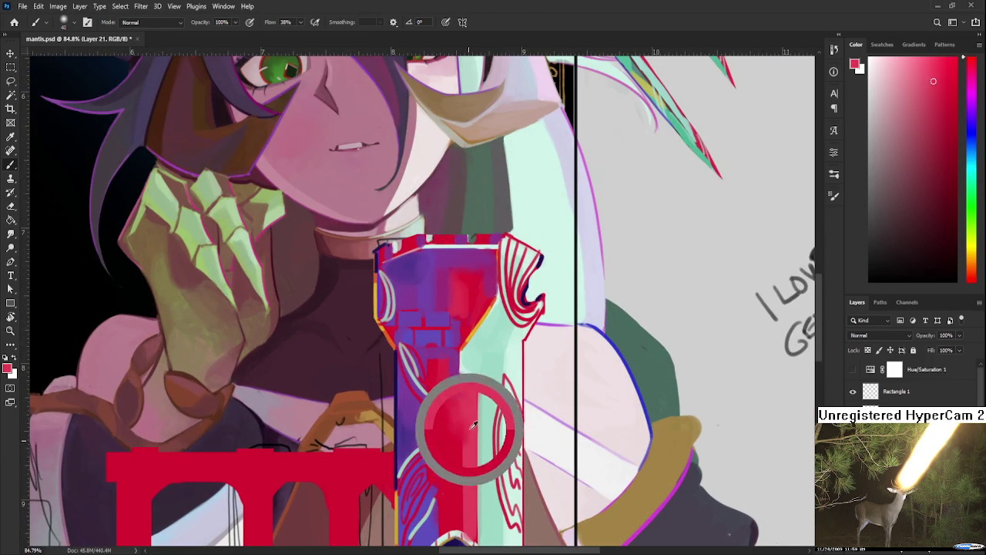
scroll(467, 420, up, 2)
scroll(472, 399, up, 1)
Sample a lighter, bluer purple from the emblem as the painting colour, then zoom out.
alt+click(459, 404)
alt+click(472, 399)
scroll(463, 397, down, 4)
alt+click(444, 384)
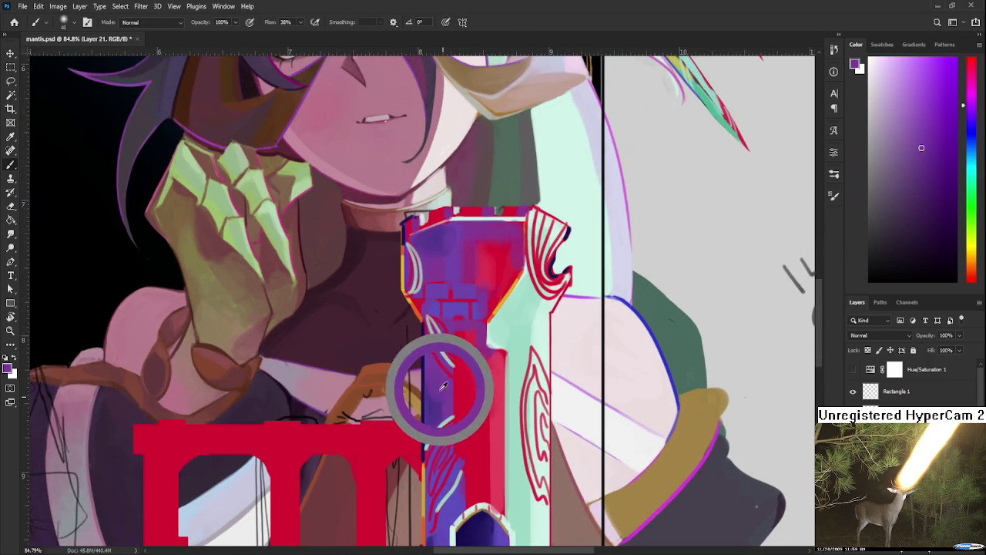
alt+click(433, 405)
drag(445, 486, 457, 320)
alt+click(451, 384)
alt+click(444, 397)
alt+click(446, 392)
scroll(532, 423, down, 1)
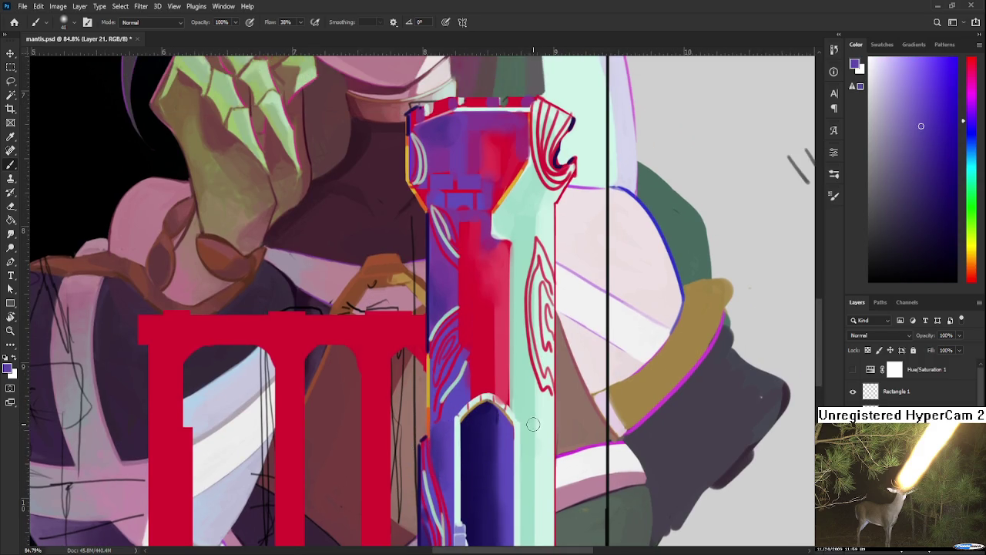
scroll(531, 424, down, 1)
scroll(532, 424, down, 2)
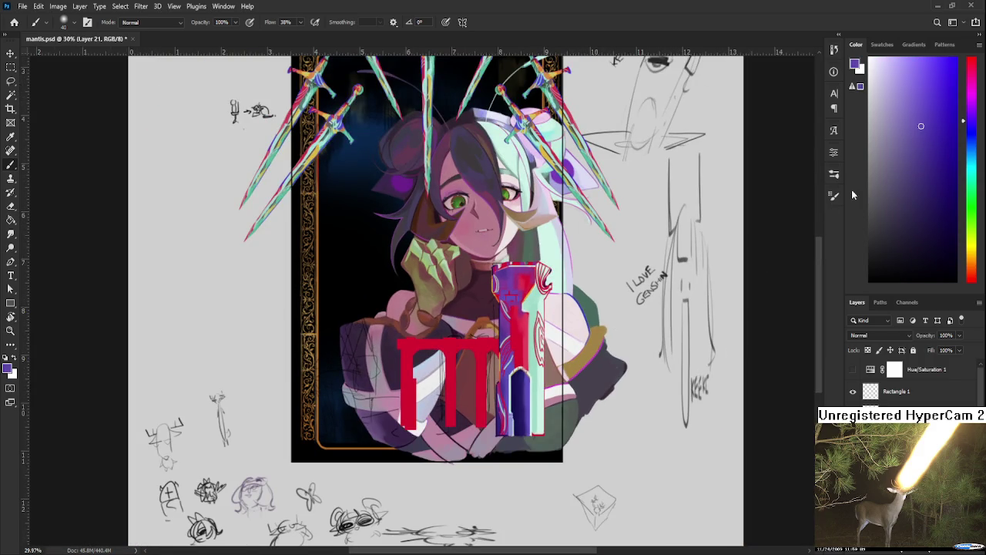
Shrink the brush and paint crimson red over the emblem's purple area.
key(bracketleft)
key(bracketleft)
key(bracketleft)
scroll(540, 293, up, 3)
scroll(467, 297, up, 2)
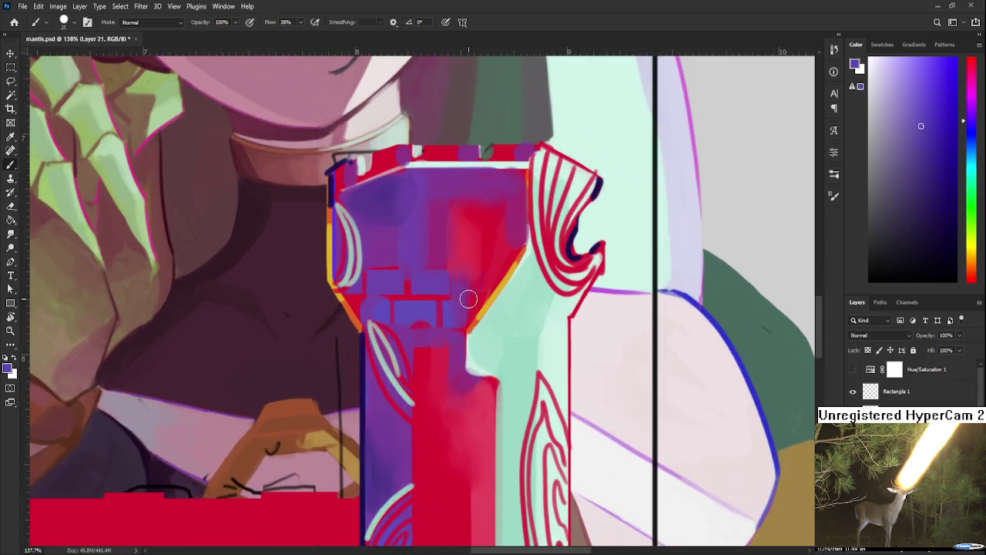
scroll(457, 397, up, 1)
alt+click(458, 397)
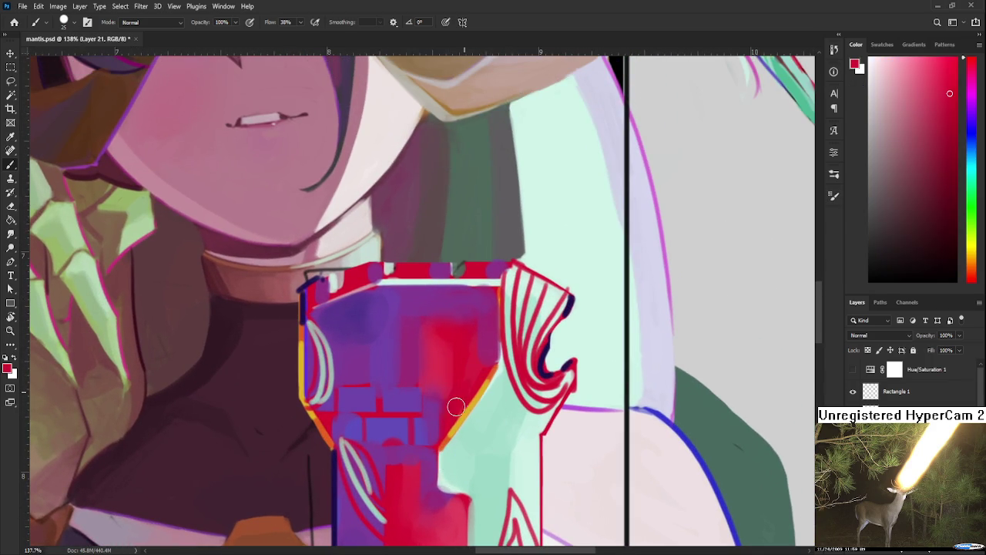
alt+click(469, 383)
drag(450, 408, 442, 342)
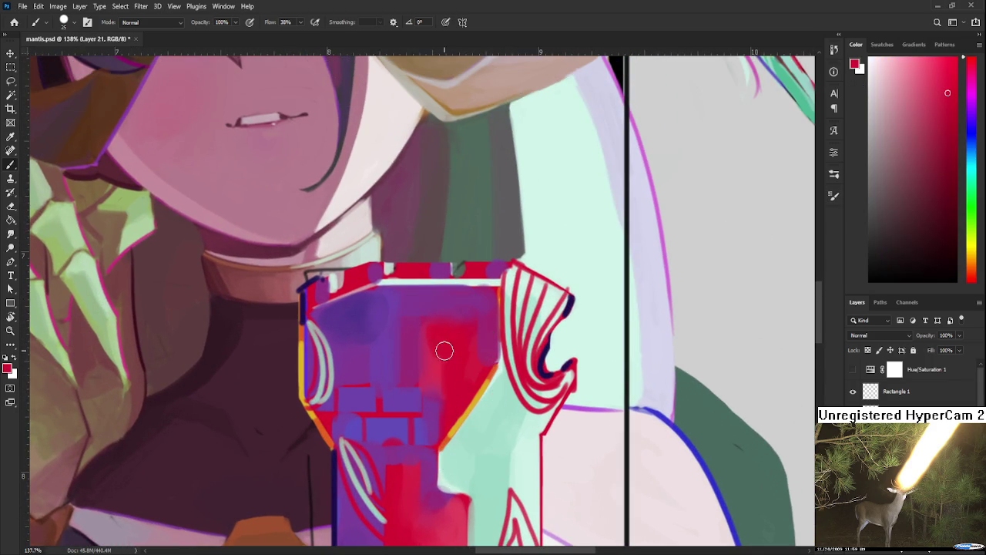
alt+click(445, 421)
alt+click(418, 360)
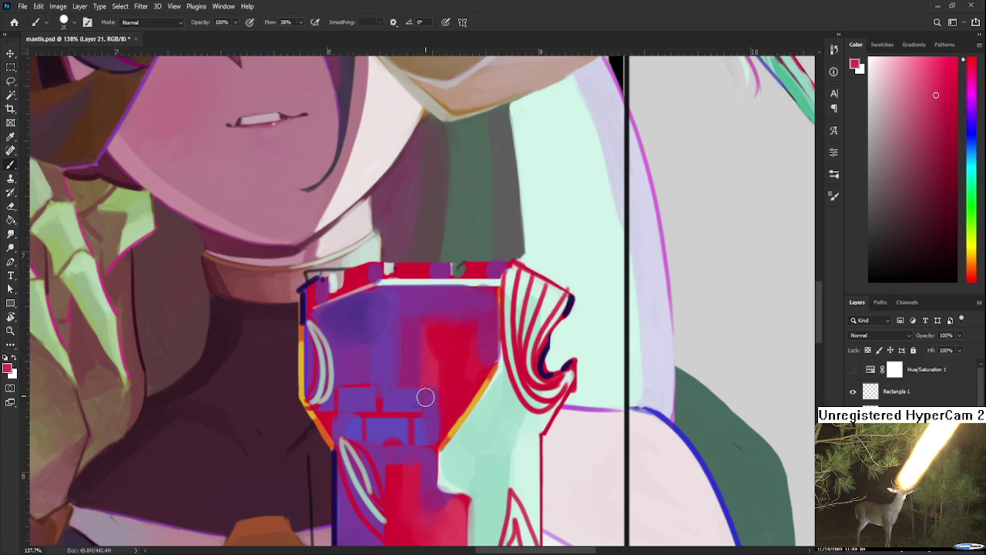
Sample purple, magenta, pale mint and orange-red, and paint a thin line down the emblem's right edge.
scroll(425, 381, up, 3)
alt+click(386, 413)
alt+click(379, 416)
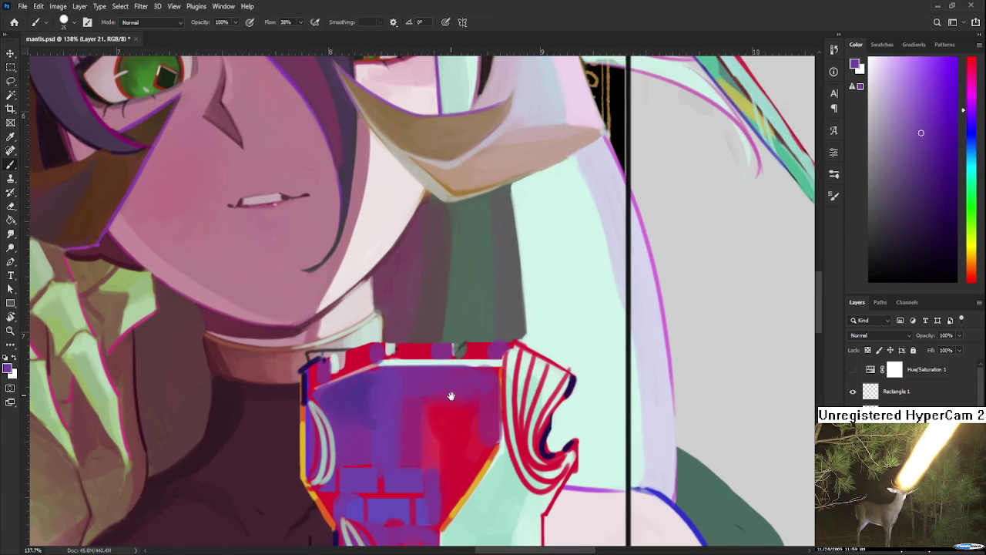
drag(450, 396, 398, 394)
alt+click(433, 376)
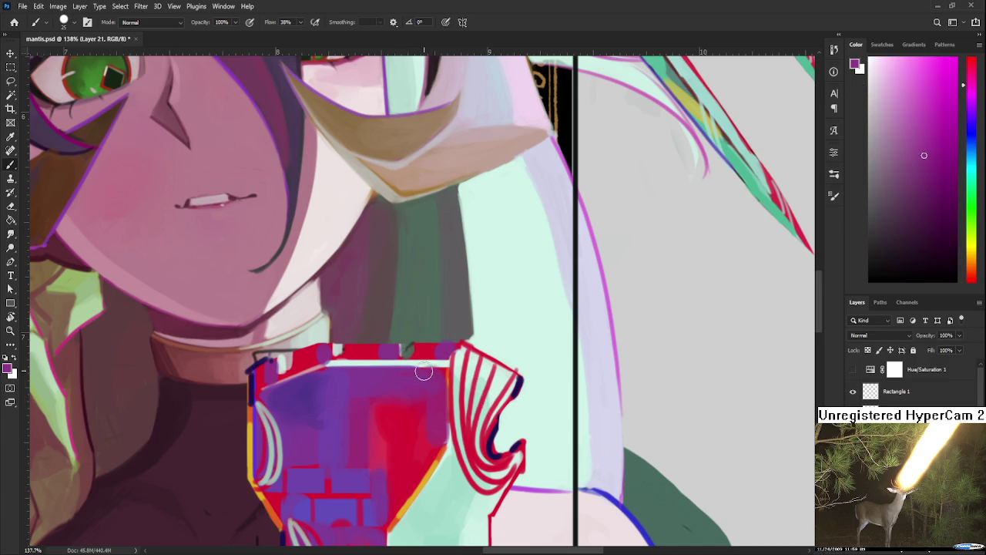
alt+click(420, 363)
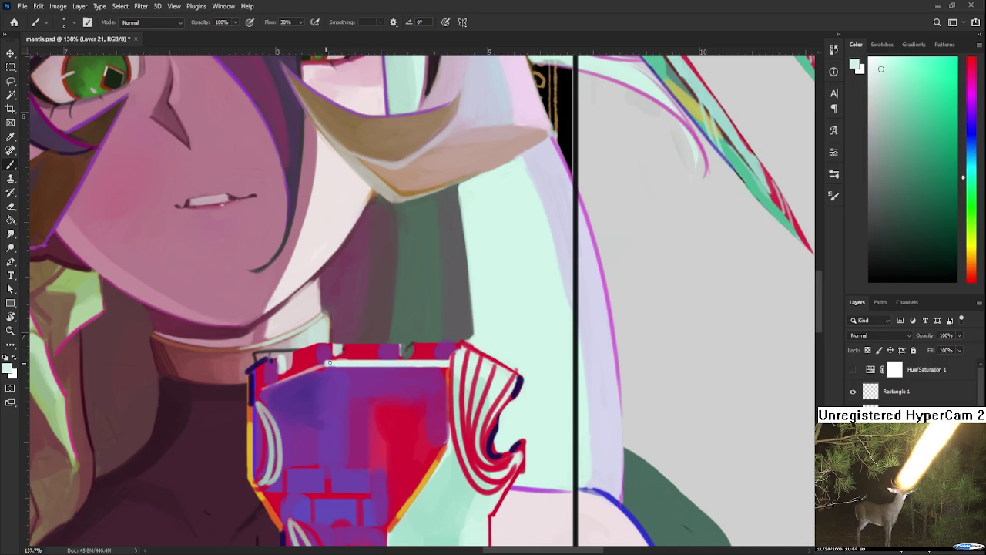
alt+click(337, 360)
drag(438, 371, 413, 355)
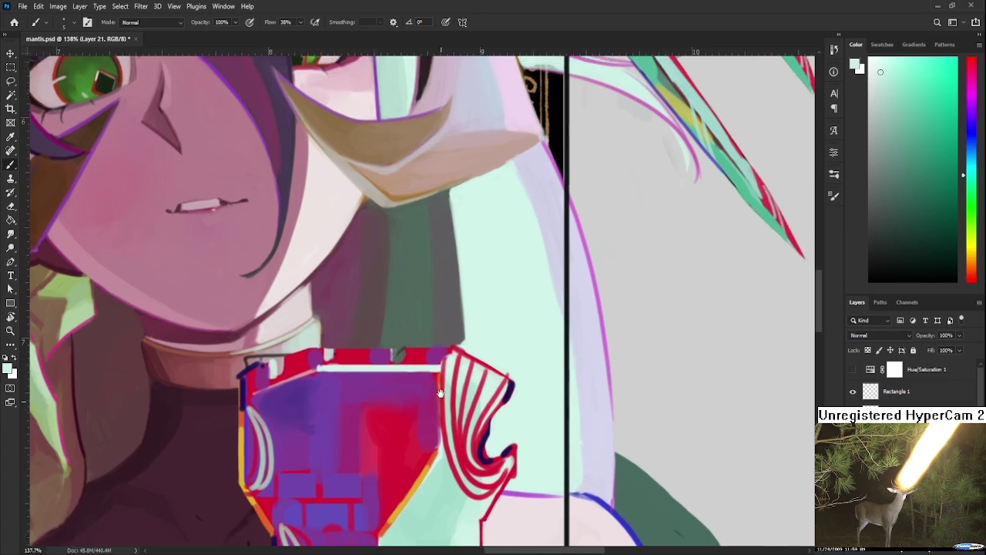
alt+click(413, 354)
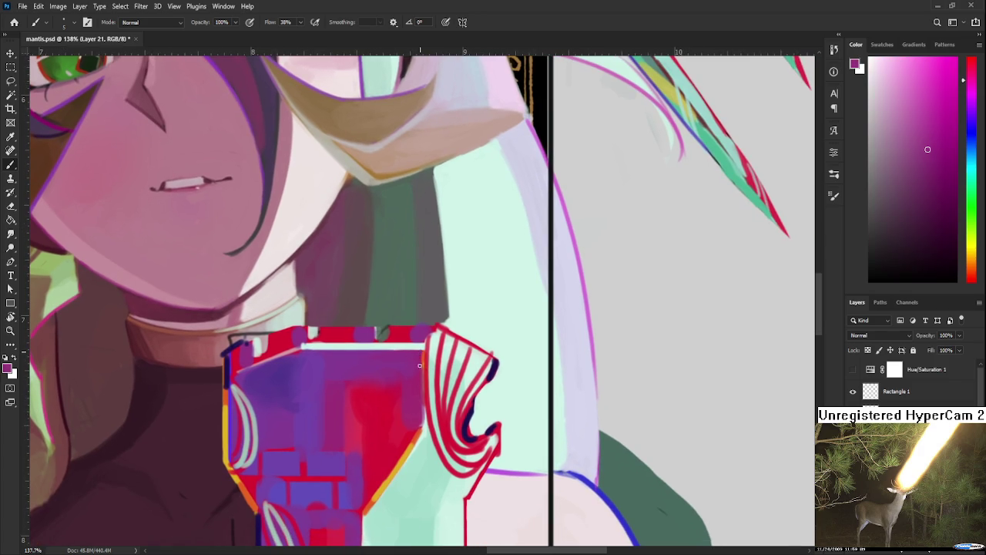
alt+click(409, 407)
drag(421, 357, 421, 420)
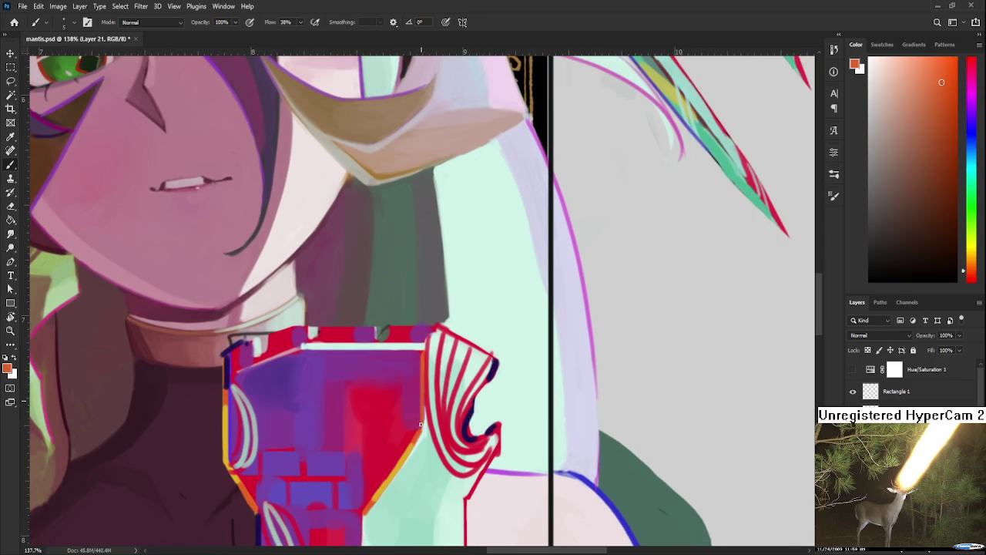
Resample magenta, red, purple and mint green across the emblem.
drag(420, 351, 429, 333)
alt+click(413, 361)
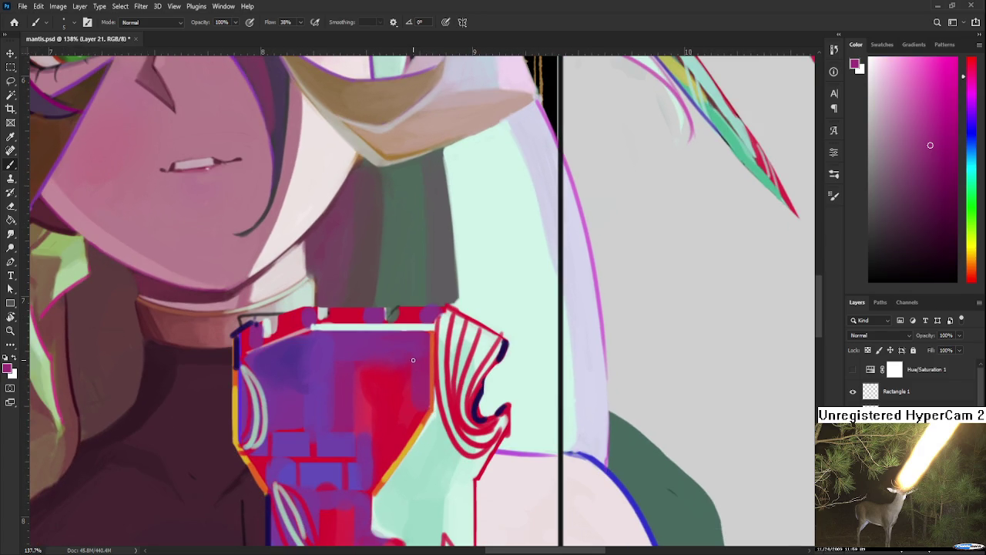
alt+click(363, 382)
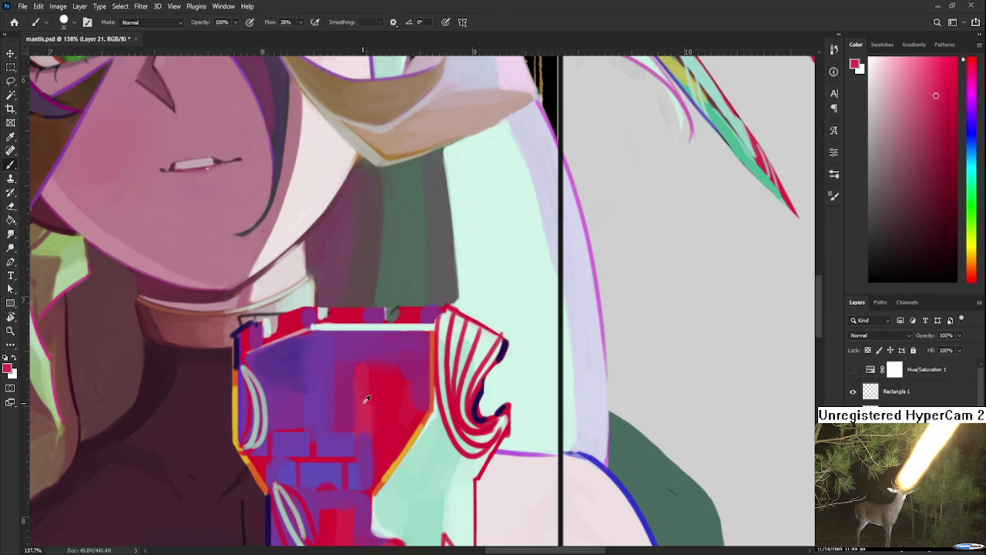
alt+click(367, 362)
alt+click(392, 360)
drag(390, 462, 445, 289)
alt+click(330, 412)
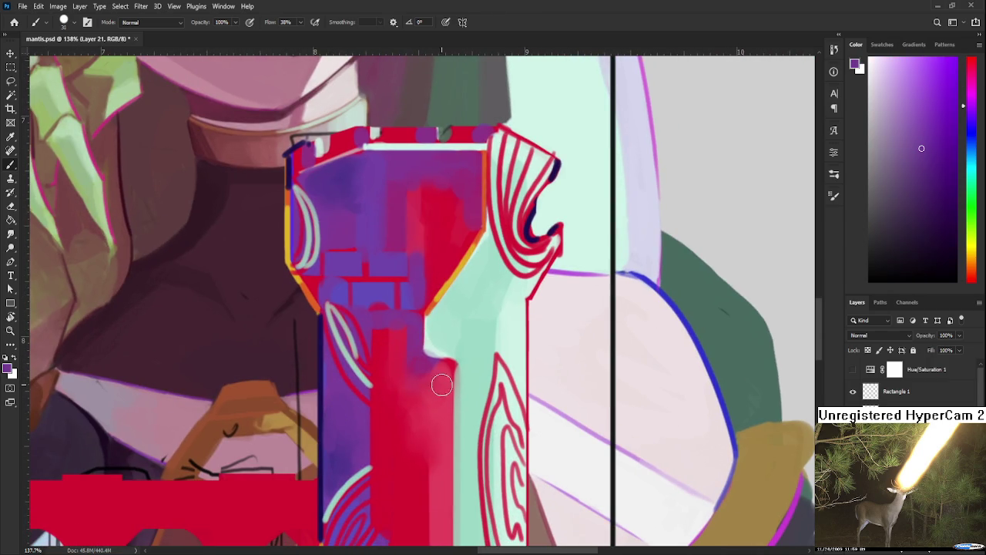
alt+click(437, 410)
alt+click(434, 341)
alt+click(454, 364)
Sample crimson from the emblem's long red strip as the painting colour.
drag(435, 492, 438, 387)
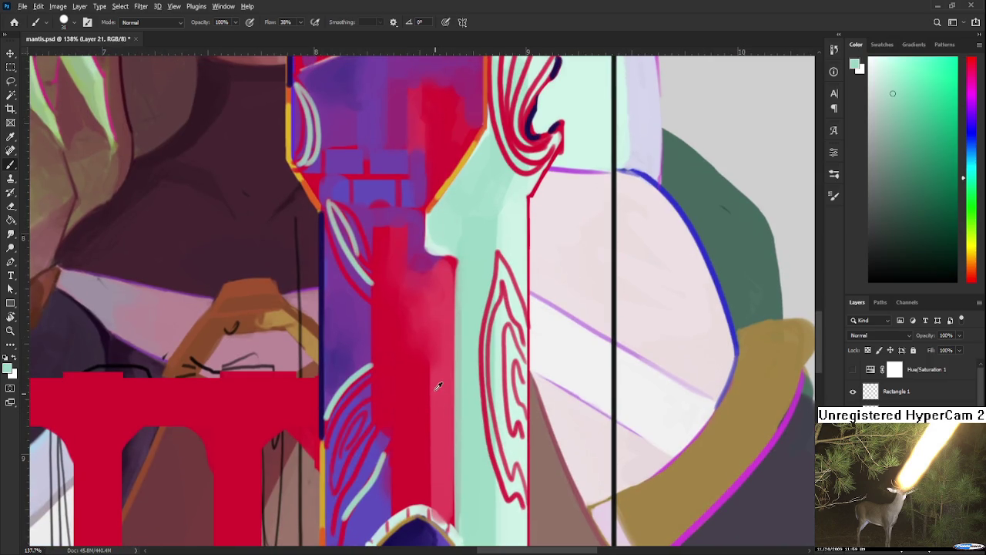
alt+click(438, 387)
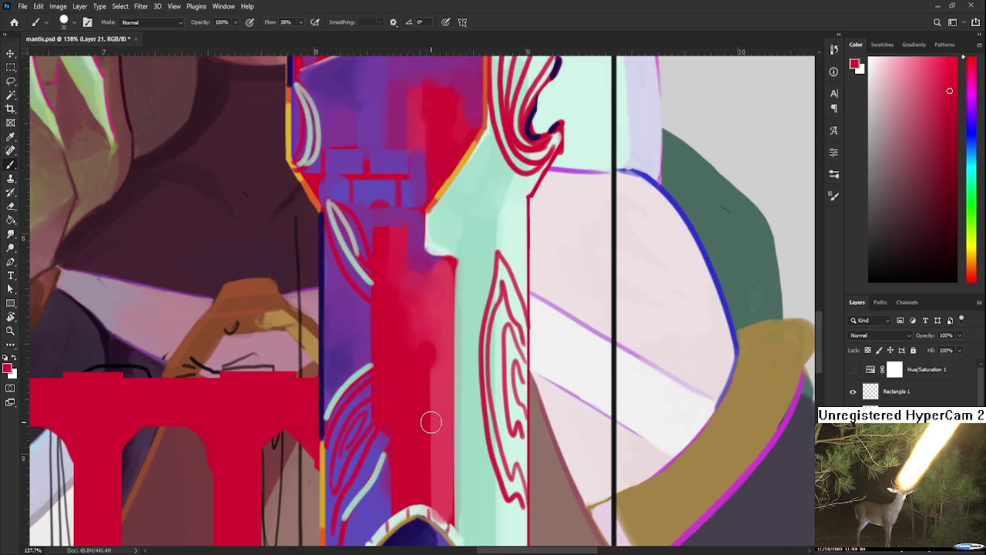
scroll(431, 422, down, 5)
scroll(447, 432, down, 3)
scroll(459, 439, up, 1)
scroll(462, 444, down, 2)
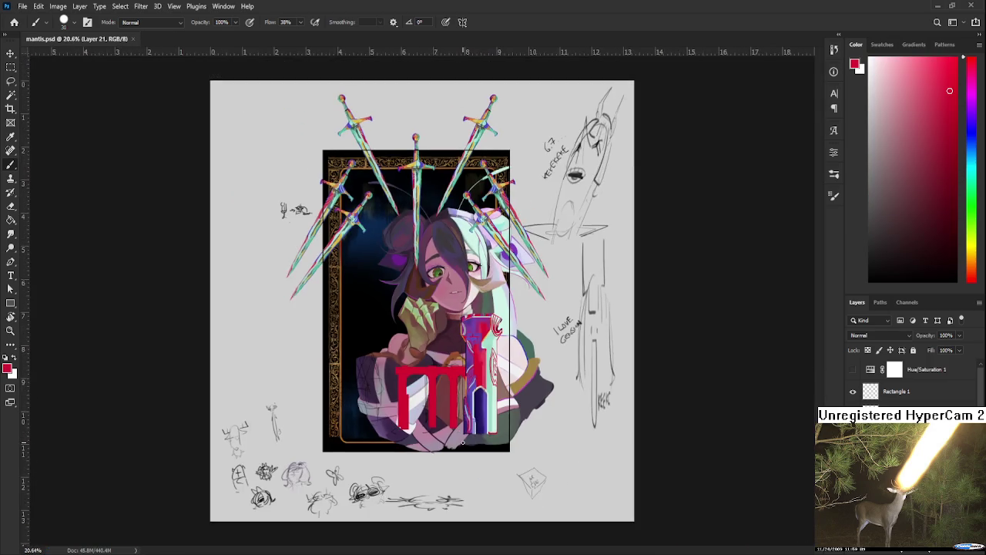
scroll(463, 443, down, 2)
scroll(478, 436, down, 1)
scroll(453, 305, up, 1)
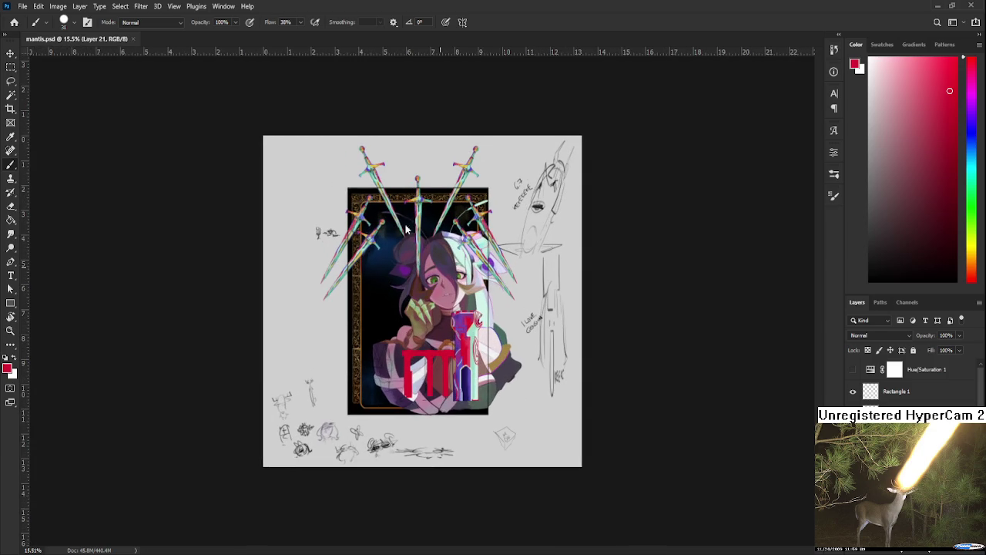
scroll(424, 303, up, 1)
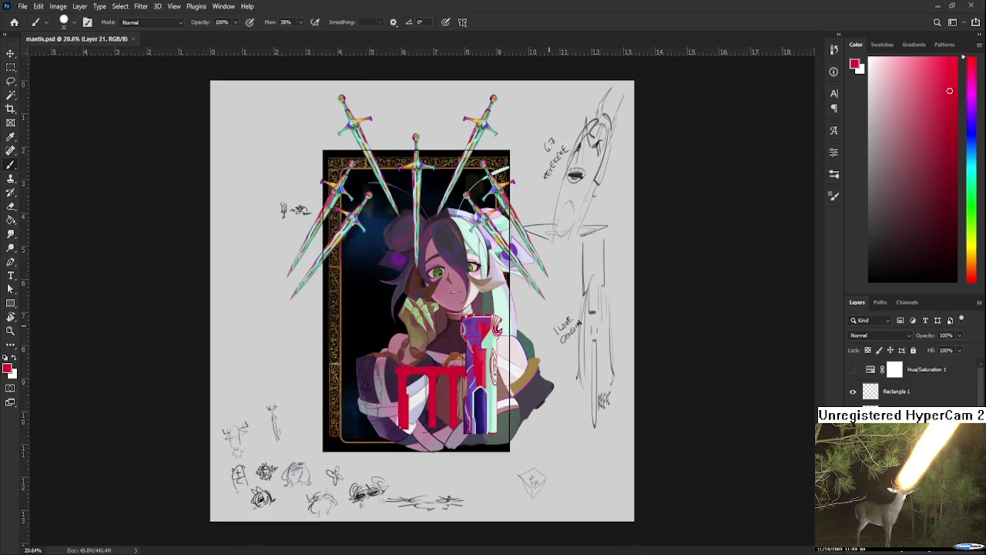
scroll(493, 308, up, 1)
scroll(540, 324, up, 1)
click(853, 370)
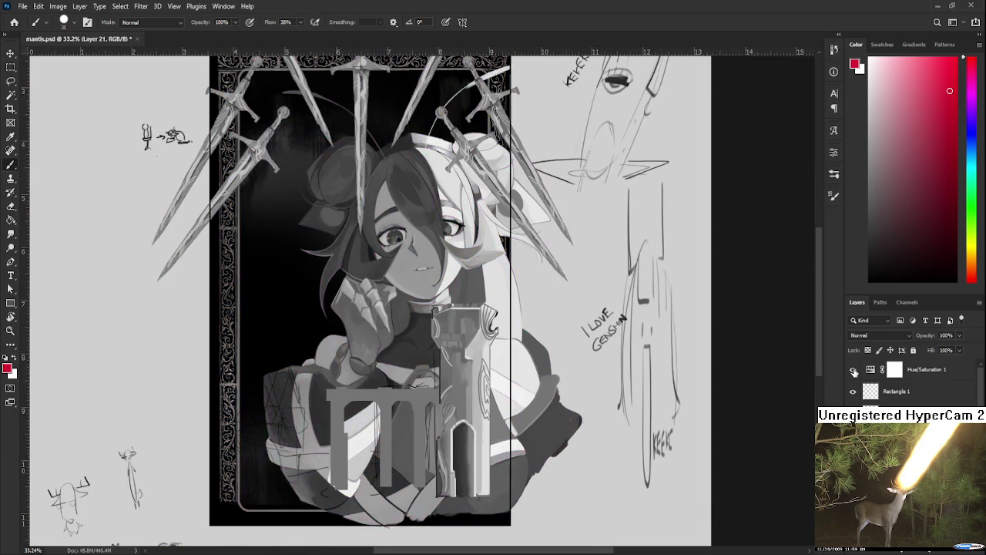
scroll(535, 322, down, 1)
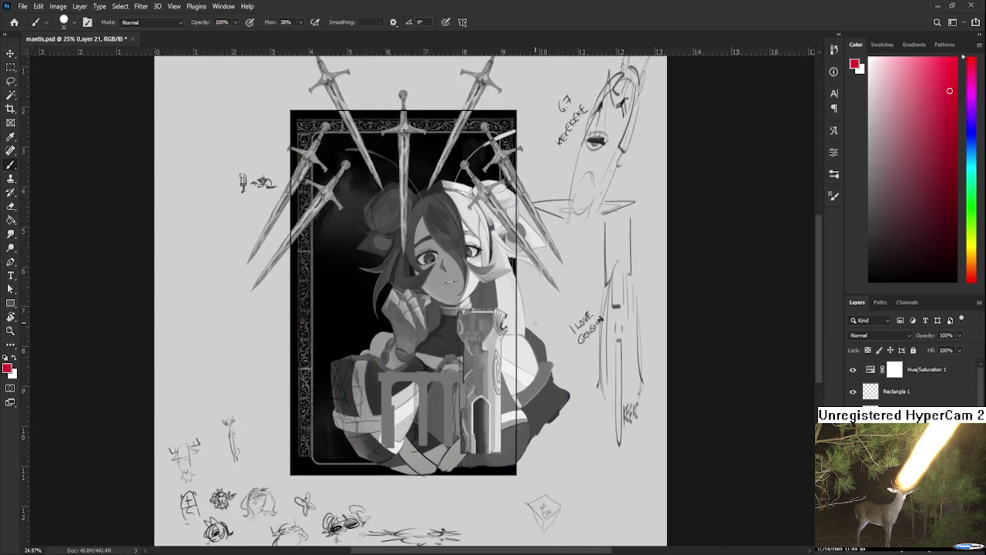
scroll(501, 328, down, 1)
scroll(471, 332, up, 1)
scroll(459, 333, up, 1)
scroll(529, 330, up, 1)
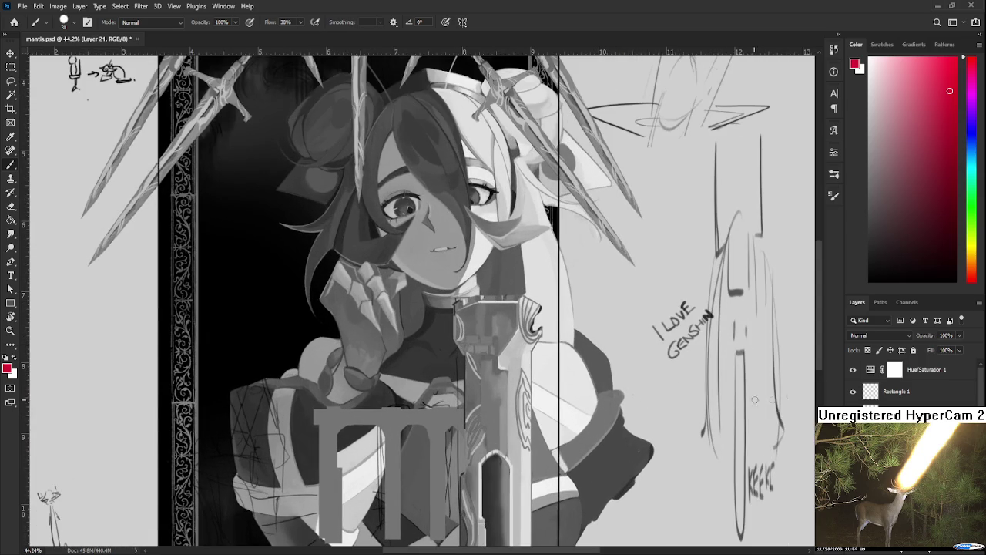
click(854, 370)
scroll(568, 315, down, 1)
scroll(568, 315, down, 1)
scroll(568, 314, down, 2)
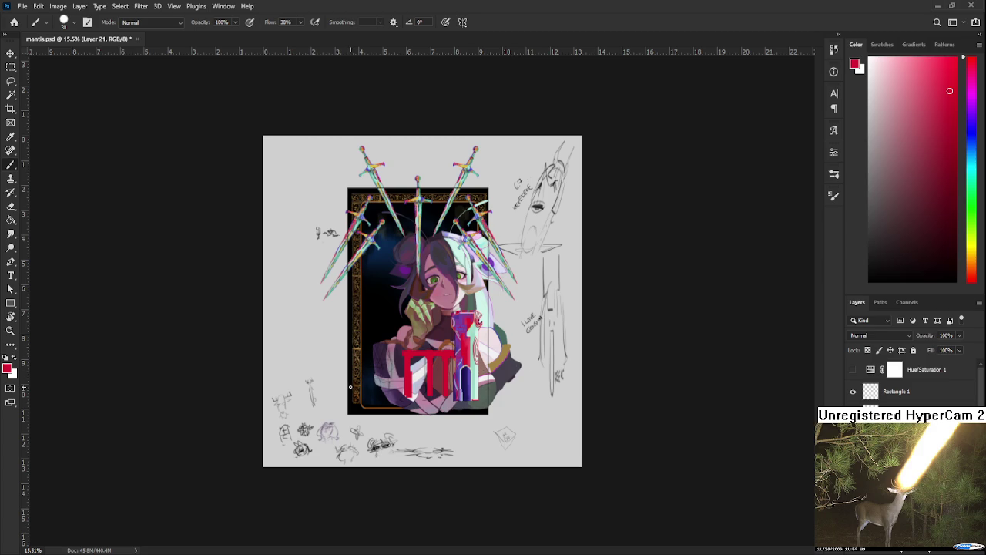
Switch the paint colour to black and try out trial vertical pencil strokes.
scroll(350, 387, up, 2)
scroll(351, 387, up, 3)
scroll(351, 387, up, 2)
drag(894, 249, 869, 282)
drag(395, 310, 385, 395)
key(ctrl+z)
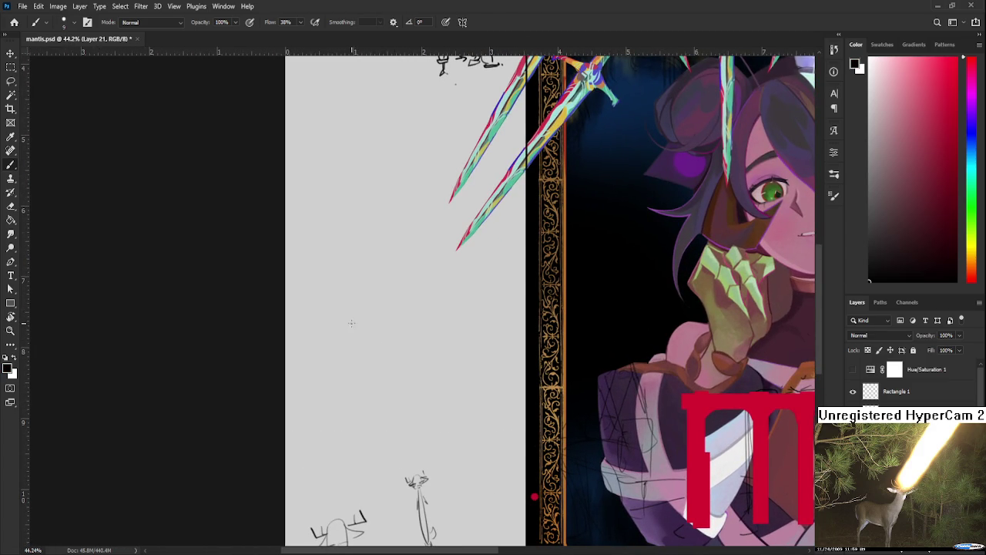
key(ctrl+z)
drag(353, 316, 354, 393)
key(ctrl+z)
key(ctrl+z)
Draw a first open box outline and shrink it with Lasso and Ctrl+T.
mouse_move(359, 327)
mouse_down()
mouse_move(358, 393)
mouse_move(423, 325)
mouse_move(423, 360)
mouse_up()
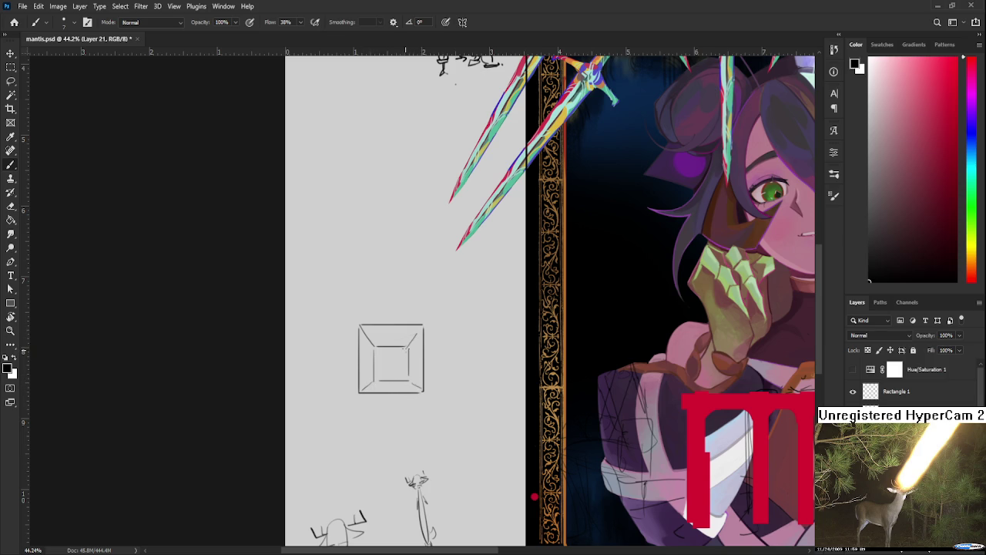
mouse_move(457, 341)
mouse_down()
mouse_move(403, 345)
mouse_move(415, 335)
mouse_move(404, 330)
mouse_move(406, 356)
mouse_move(407, 303)
mouse_move(434, 288)
mouse_move(363, 368)
mouse_move(331, 348)
mouse_up()
key(l)
key(ctrl+t)
key(b)
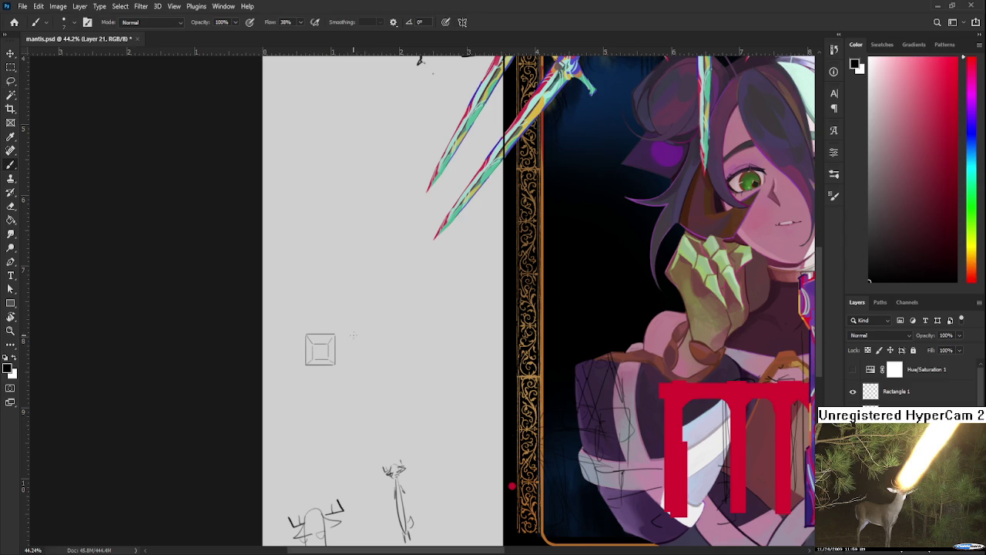
Sketch the edges of a second and third box beside the first cube.
drag(349, 336, 348, 362)
mouse_move(350, 335)
mouse_down()
mouse_move(351, 367)
mouse_move(372, 336)
mouse_move(381, 367)
mouse_up()
drag(350, 335, 347, 359)
mouse_move(348, 339)
mouse_down()
mouse_move(378, 336)
mouse_move(376, 372)
mouse_move(403, 338)
mouse_up()
key(ctrl+z)
key(ctrl+z)
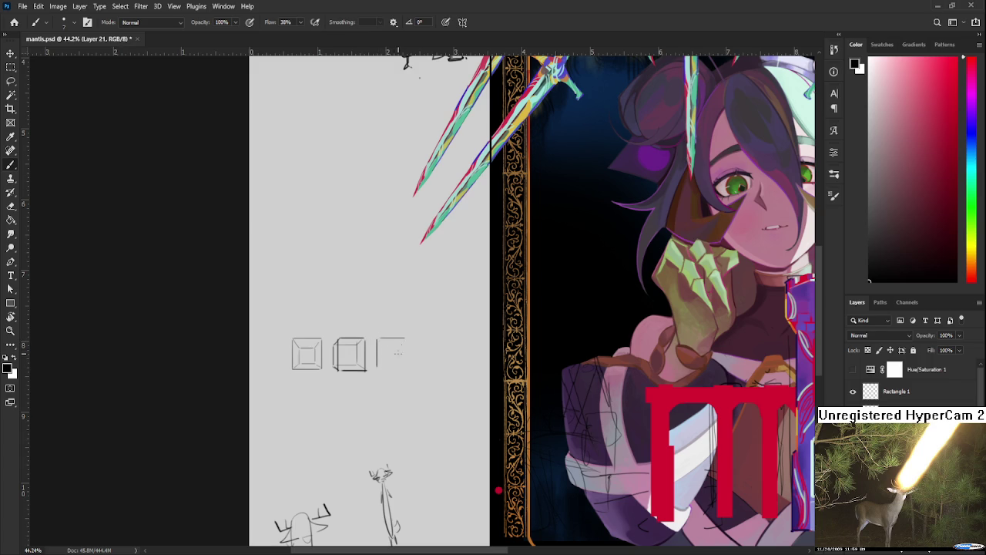
drag(378, 371, 407, 368)
Redraw the third box's inner line, erase-touch its right edge, and add an inner edge.
key(ctrl+z)
mouse_move(390, 369)
mouse_down()
mouse_move(392, 340)
mouse_move(380, 370)
mouse_up()
key(e)
key(b)
key(e)
key(b)
key(e)
mouse_move(409, 346)
mouse_down()
mouse_move(408, 367)
mouse_move(410, 339)
mouse_up()
key(b)
mouse_move(400, 365)
mouse_down()
mouse_move(403, 344)
mouse_move(388, 346)
mouse_move(409, 339)
mouse_up()
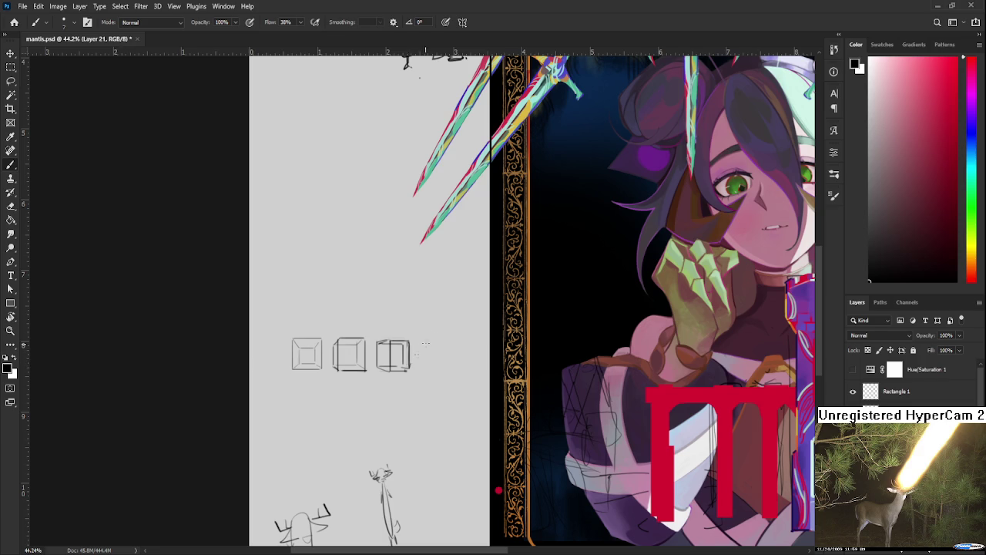
Draw the fourth box's top, right and bottom edges beside the third cube.
mouse_move(420, 344)
mouse_down()
mouse_move(419, 369)
mouse_move(437, 342)
mouse_up()
key(ctrl+z)
mouse_move(420, 342)
mouse_down()
mouse_move(440, 340)
mouse_move(429, 370)
mouse_move(438, 373)
mouse_move(449, 341)
mouse_move(452, 367)
mouse_up()
key(e)
key(b)
mouse_move(437, 370)
mouse_down()
mouse_move(454, 368)
mouse_move(440, 347)
mouse_move(454, 346)
mouse_move(448, 367)
mouse_move(291, 293)
mouse_move(401, 303)
mouse_up()
key(l)
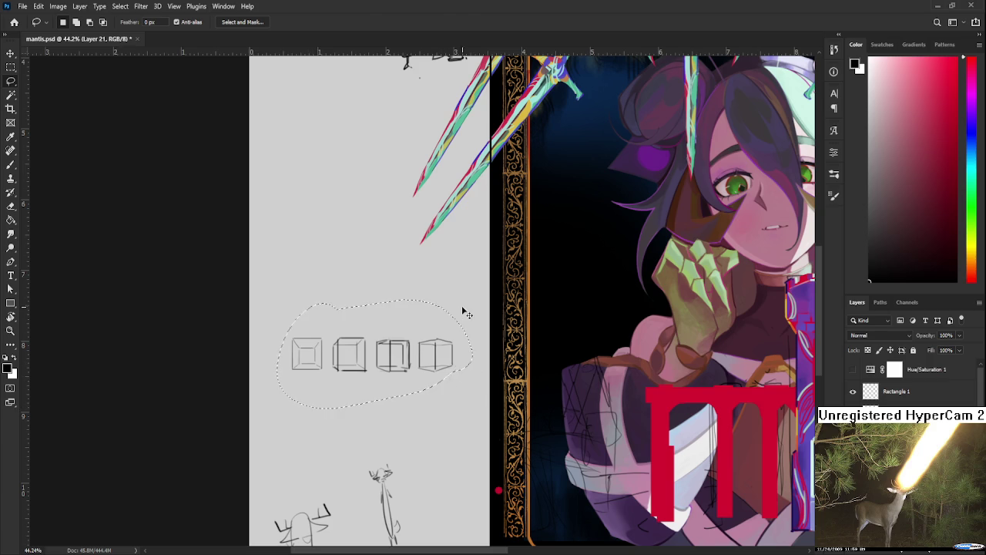
Scale the four selected cube sketches down toward the bottom-left.
key(ctrl+t)
mouse_move(468, 304)
mouse_down()
mouse_move(396, 352)
mouse_move(389, 345)
mouse_up()
key(Return)
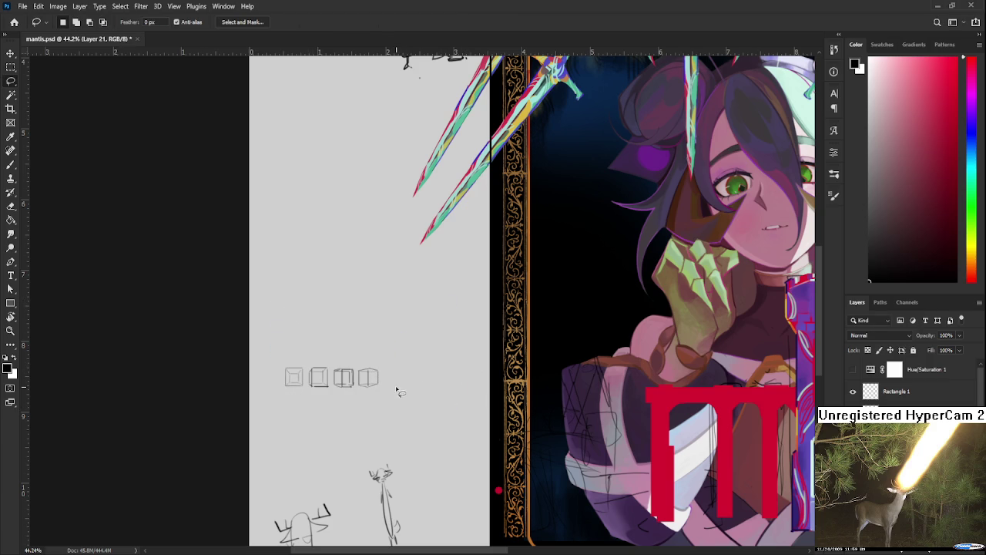
Darken the fourth cube's bottom edge and reshape its top edges into a peak.
scroll(377, 386, up, 3)
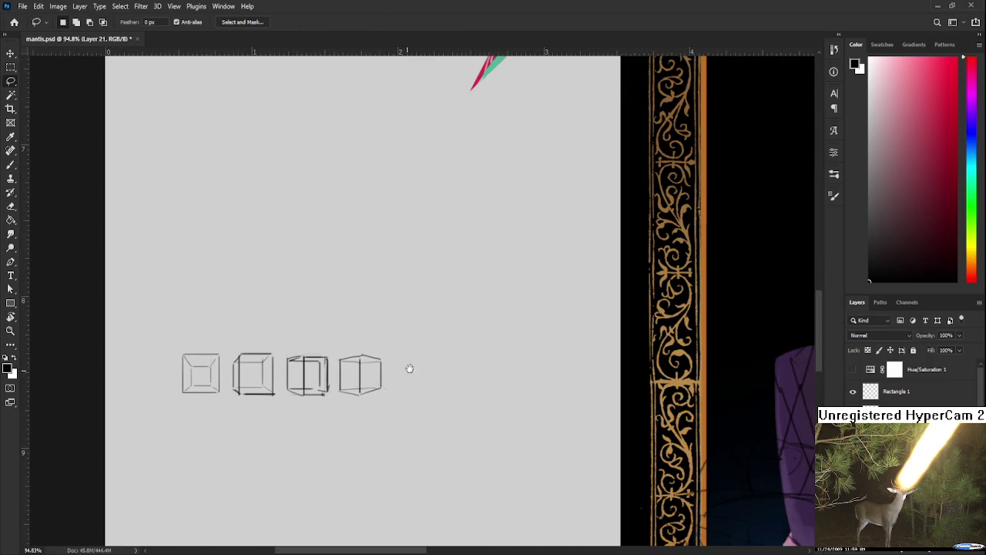
scroll(403, 373, left, 1)
key(e)
key(b)
drag(386, 381, 409, 377)
key(e)
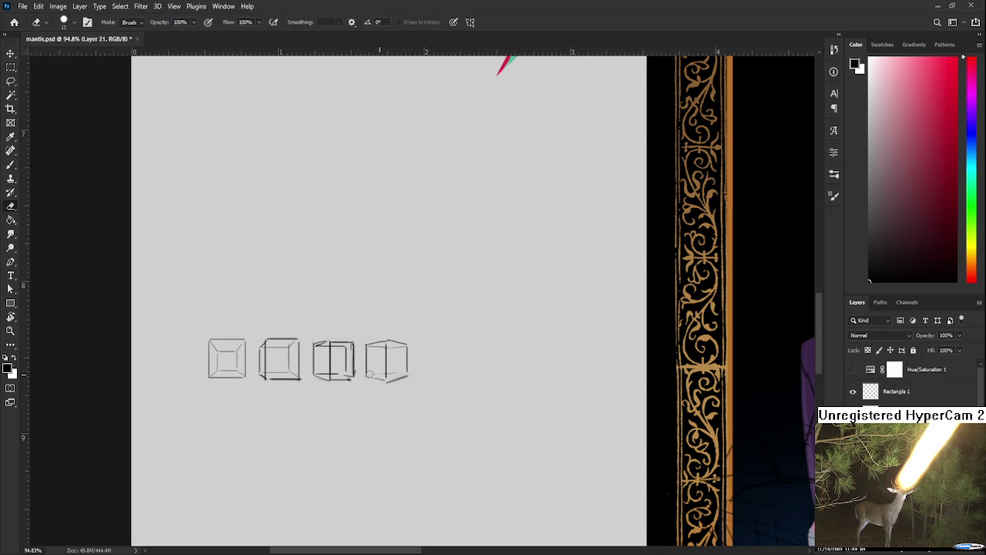
key(b)
drag(367, 381, 406, 376)
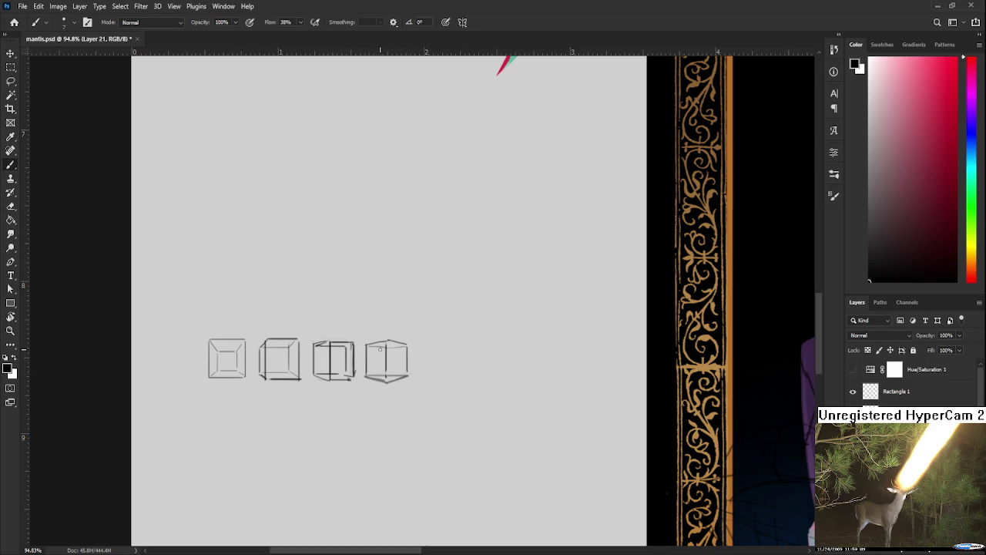
drag(370, 346, 438, 340)
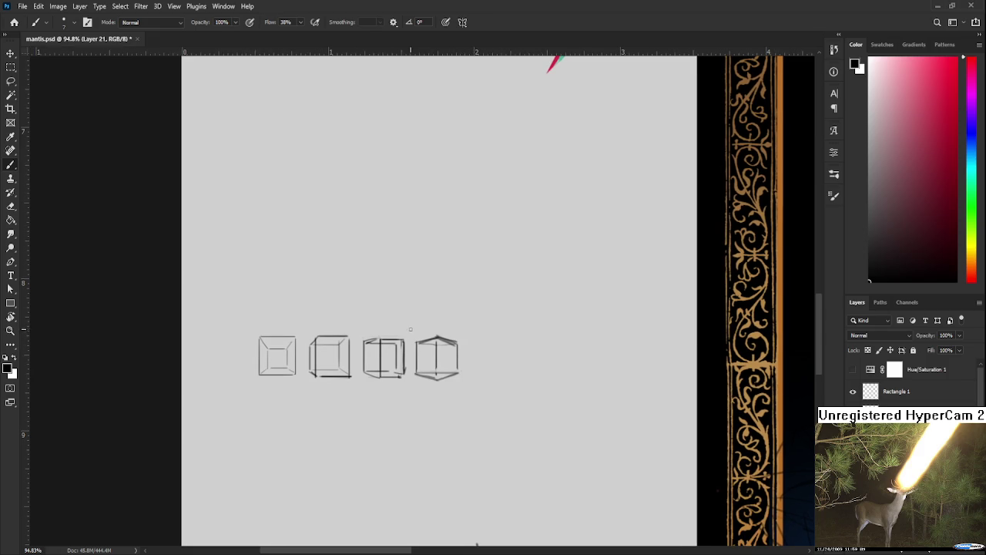
Duplicate the three leftmost cubes, flip them horizontally, and place them at the row's right end.
key(l)
mouse_move(311, 332)
mouse_down()
mouse_move(398, 319)
mouse_move(269, 417)
mouse_move(409, 311)
mouse_move(429, 323)
mouse_up()
key(ctrl+j)
key(ctrl+t)
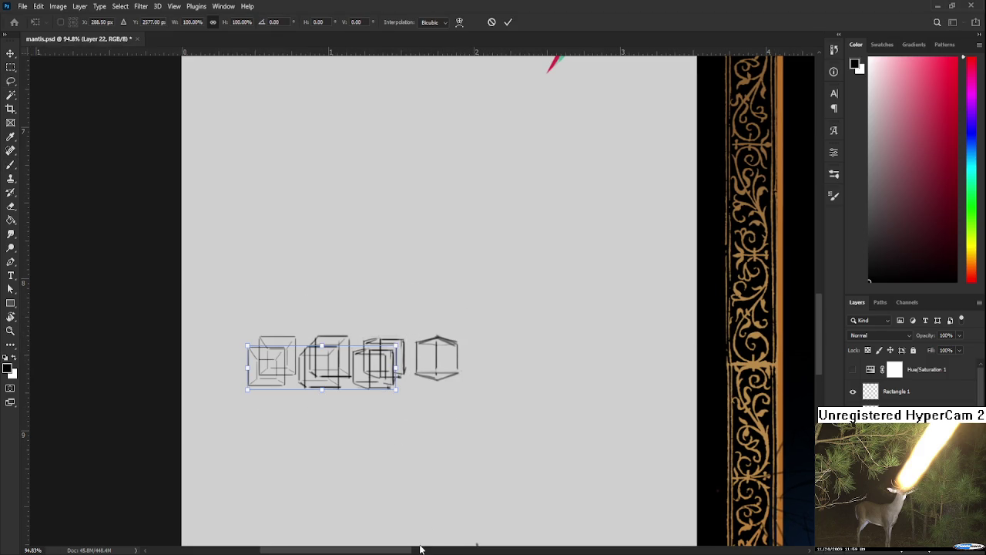
drag(314, 372, 554, 375)
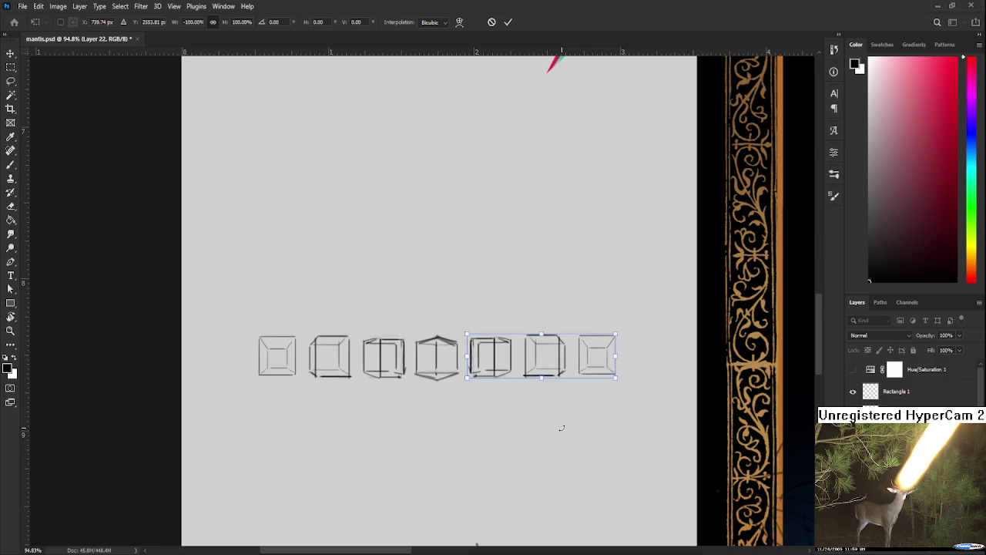
key(Return)
scroll(562, 429, down, 3)
scroll(562, 430, up, 1)
scroll(559, 423, up, 1)
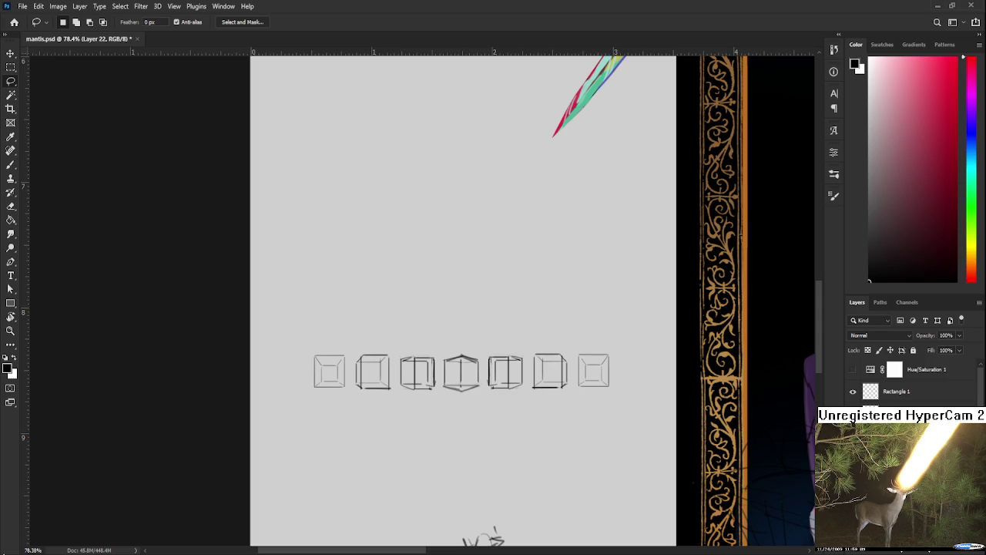
scroll(438, 328, down, 2)
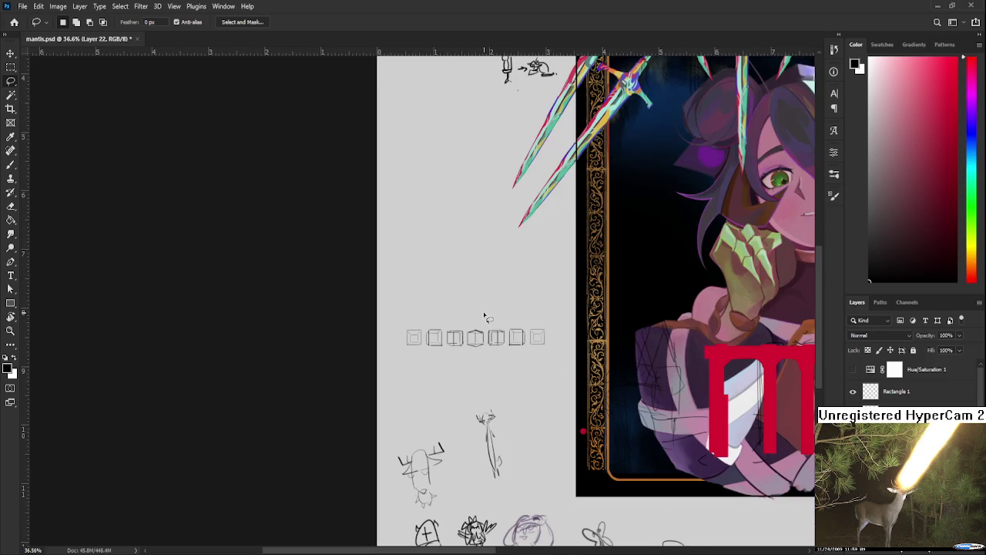
scroll(510, 343, up, 1)
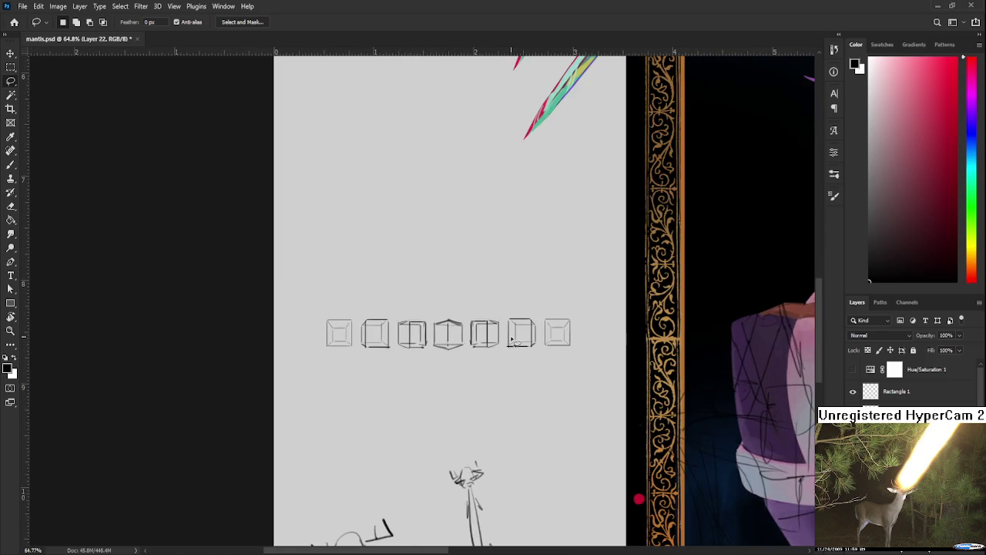
scroll(507, 358, up, 1)
scroll(504, 370, up, 1)
scroll(497, 353, down, 1)
scroll(504, 316, down, 1)
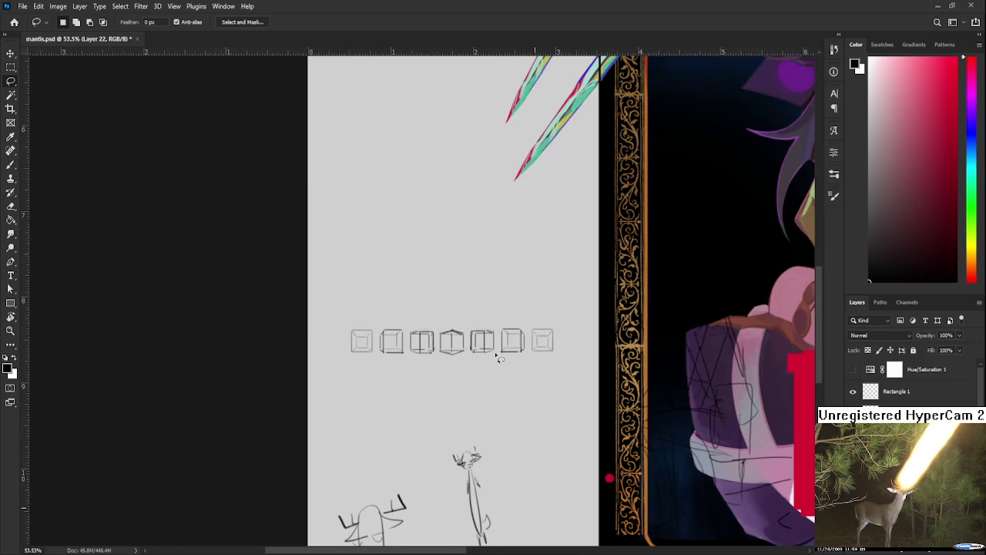
scroll(507, 322, down, 1)
scroll(503, 319, down, 1)
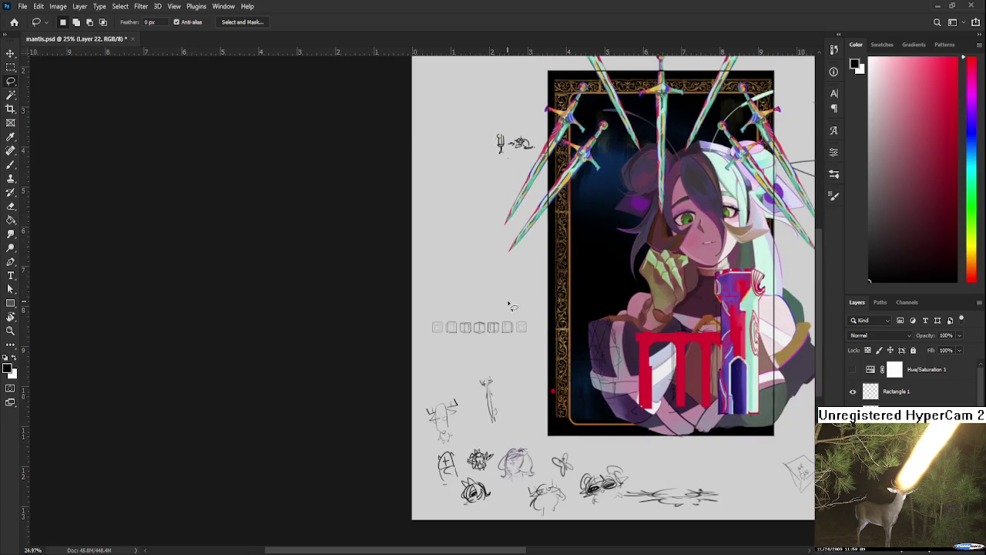
scroll(509, 308, down, 1)
scroll(436, 396, up, 1)
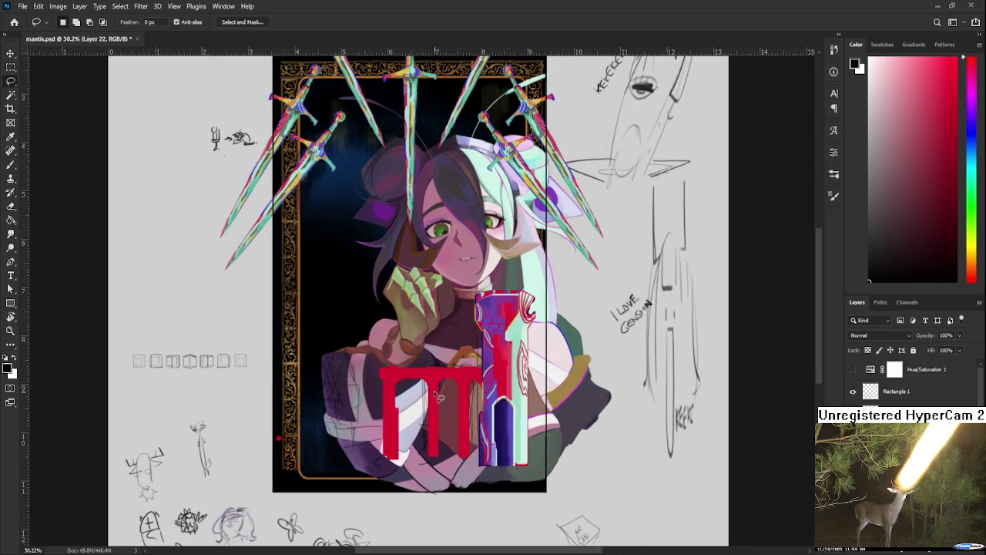
scroll(435, 390, up, 1)
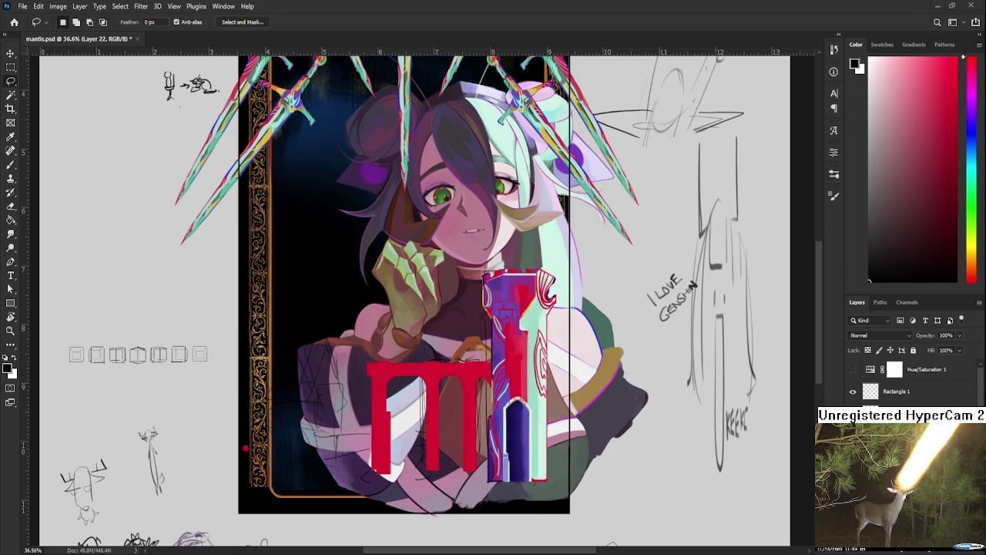
scroll(490, 388, up, 5)
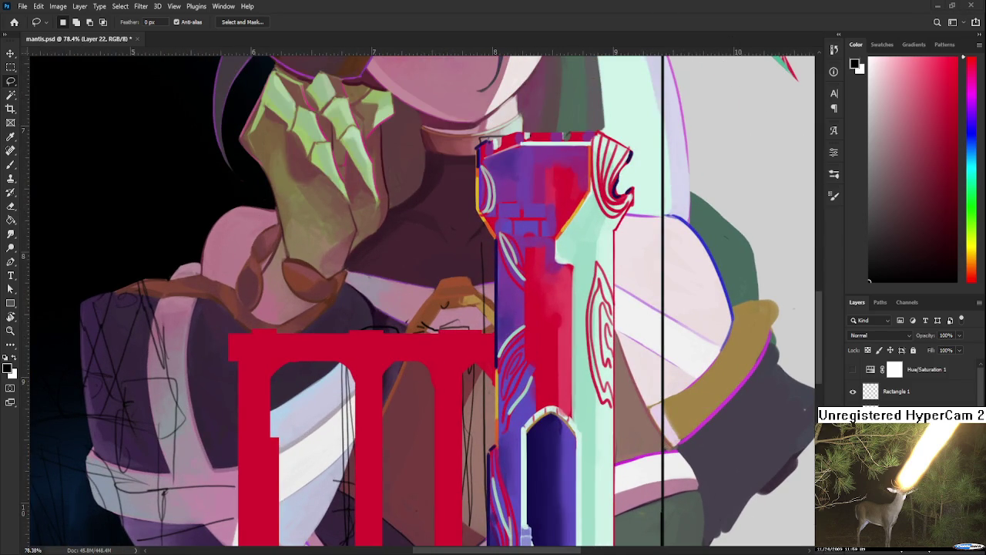
Sample purple and paint a shading line up the rightmost arch's inner edge, redoing the first stroke.
drag(355, 342, 421, 374)
key(b)
alt+click(578, 343)
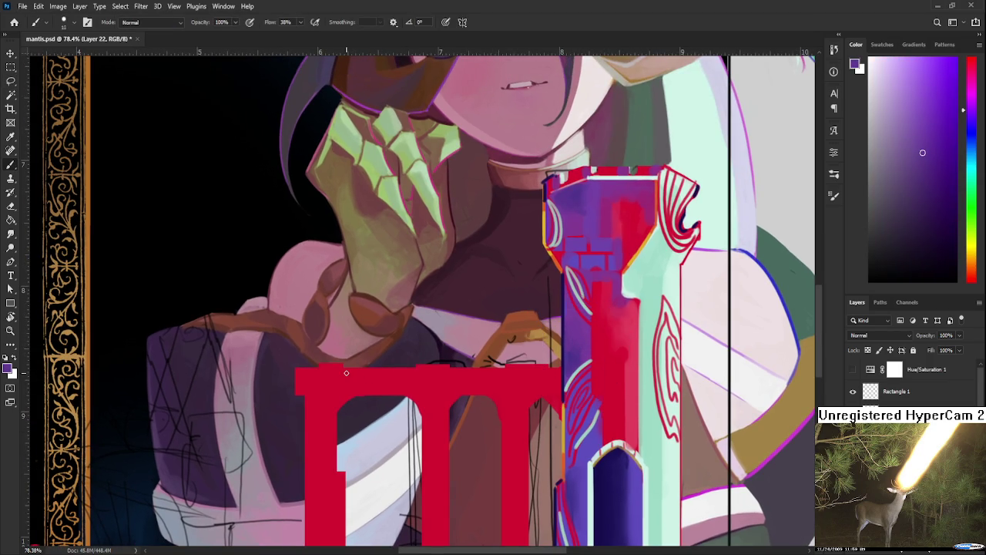
mouse_move(505, 424)
mouse_down()
mouse_move(463, 319)
mouse_move(467, 481)
mouse_move(452, 315)
mouse_up()
key(ctrl+z)
alt+click(451, 312)
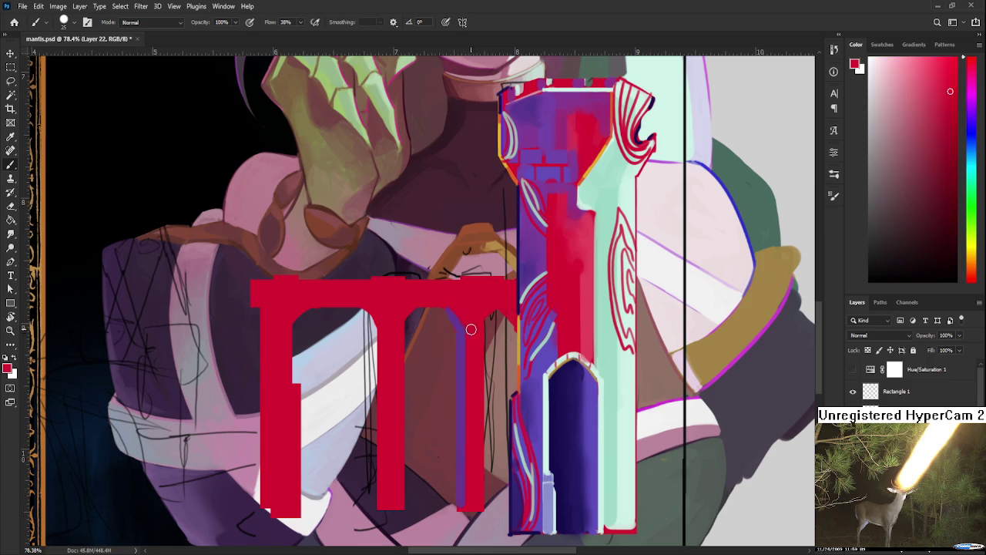
alt+click(472, 332)
Sample purple, red and darker tones around the middle arch to find a shading colour.
alt+click(452, 308)
drag(453, 309, 461, 301)
drag(457, 302, 452, 297)
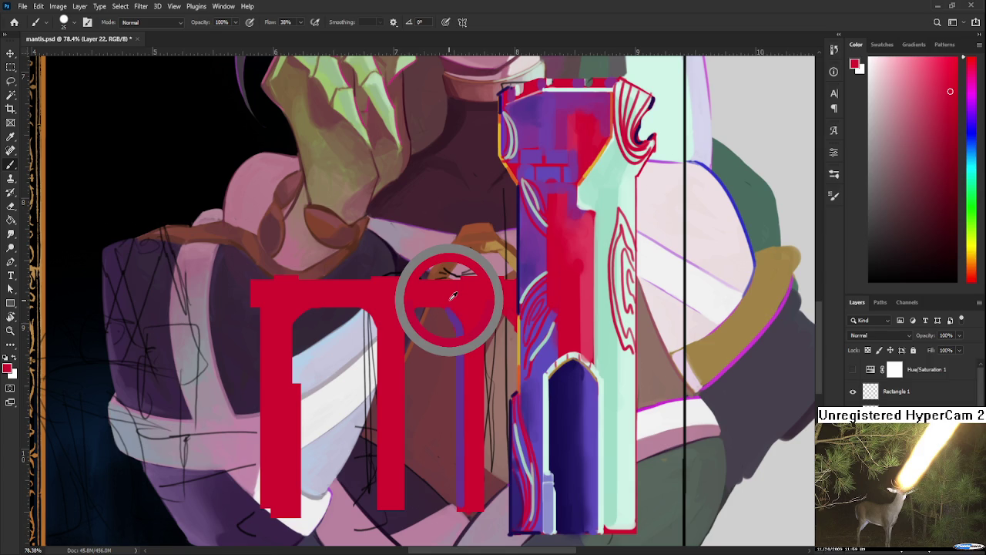
drag(452, 297, 450, 300)
alt+click(453, 302)
alt+click(462, 302)
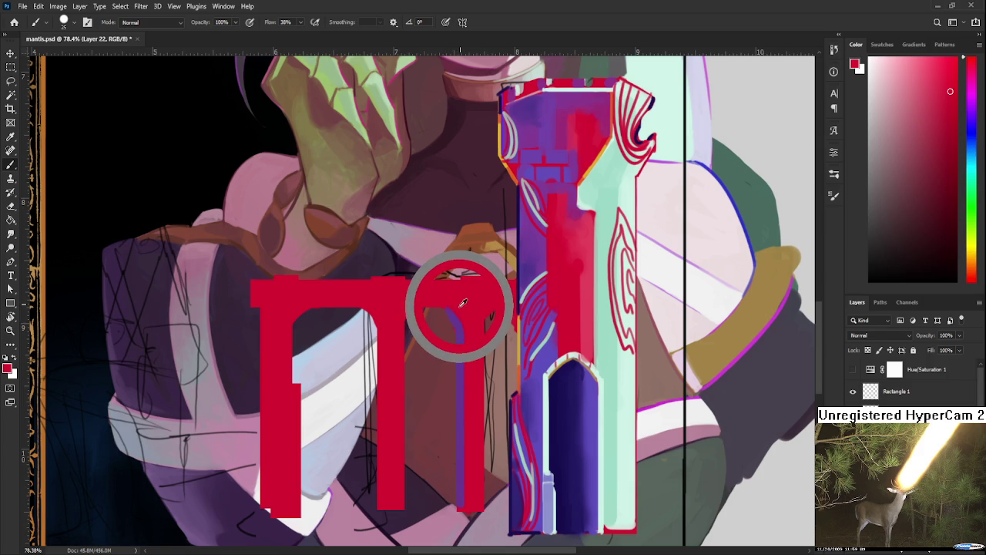
drag(462, 302, 447, 300)
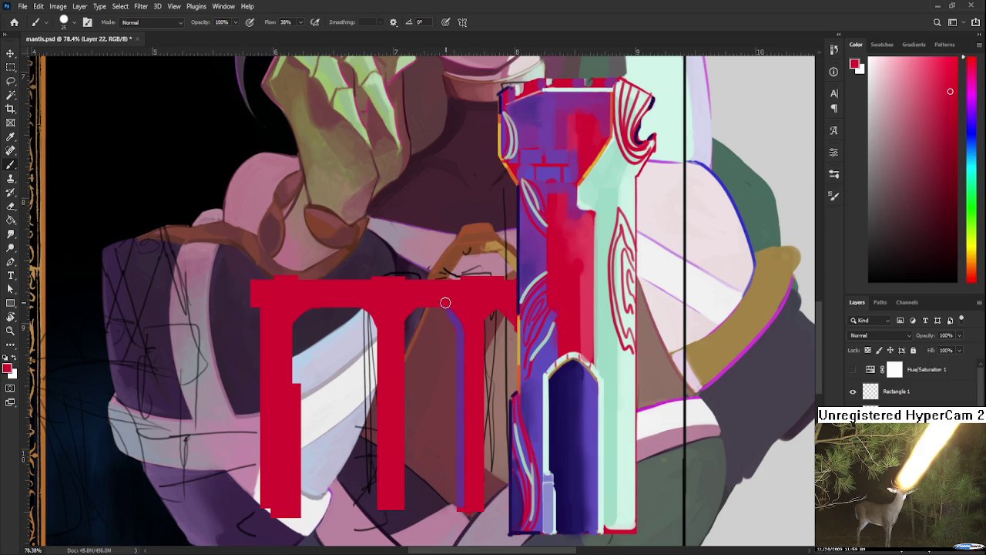
alt+click(462, 314)
alt+click(453, 310)
alt+click(461, 314)
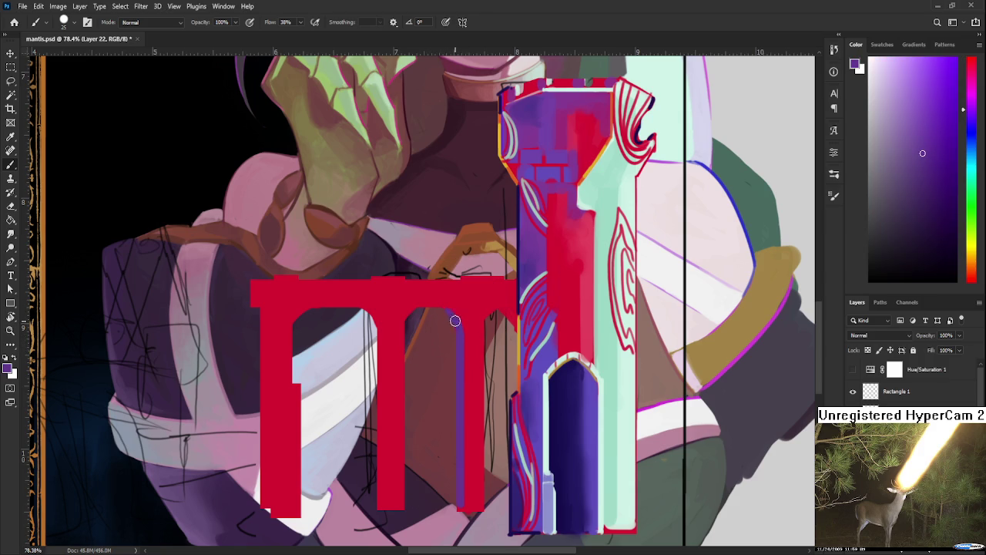
alt+click(462, 330)
alt+click(451, 323)
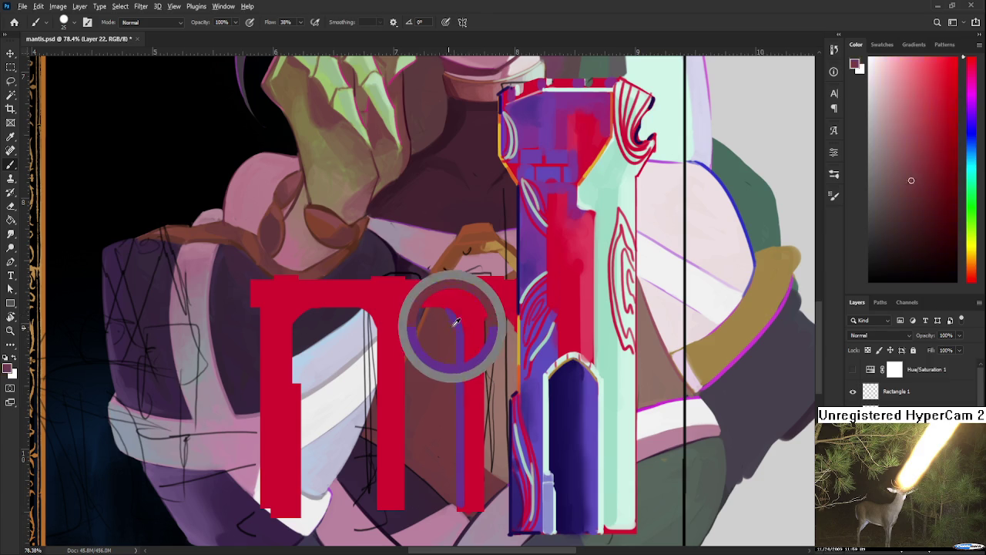
Shrink the brush to 8 px and pick the purple shading colour for the middle arch.
key(bracketleft)
key(bracketleft)
key(bracketleft)
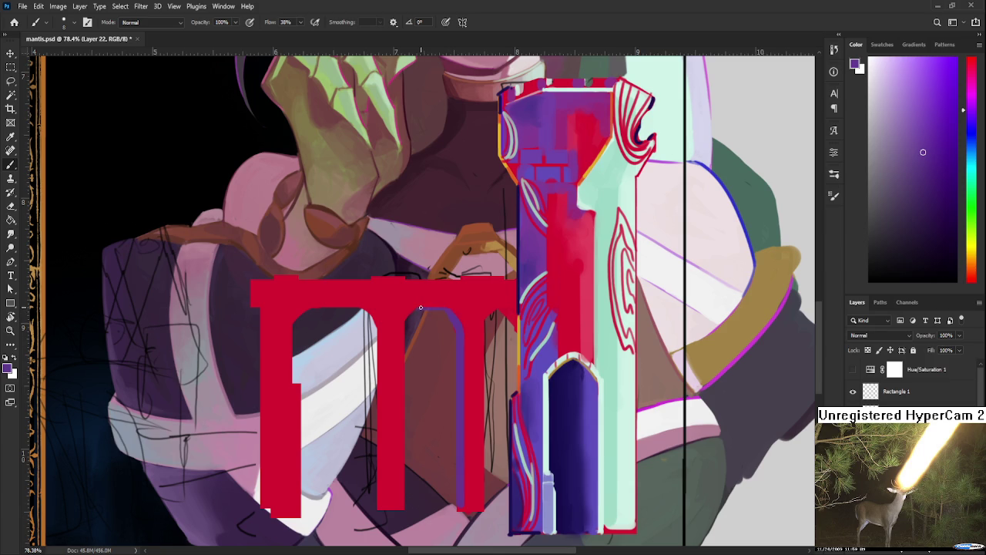
key(e)
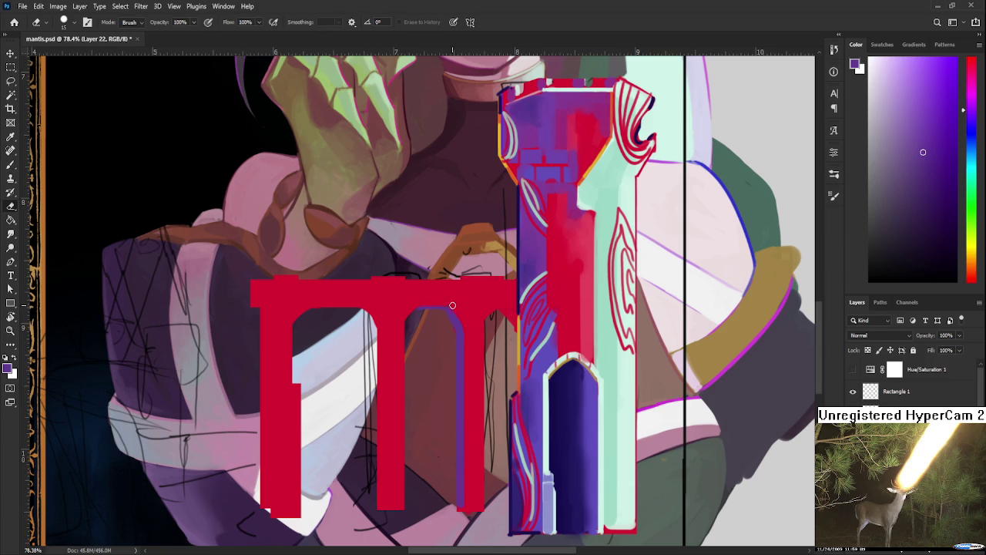
key(b)
alt+click(454, 315)
alt+click(464, 318)
alt+click(447, 313)
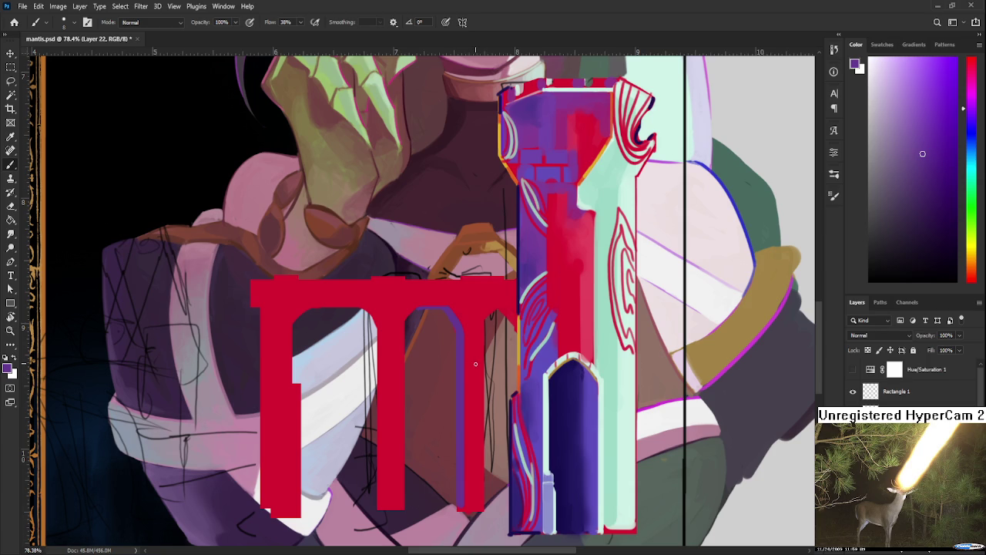
scroll(476, 363, right, 3)
alt+click(564, 346)
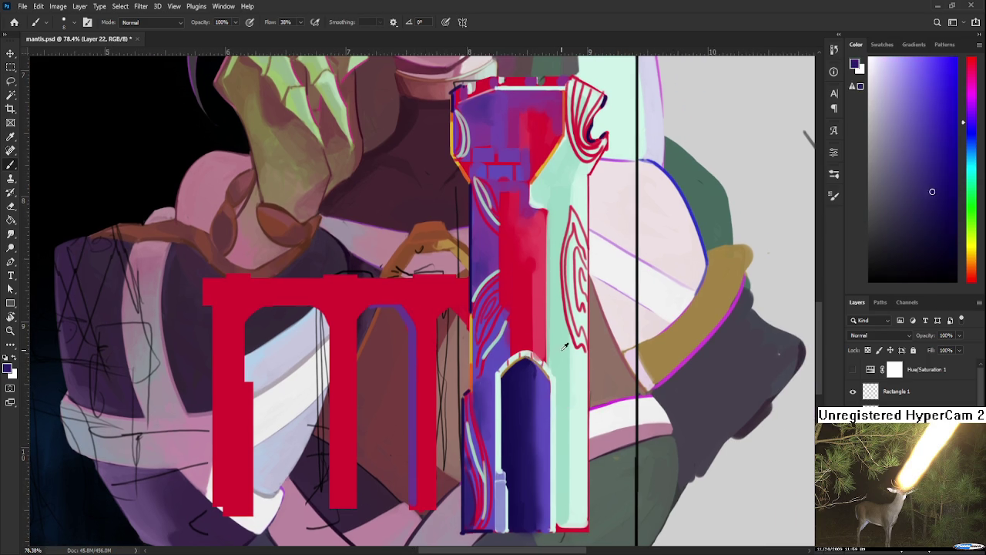
Paint a mint highlight curving into the right arch's top, undoing two attempts.
drag(565, 346, 561, 369)
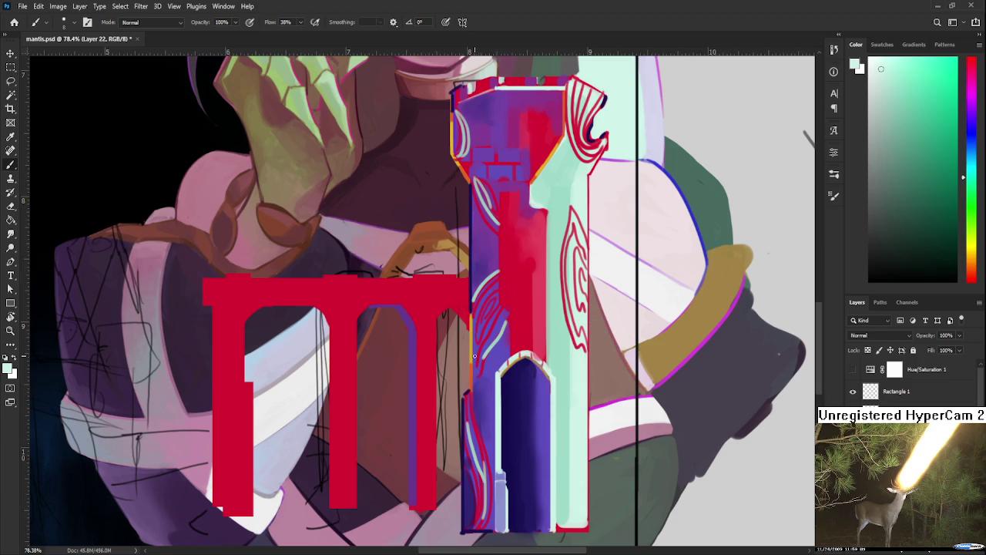
key(bracketright)
key(bracketright)
key(bracketright)
drag(434, 318, 434, 484)
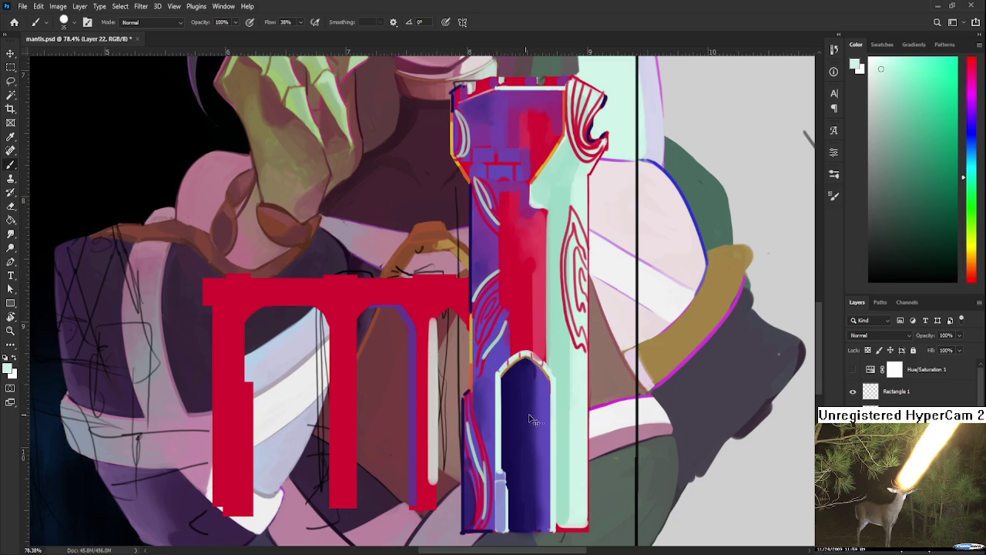
key(ctrl+z)
alt+click(576, 392)
key(bracketleft)
key(bracketleft)
mouse_move(434, 318)
mouse_down()
mouse_move(433, 503)
mouse_move(433, 321)
mouse_move(446, 315)
mouse_move(434, 512)
mouse_move(432, 351)
mouse_move(436, 316)
mouse_move(451, 306)
mouse_up()
key(ctrl+z)
key(bracketright)
key(bracketright)
alt+click(434, 312)
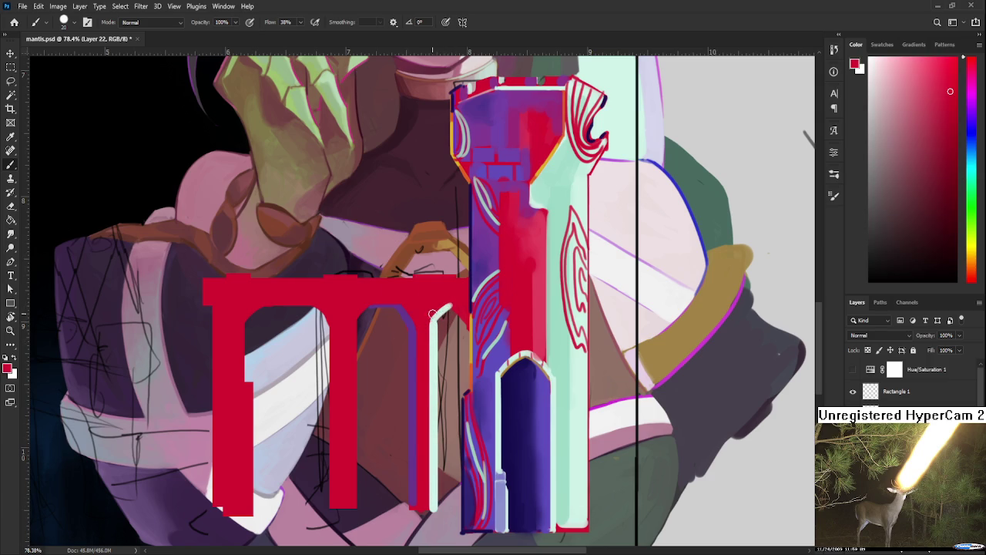
scroll(455, 378, up, 1)
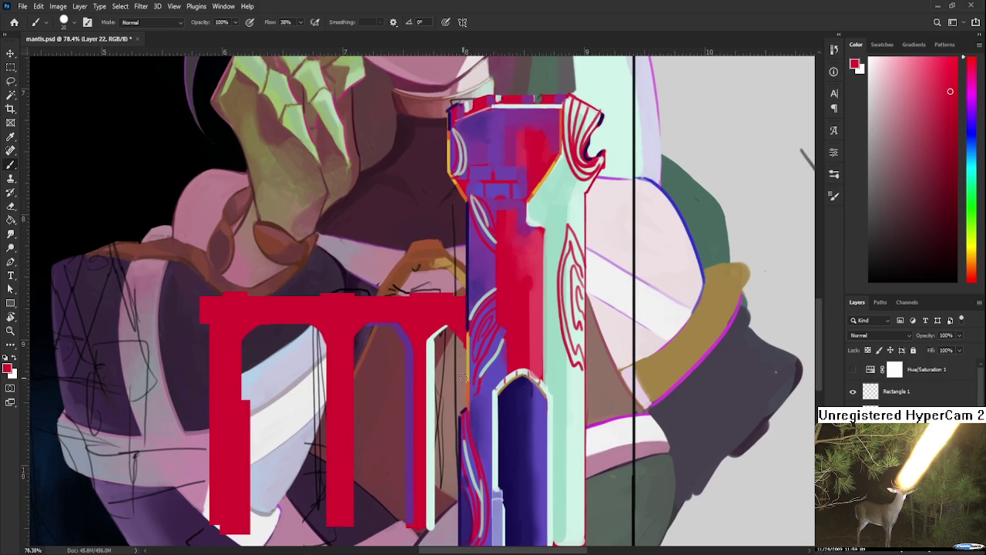
Paint navy along the right arch's inner edge and purple down its purple stripe.
alt+click(516, 455)
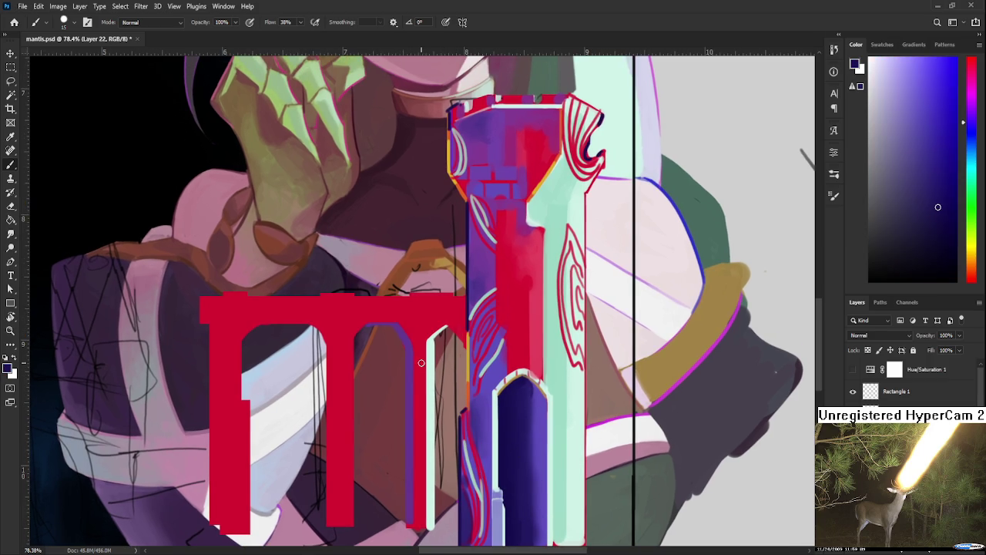
mouse_move(406, 348)
mouse_down()
mouse_move(406, 526)
mouse_move(400, 363)
mouse_up()
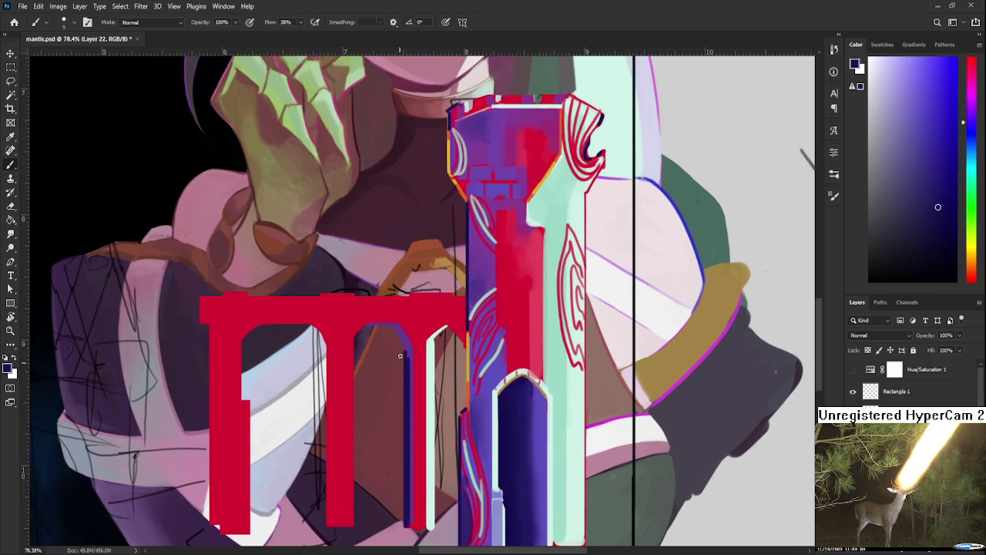
alt+click(408, 354)
alt+click(411, 389)
alt+click(410, 352)
drag(412, 373, 409, 474)
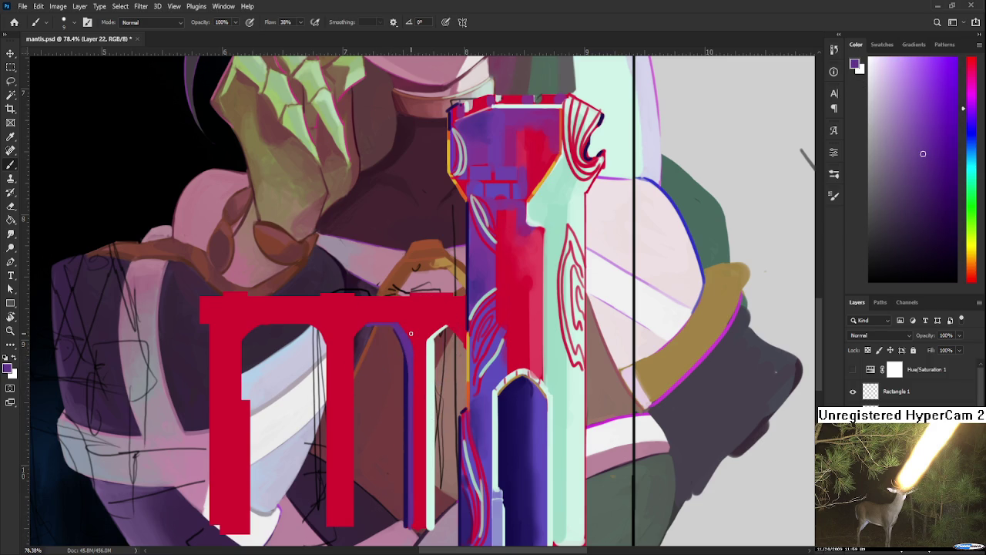
scroll(452, 221, down, 5)
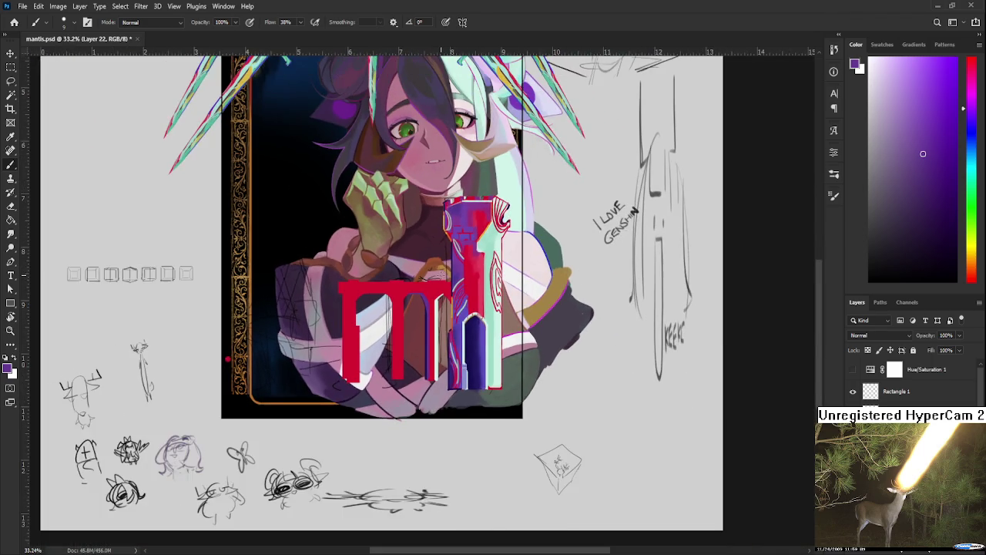
Draw a straight mint-green line along the thin stripe.
scroll(440, 287, up, 1)
scroll(440, 286, up, 2)
scroll(439, 287, up, 1)
scroll(439, 287, up, 1)
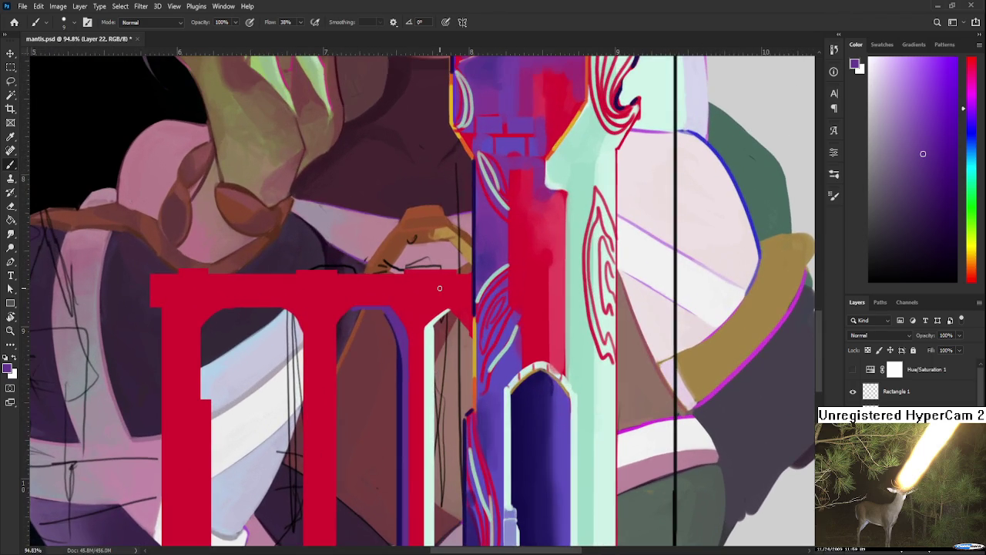
scroll(439, 288, down, 1)
scroll(501, 309, down, 1)
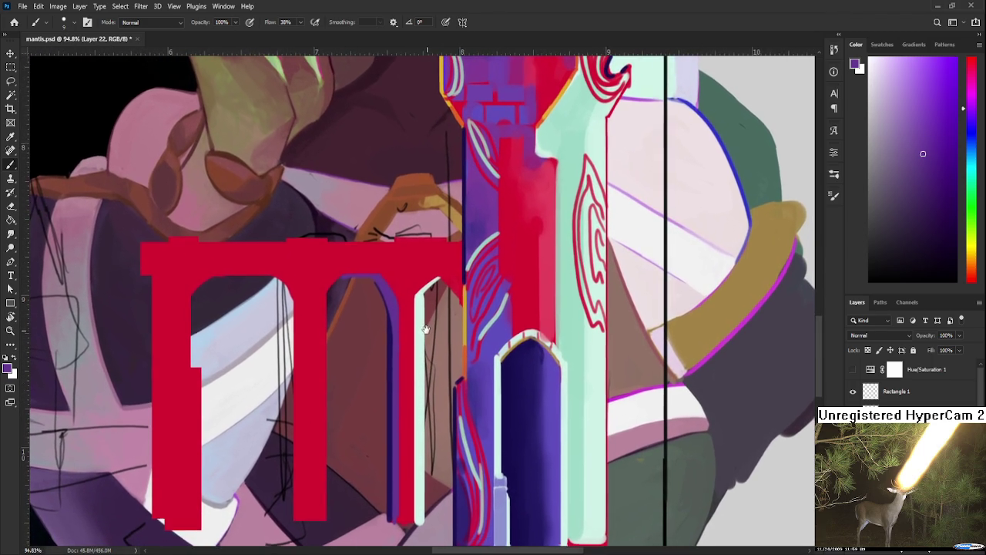
alt+click(568, 331)
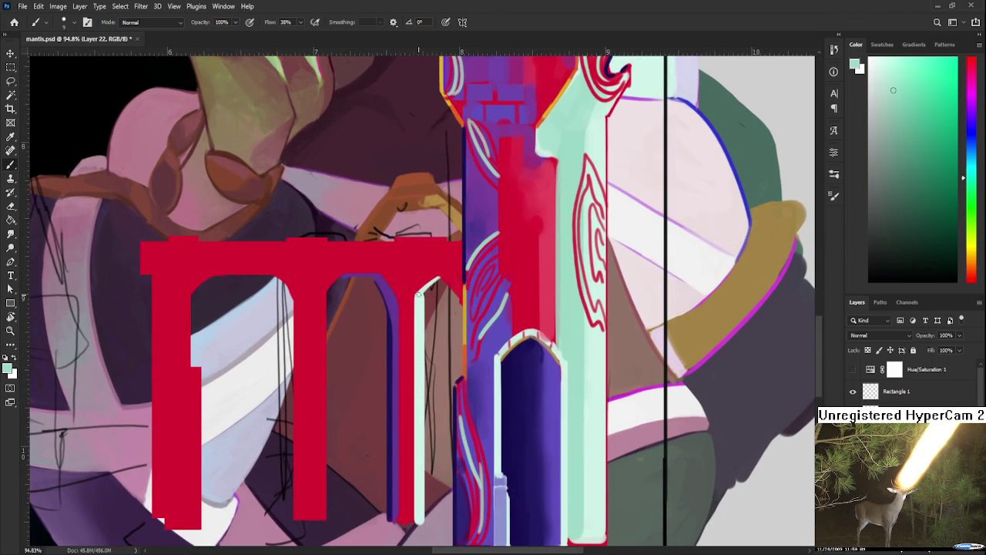
shift+click(419, 510)
Shade the middle red pillar's left edge purple with a larger brush.
drag(400, 360, 466, 366)
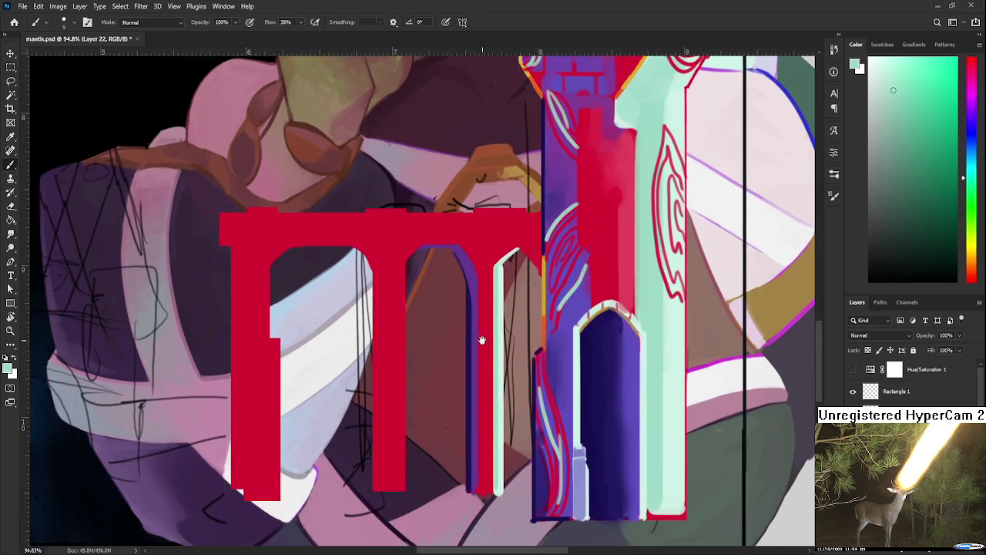
alt+click(453, 289)
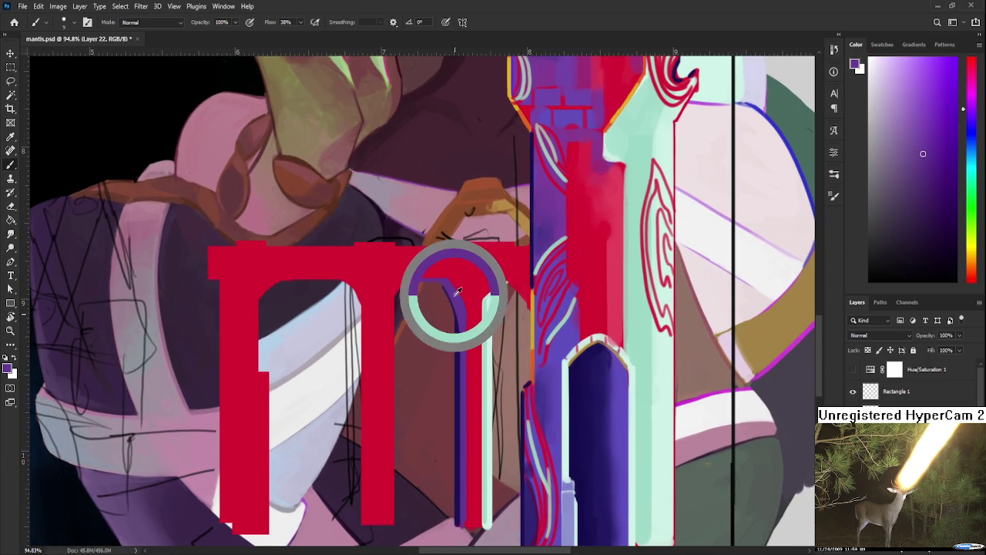
key(bracketright)
key(bracketright)
key(bracketright)
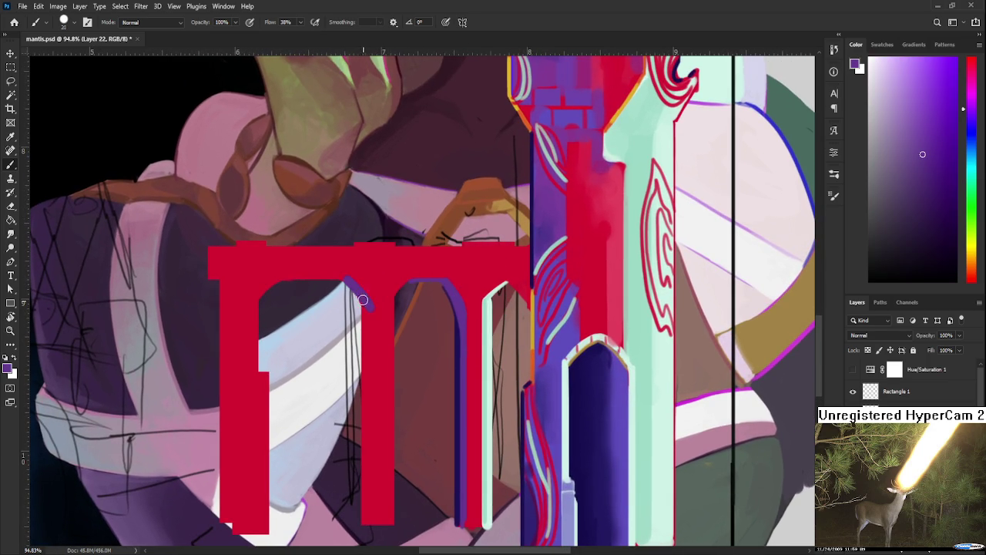
drag(352, 288, 361, 521)
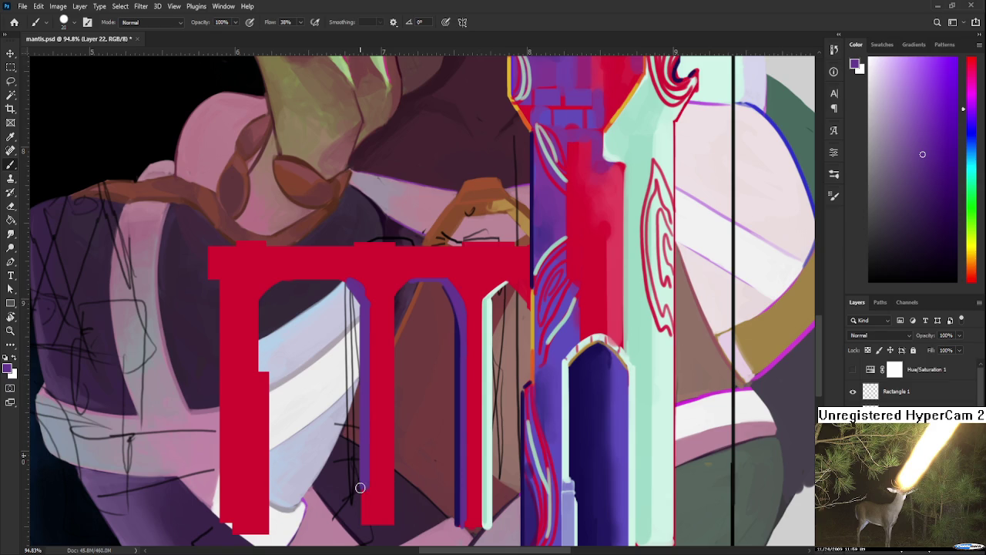
Paint a thin mint line down the pillar edge with a size-6 brush.
alt+click(370, 290)
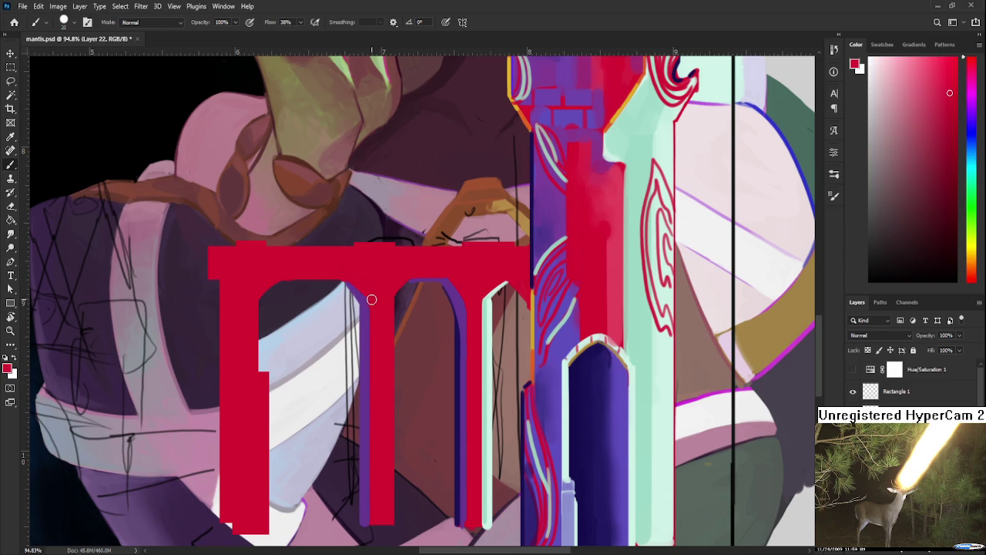
alt+click(490, 348)
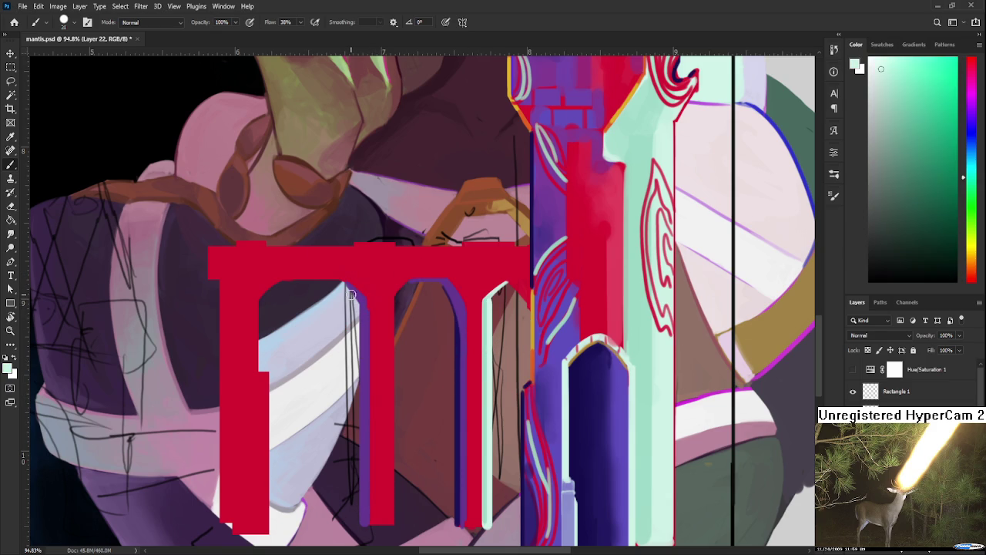
key(bracketleft)
key(bracketleft)
key(bracketleft)
mouse_move(409, 281)
mouse_down()
mouse_move(394, 299)
mouse_move(395, 515)
mouse_up()
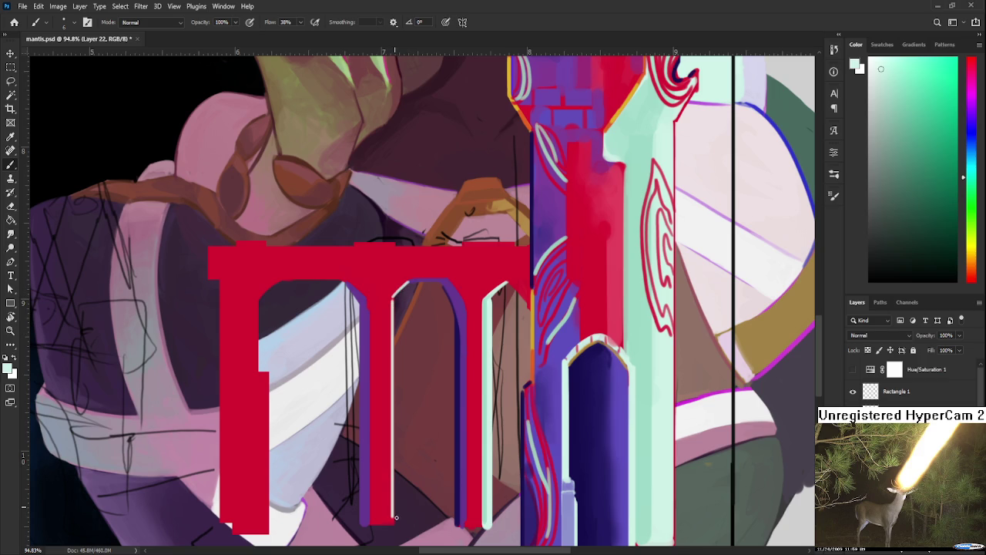
scroll(406, 494, down, 5)
scroll(404, 501, up, 2)
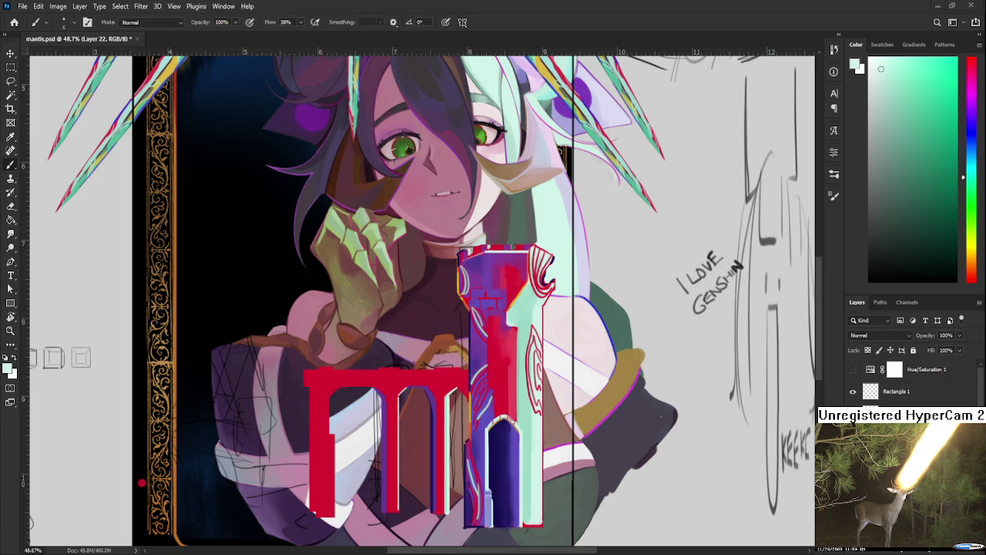
Shade the middle arch column's left edge dark purple.
scroll(463, 363, up, 2)
scroll(463, 363, up, 1)
scroll(463, 363, up, 1)
alt+click(468, 376)
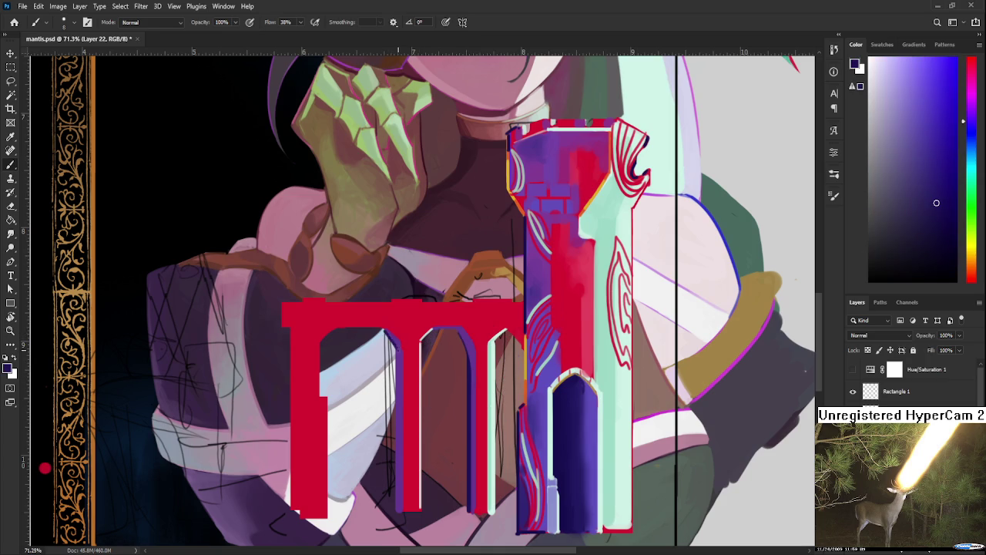
drag(387, 333, 396, 508)
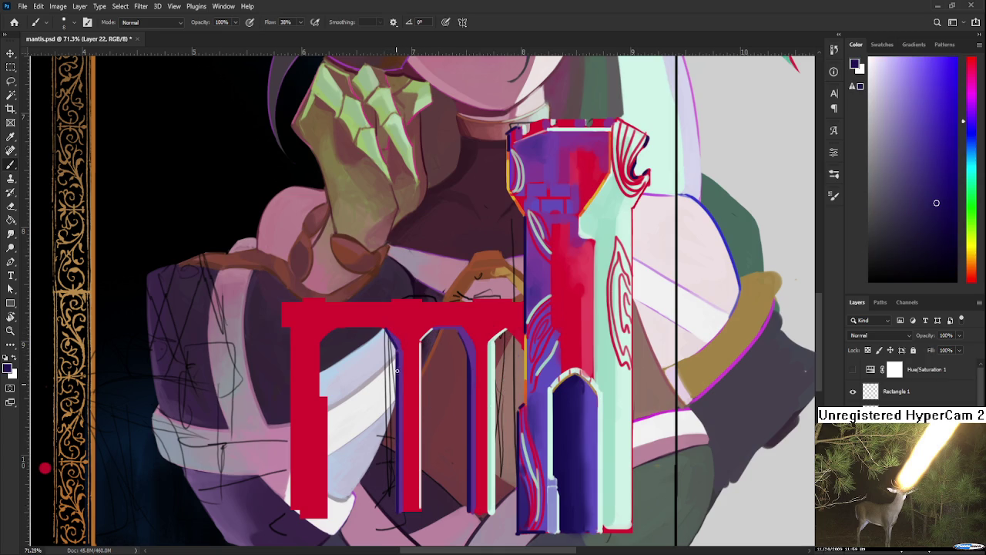
Paint a thin mint line along the arch's inner edge, redrawing the first attempt.
drag(389, 319, 401, 359)
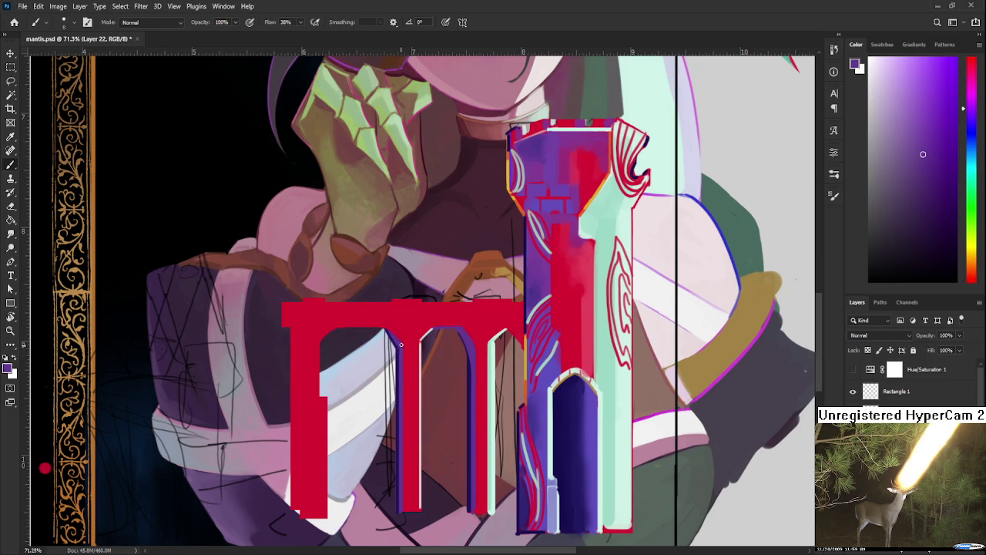
drag(471, 348, 475, 339)
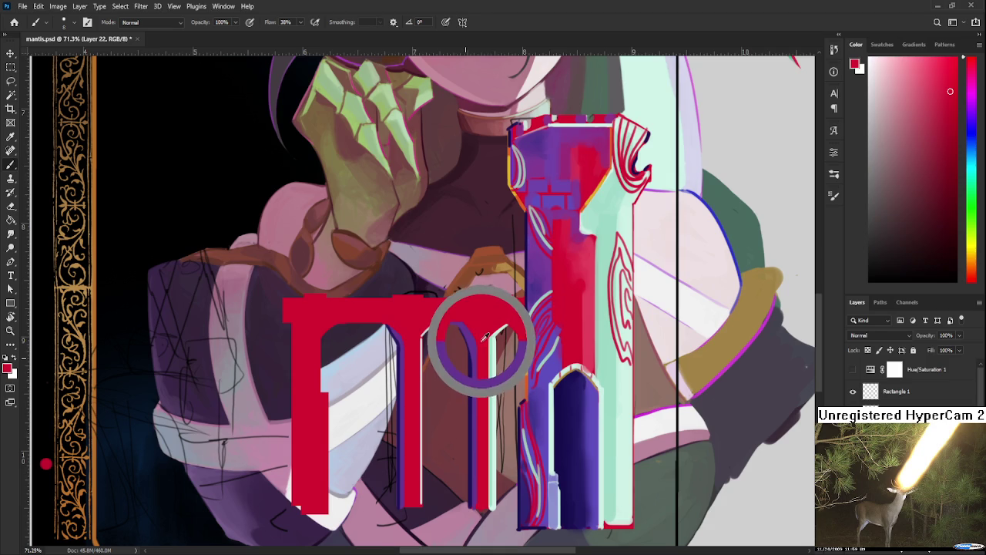
click(493, 339)
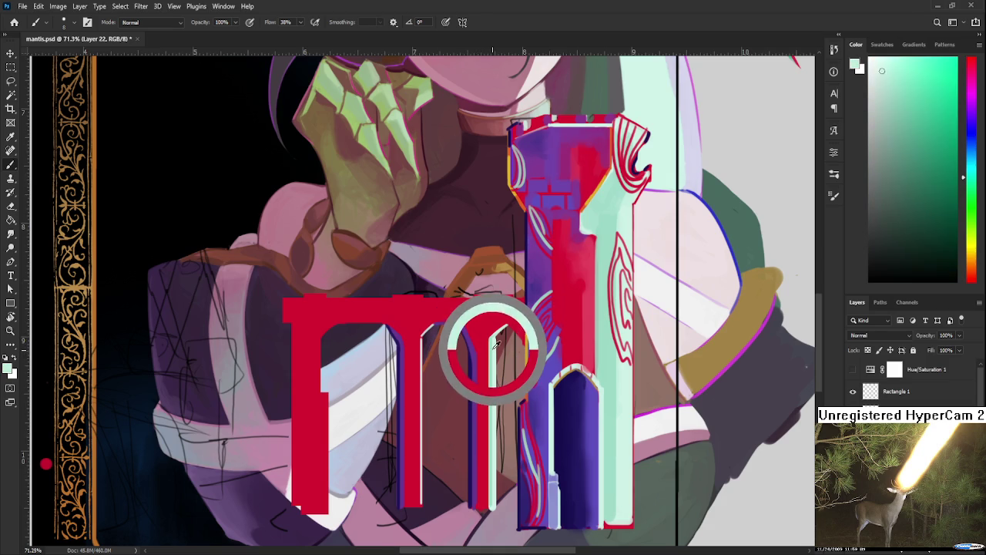
drag(497, 339, 499, 339)
mouse_move(308, 346)
mouse_down()
mouse_move(352, 327)
mouse_move(364, 372)
mouse_up()
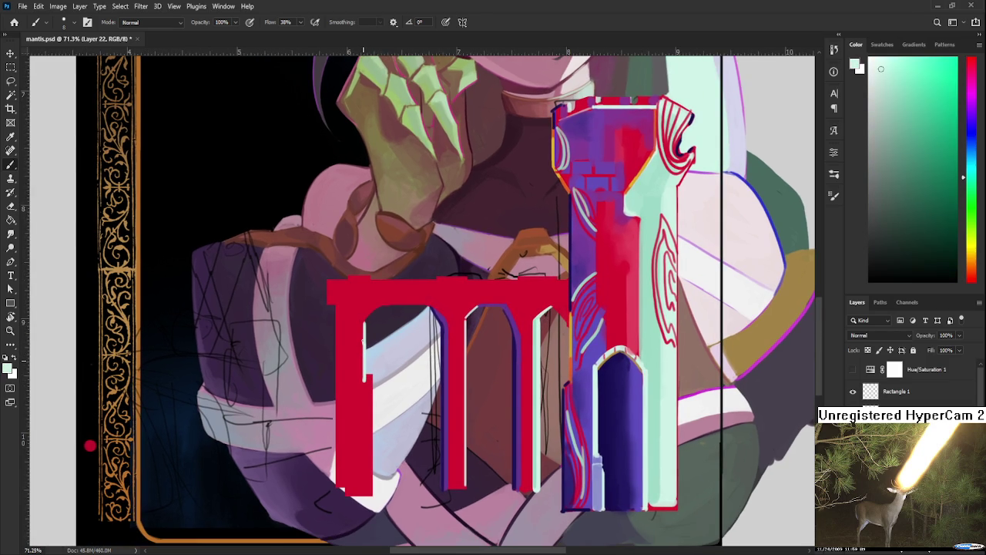
key(ctrl+z)
drag(363, 322, 364, 374)
alt+click(374, 301)
alt+click(360, 328)
drag(362, 319, 362, 375)
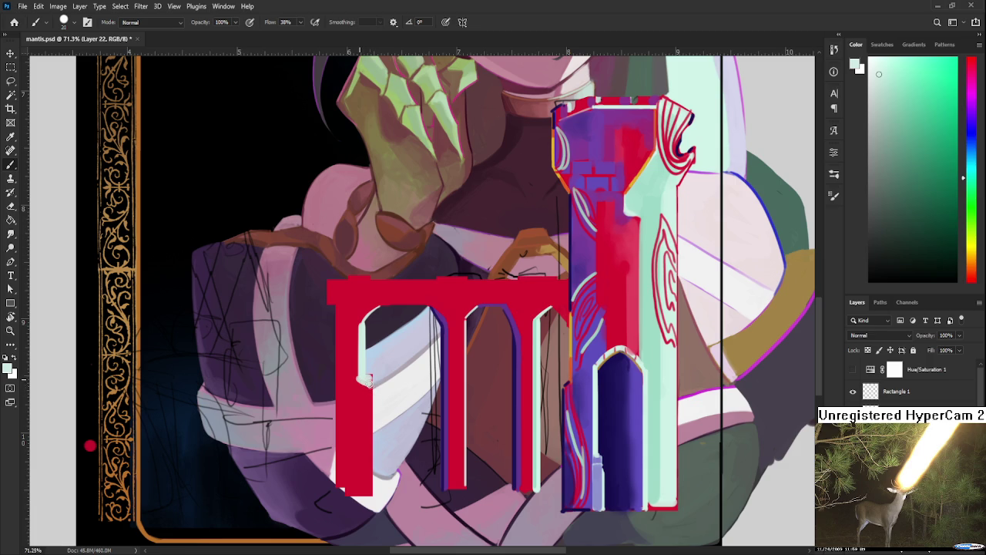
Add mint highlights and a small dark navy shadow along the left pillar edges.
alt+click(366, 382)
alt+click(367, 370)
scroll(368, 362, down, 1)
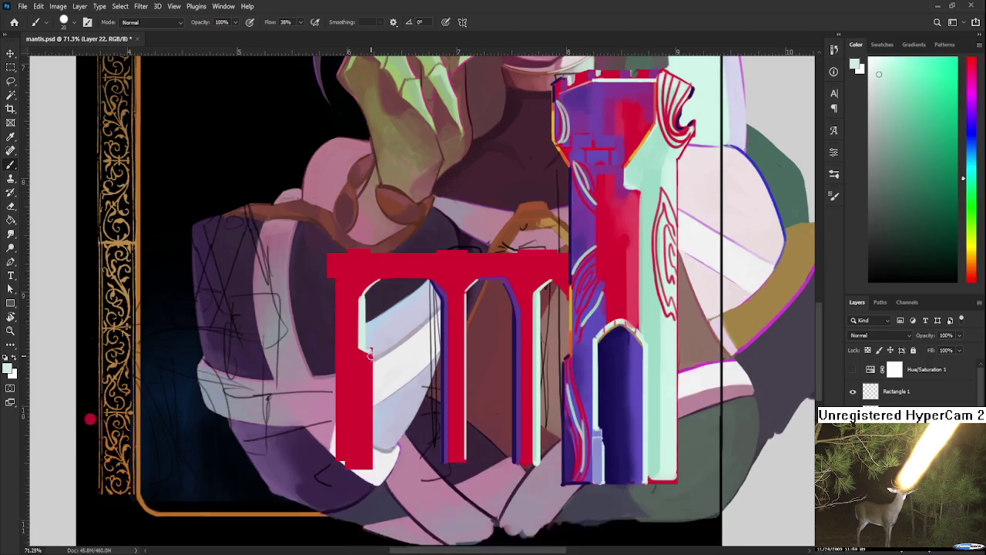
mouse_move(369, 352)
mouse_down()
mouse_move(370, 467)
mouse_move(369, 356)
mouse_up()
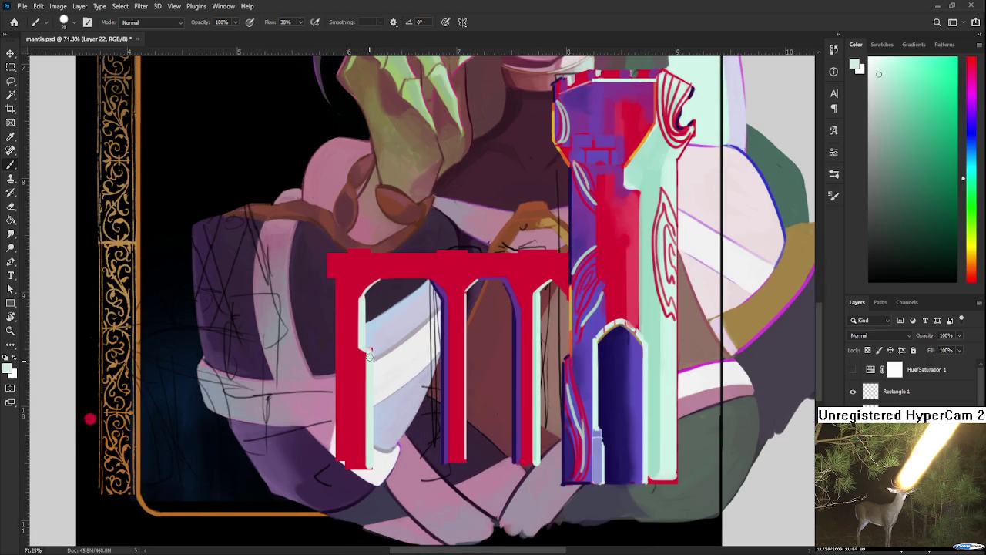
alt+click(440, 328)
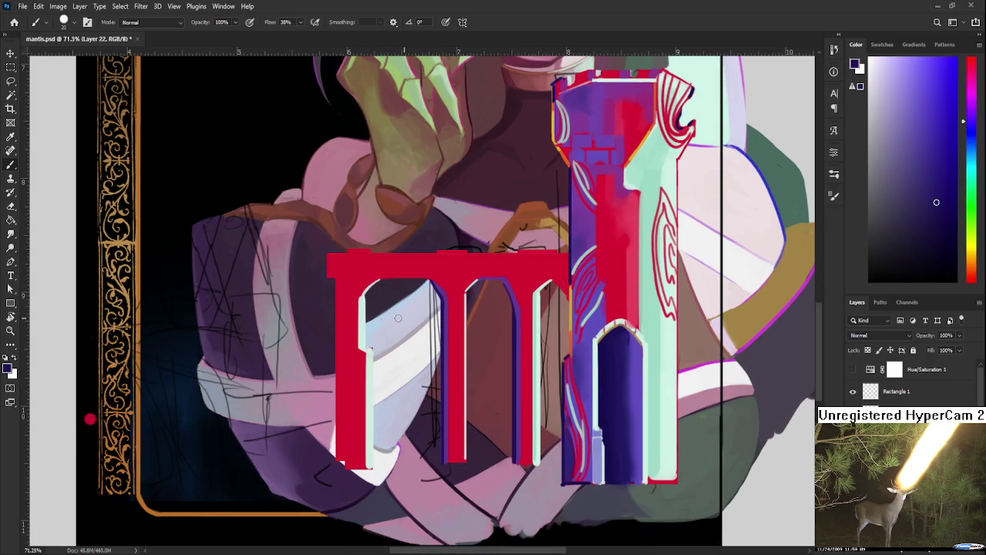
drag(365, 302, 368, 333)
mouse_move(377, 412)
mouse_down()
mouse_move(383, 364)
mouse_move(383, 379)
mouse_up()
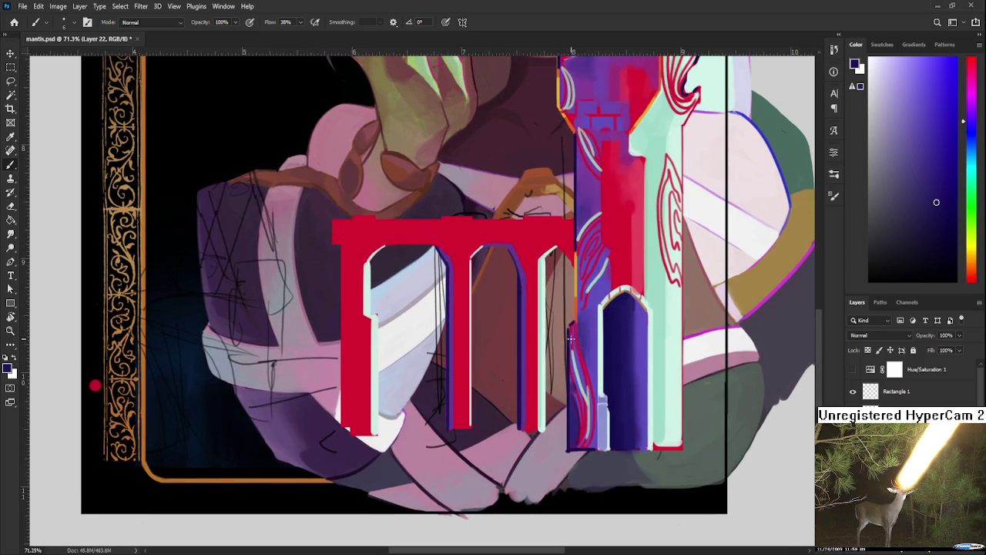
alt+click(652, 321)
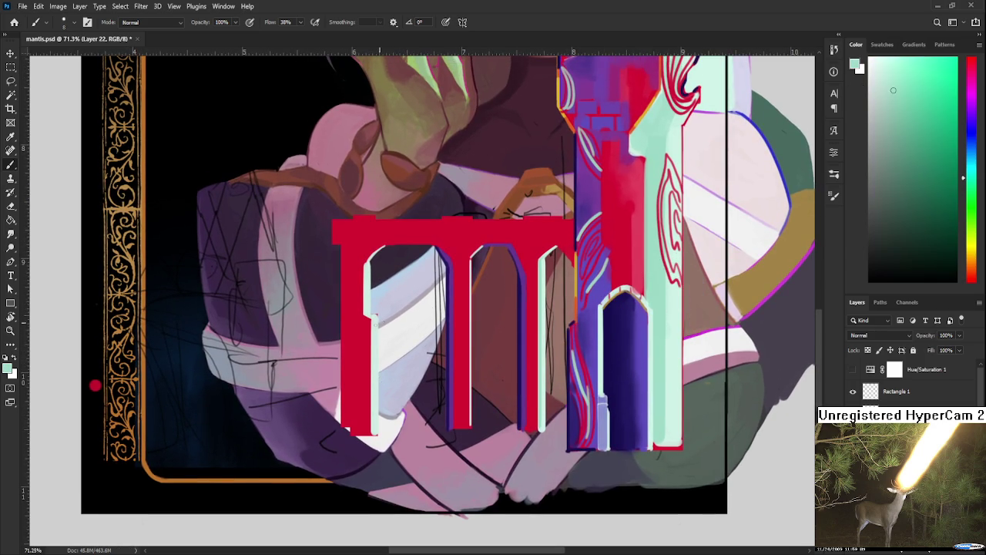
mouse_move(370, 318)
mouse_down()
mouse_move(371, 431)
mouse_move(374, 284)
mouse_move(411, 309)
mouse_up()
scroll(412, 309, down, 5)
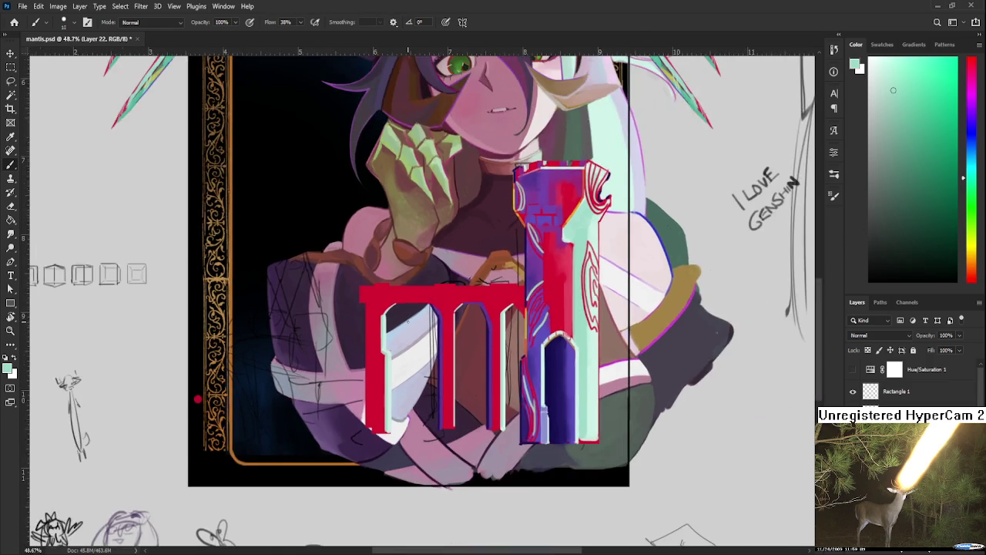
Paint a dark purple stroke down the red pillar's left edge.
scroll(430, 299, up, 2)
scroll(430, 299, up, 2)
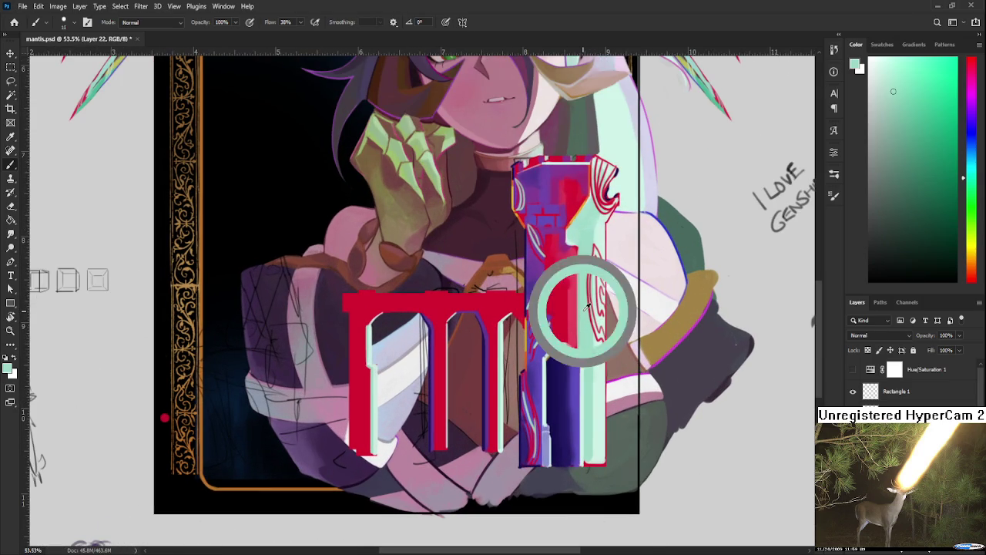
drag(387, 327, 383, 357)
key(bracketright)
key(bracketleft)
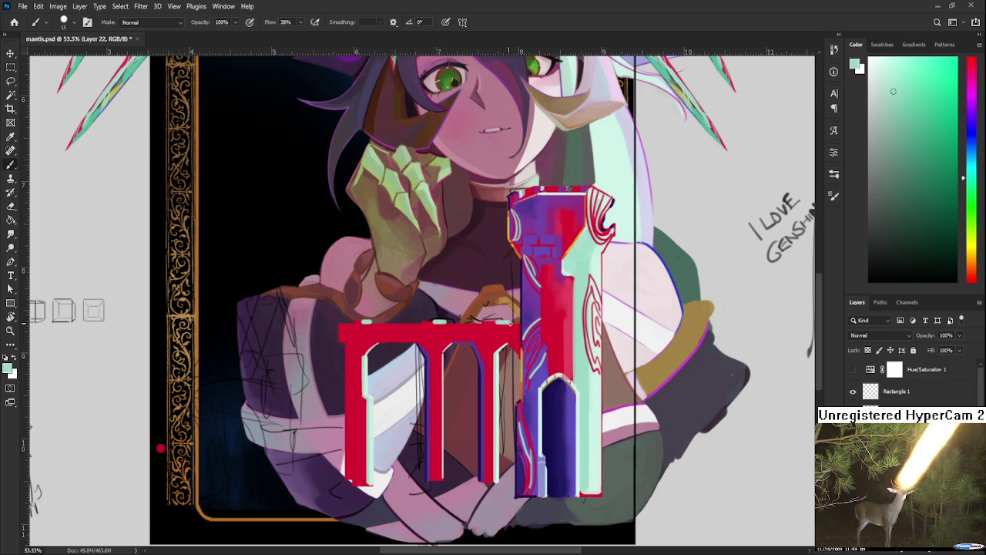
alt+click(487, 326)
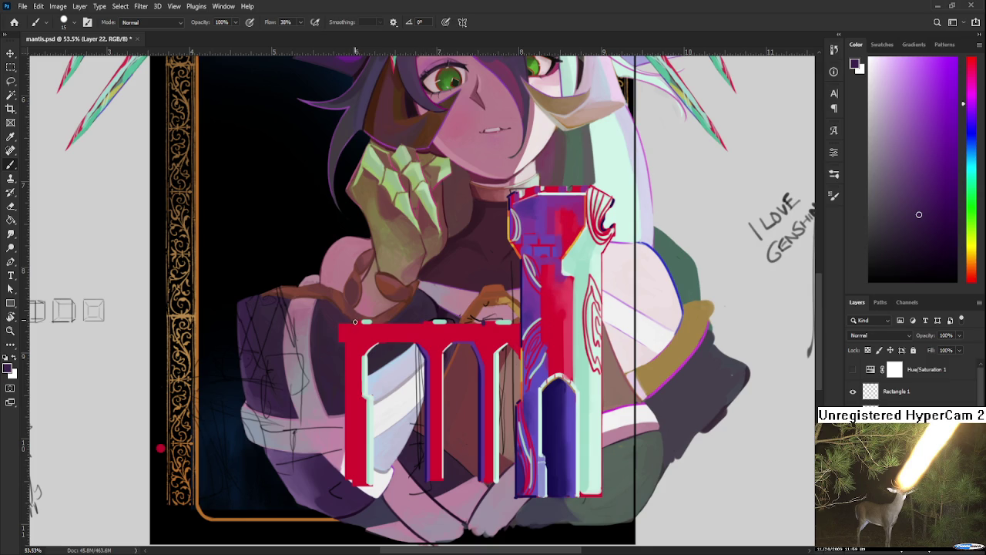
scroll(356, 320, down, 1)
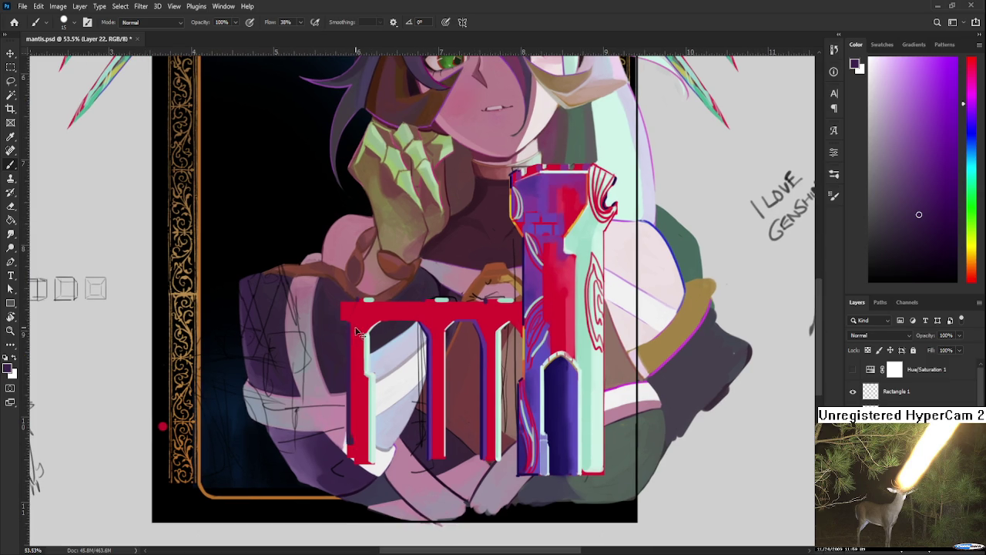
drag(349, 322, 349, 455)
Overpaint the pillar's left edge with a lighter purple, then sample the tower's purple.
alt+click(423, 330)
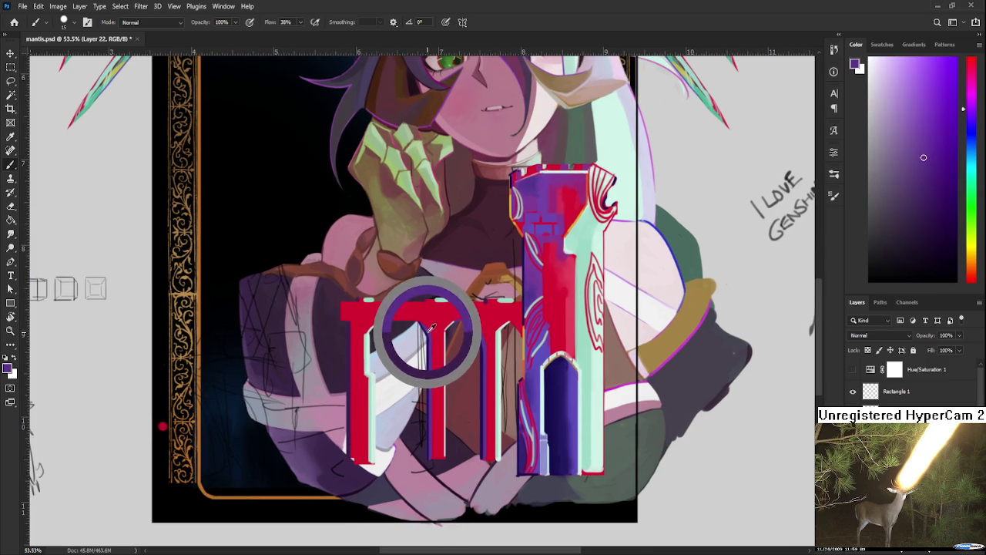
drag(352, 322, 350, 461)
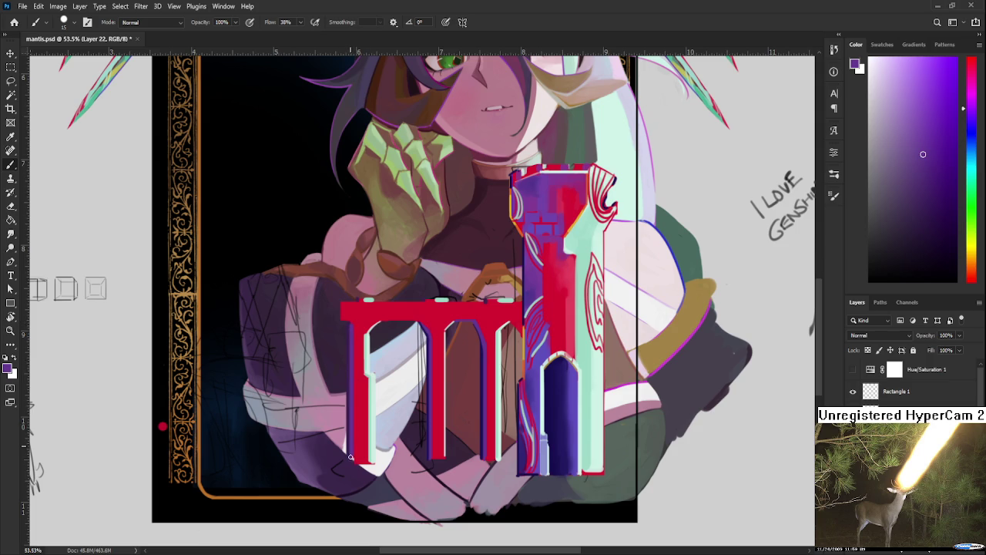
alt+click(350, 316)
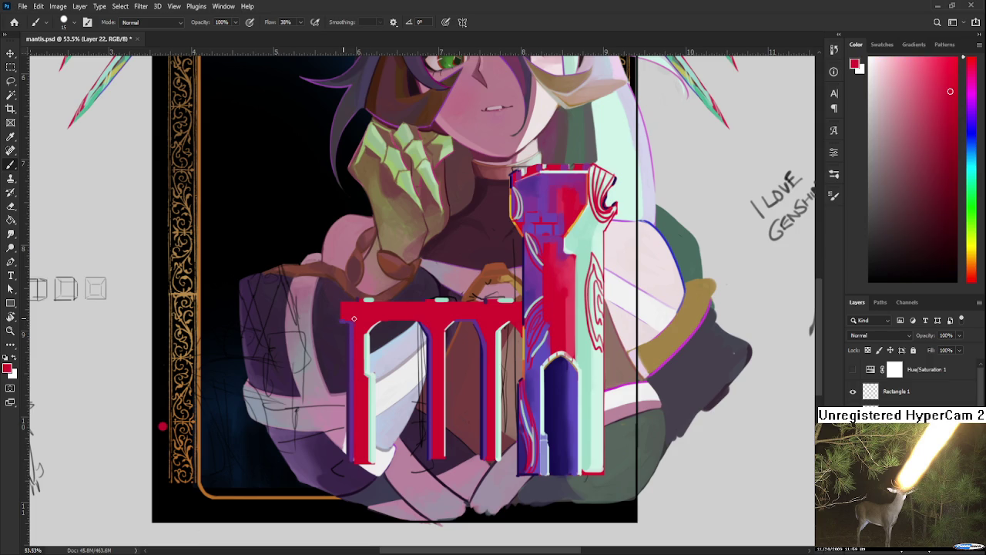
drag(392, 339, 398, 360)
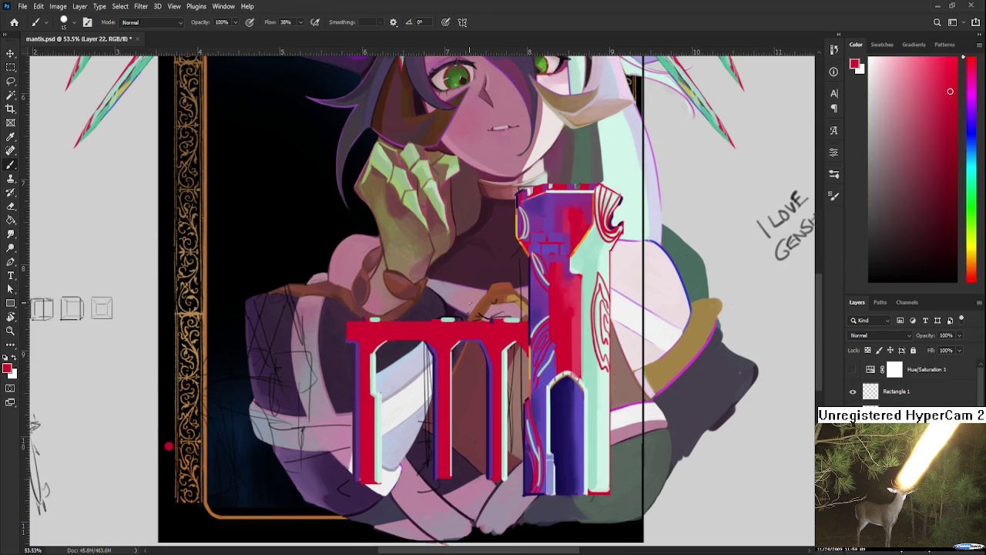
alt+click(538, 222)
Check values in grayscale, then paint a cream highlight along the arch's top edge.
click(852, 370)
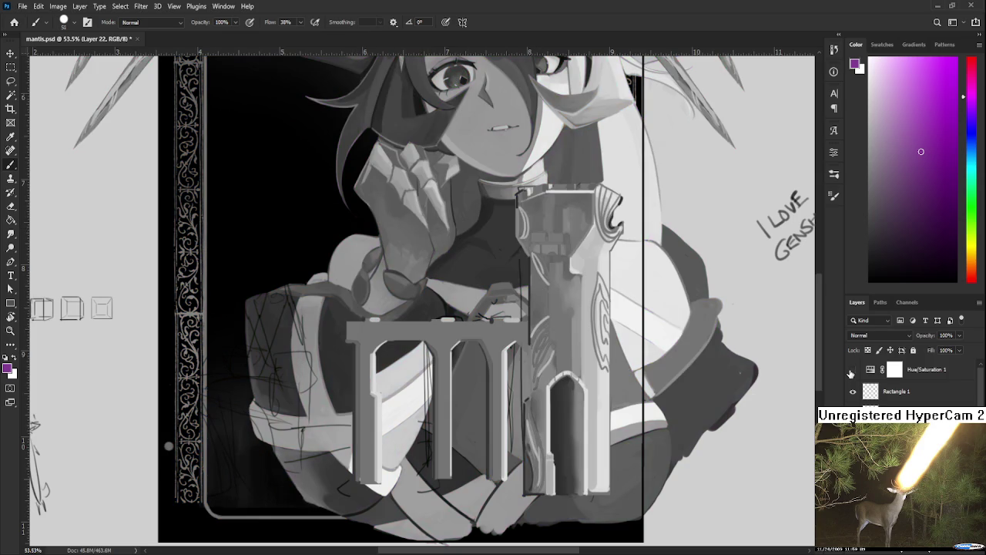
click(852, 370)
alt+click(589, 257)
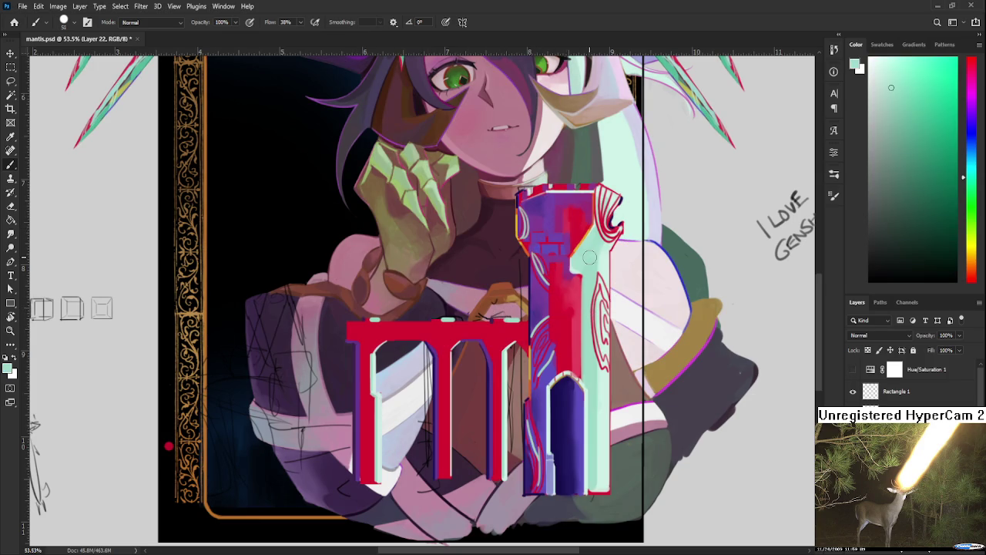
key(r)
drag(403, 311, 413, 345)
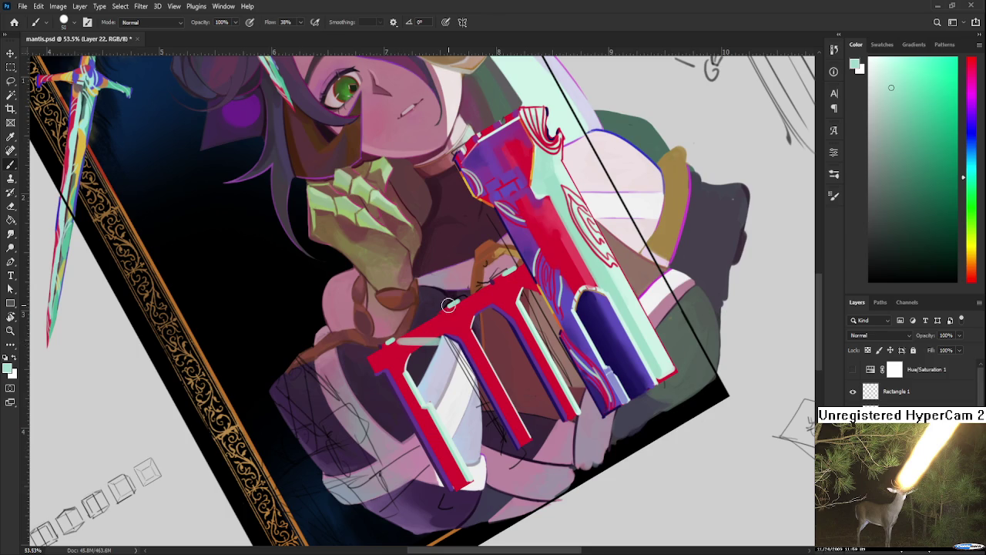
key(r)
drag(445, 308, 456, 337)
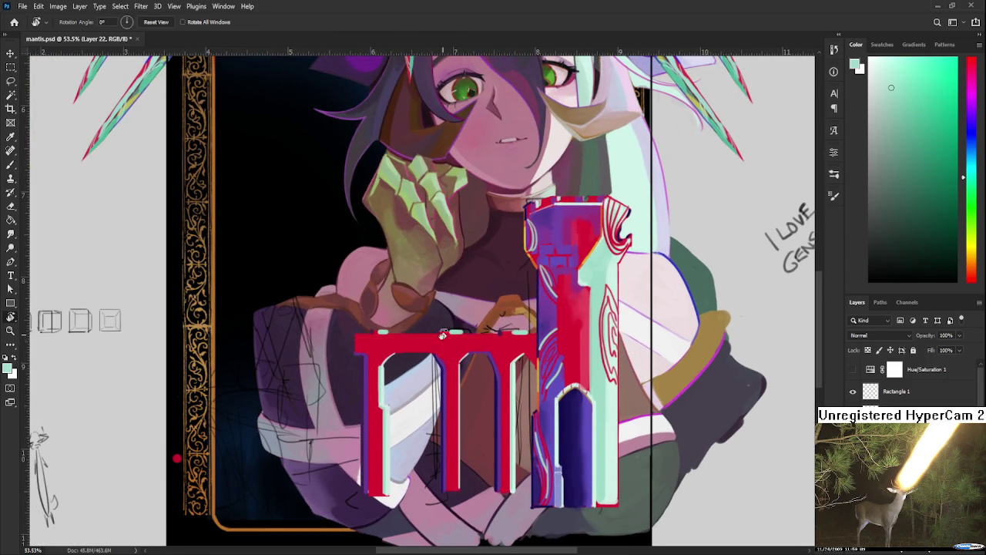
mouse_move(454, 336)
mouse_down()
mouse_move(377, 338)
mouse_move(494, 345)
mouse_move(523, 334)
mouse_up()
Sample the arch's red, dark navy and light grey around its top edge.
alt+click(389, 342)
alt+click(381, 342)
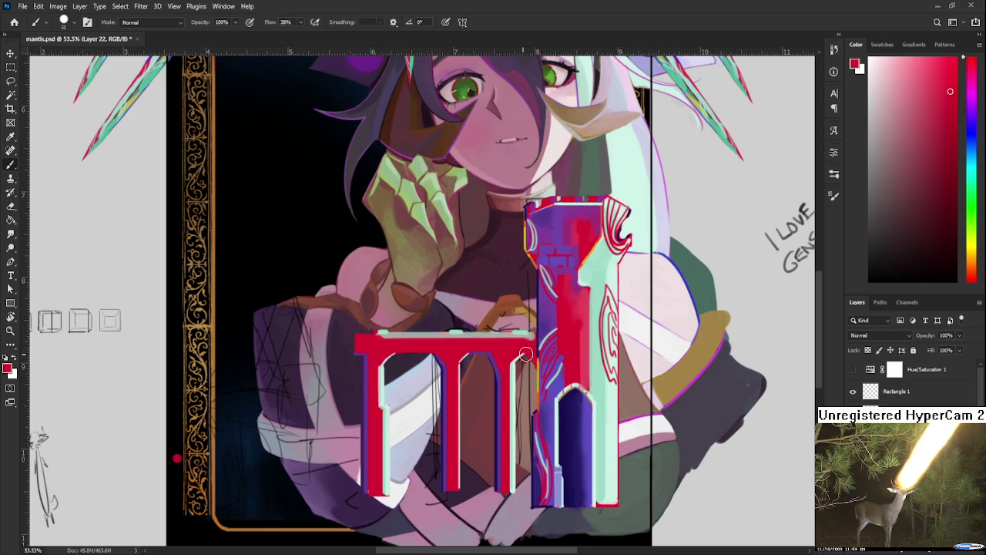
scroll(518, 335, down, 1)
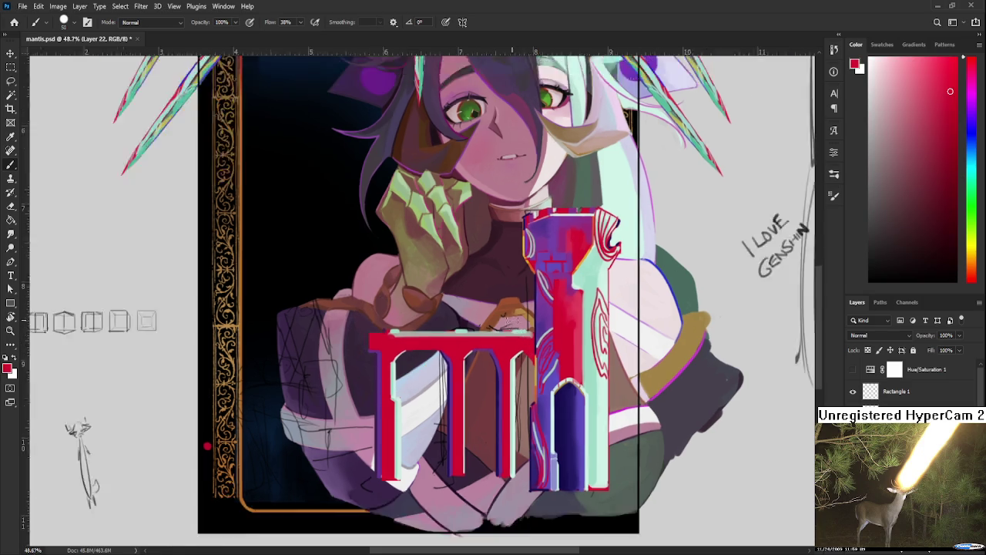
scroll(515, 334, up, 3)
alt+click(501, 349)
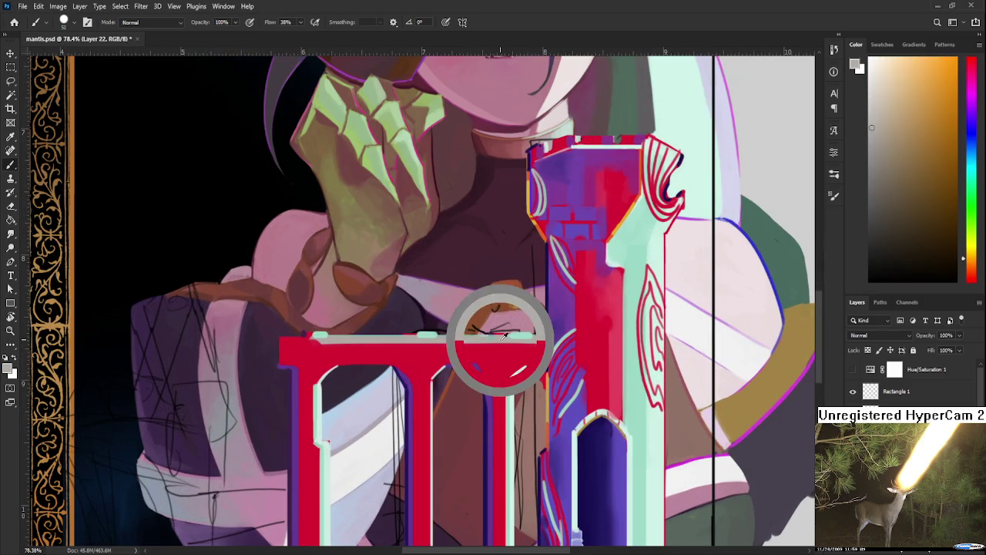
alt+click(488, 415)
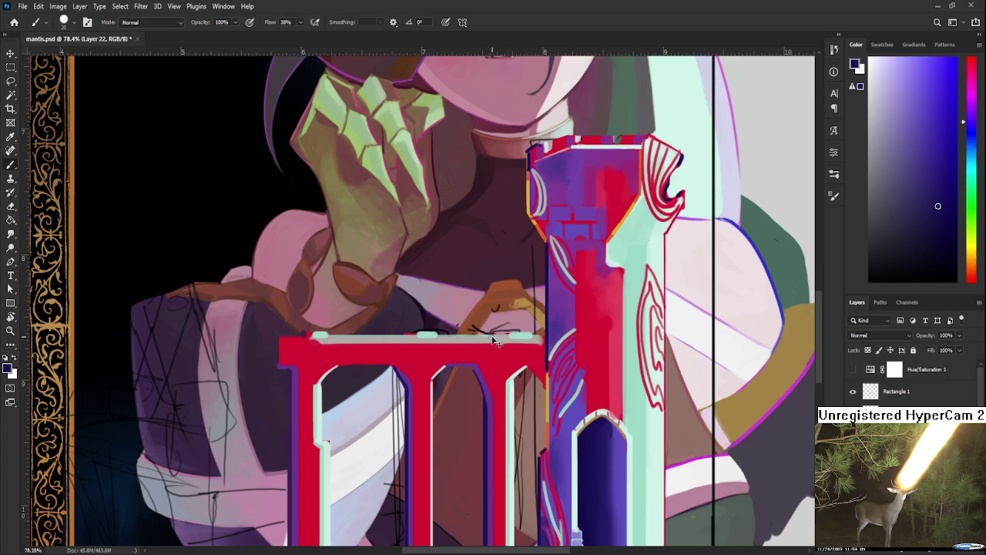
alt+click(494, 336)
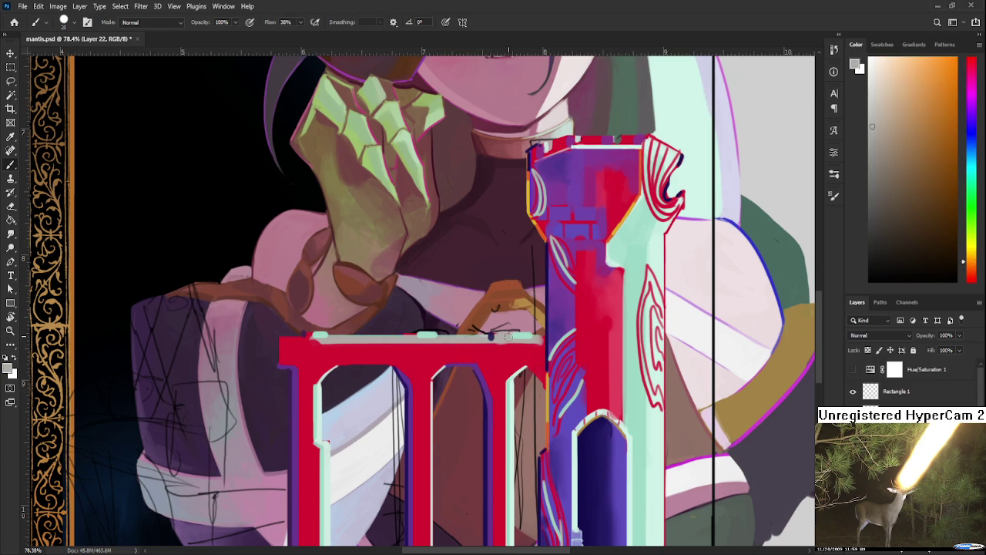
alt+click(521, 344)
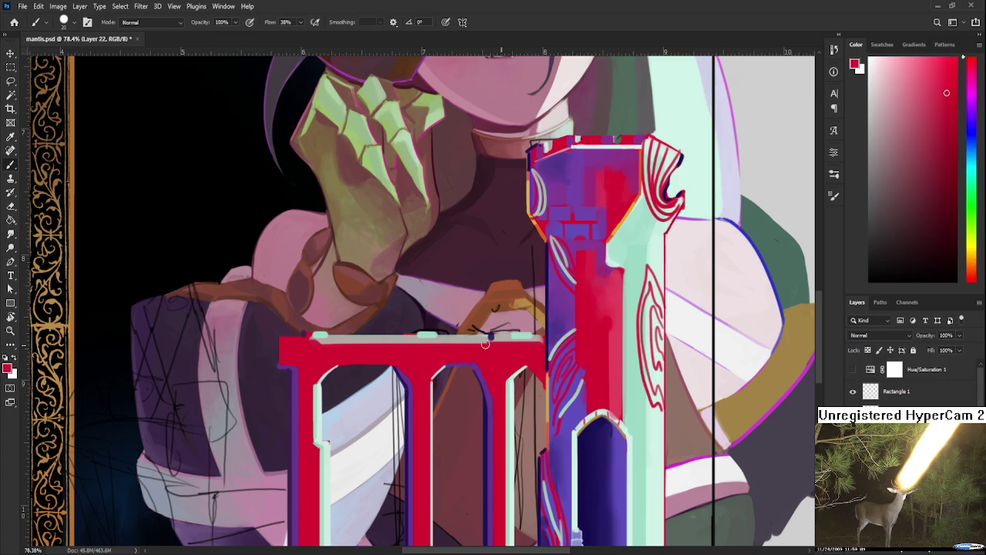
alt+click(310, 337)
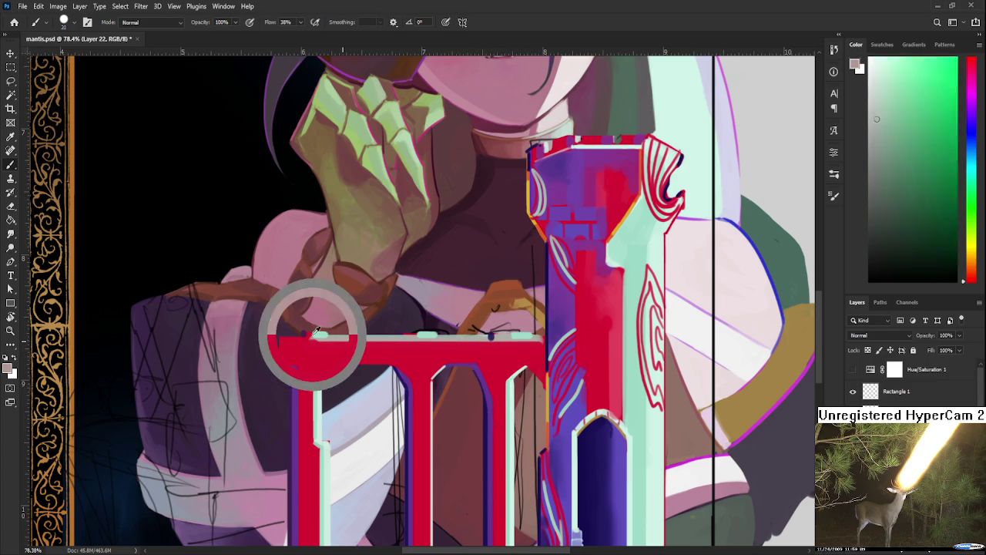
alt+click(420, 337)
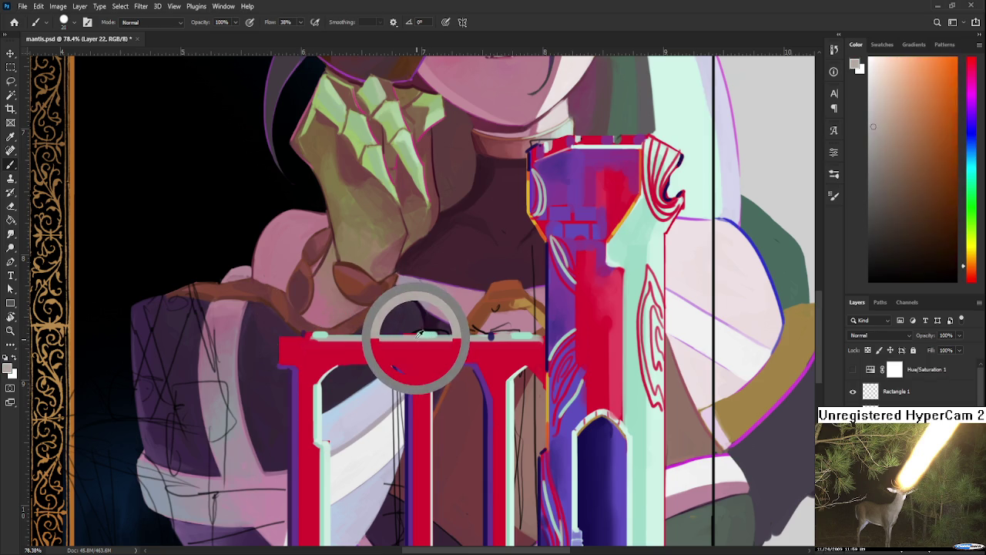
alt+click(492, 333)
With a smaller brush, paint a mint highlight along the arch's top edge.
key(bracketleft)
key(bracketleft)
alt+click(405, 337)
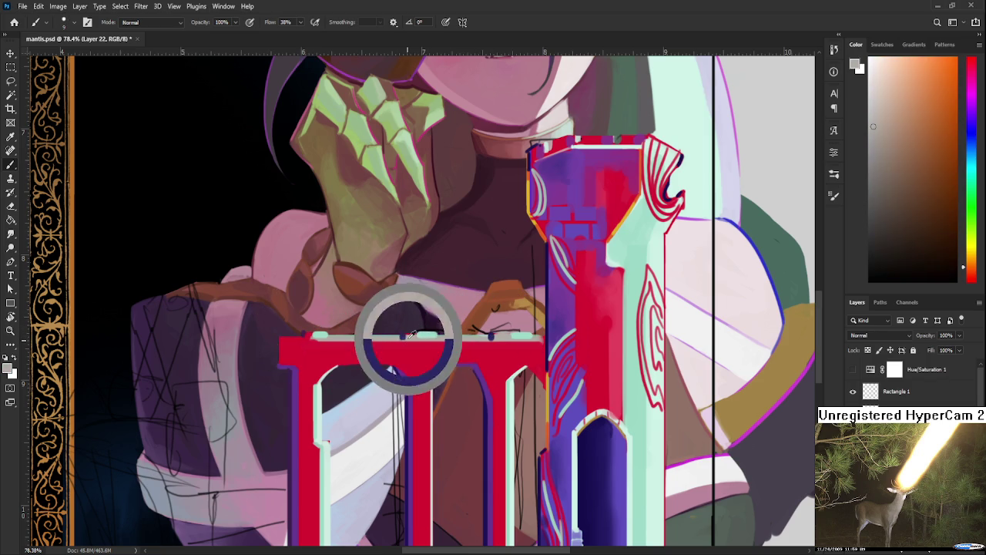
alt+click(409, 336)
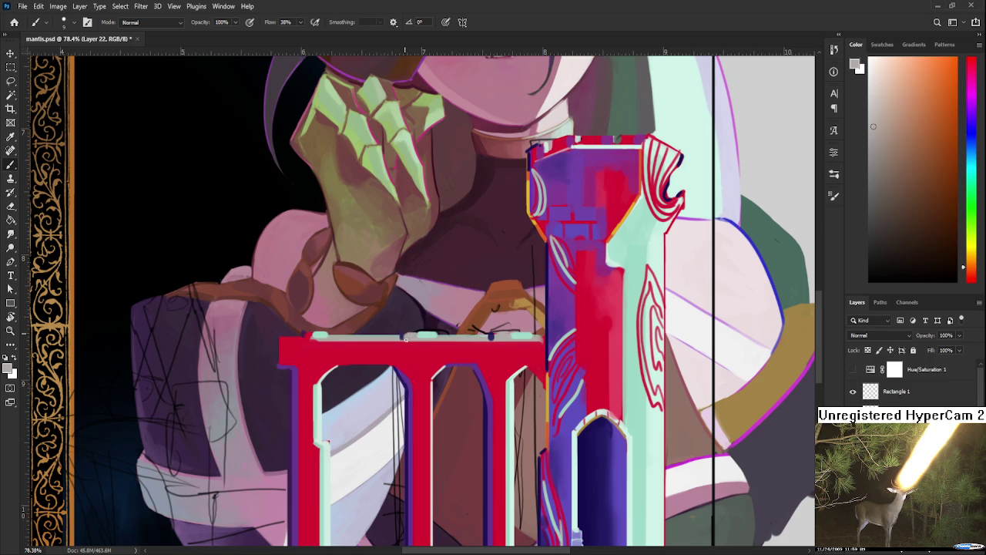
alt+click(422, 333)
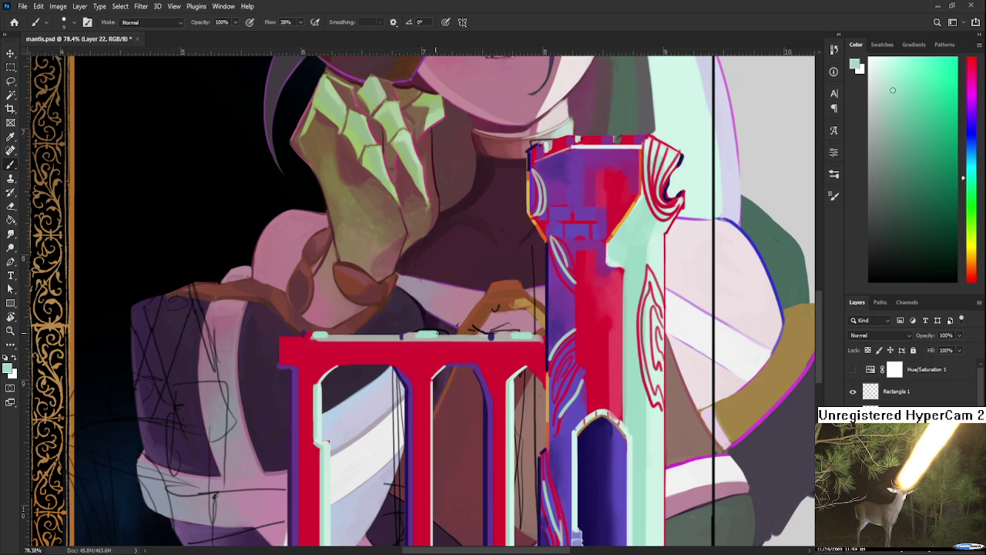
drag(439, 336, 496, 336)
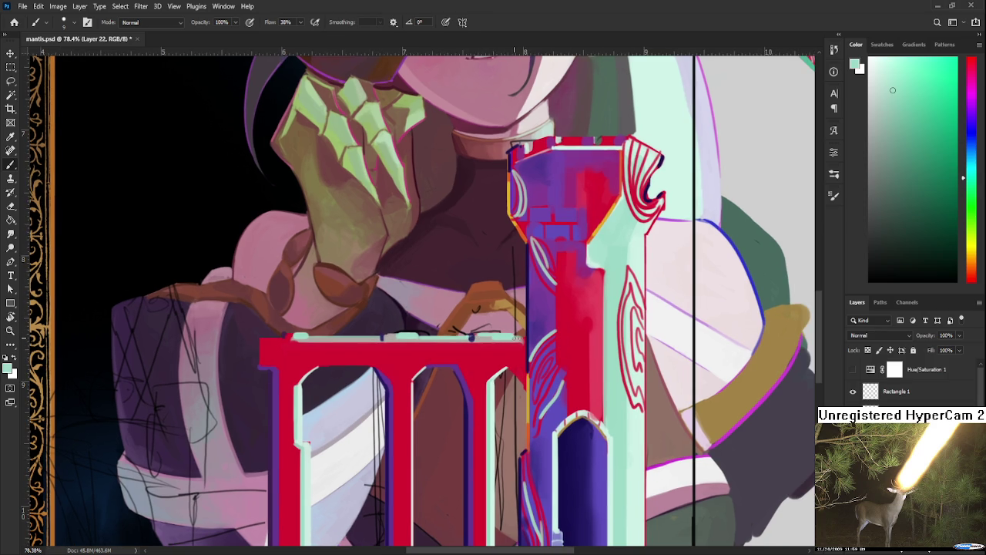
Toggle the mint highlight and tower layers to compare before and after.
key(e)
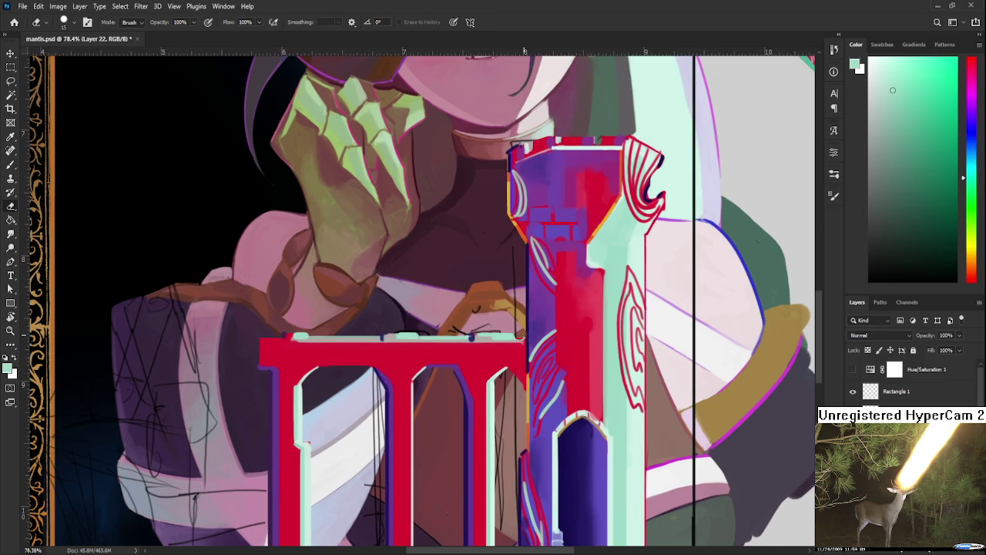
key(ctrl+comma)
key(ctrl+comma)
key(ctrl+comma)
key(ctrl+comma)
key(ctrl+comma)
key(ctrl+comma)
scroll(575, 416, down, 2)
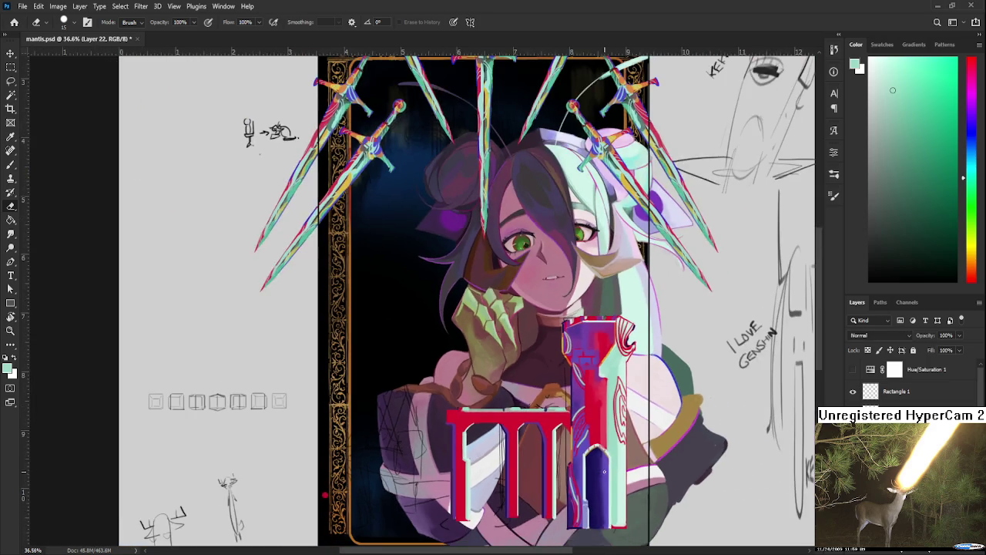
Lasso the row of small cube sketches and copy it to Layer 23.
scroll(576, 416, down, 3)
scroll(576, 416, down, 1)
key(ctrl+comma)
key(ctrl+comma)
key(ctrl+comma)
key(ctrl+comma)
key(ctrl+comma)
key(ctrl+comma)
key(ctrl+comma)
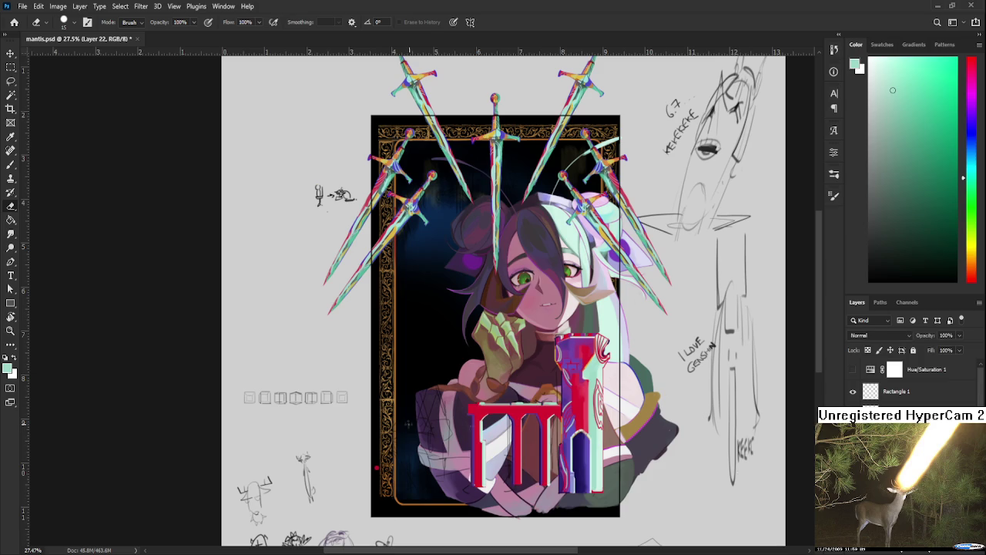
key(l)
mouse_move(369, 427)
mouse_down()
mouse_move(321, 370)
mouse_move(359, 379)
mouse_up()
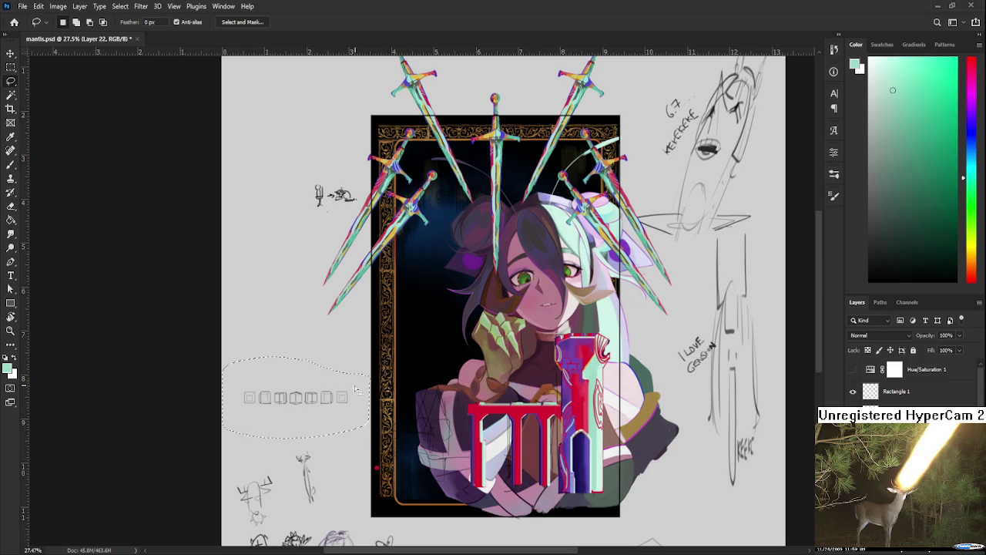
key(ctrl+j)
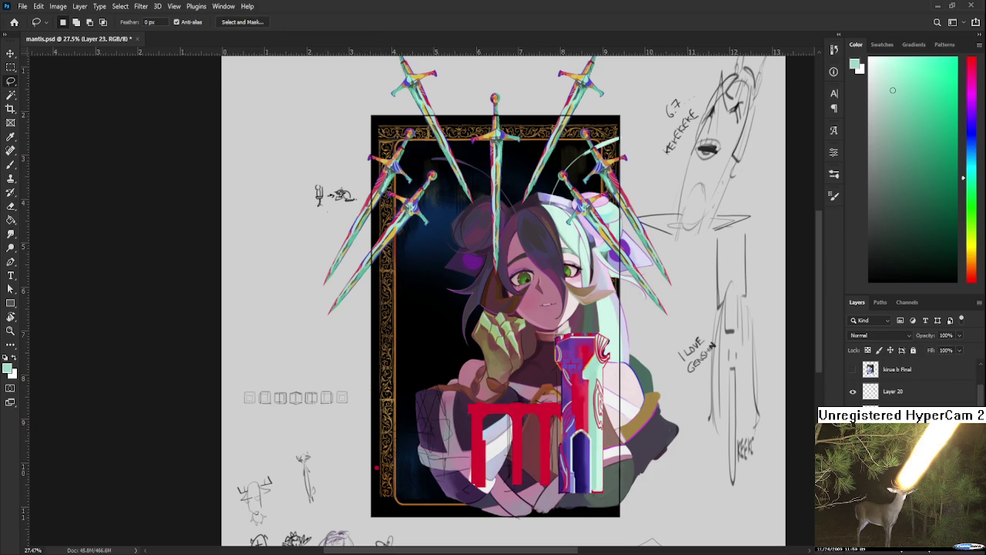
key(ctrl+j)
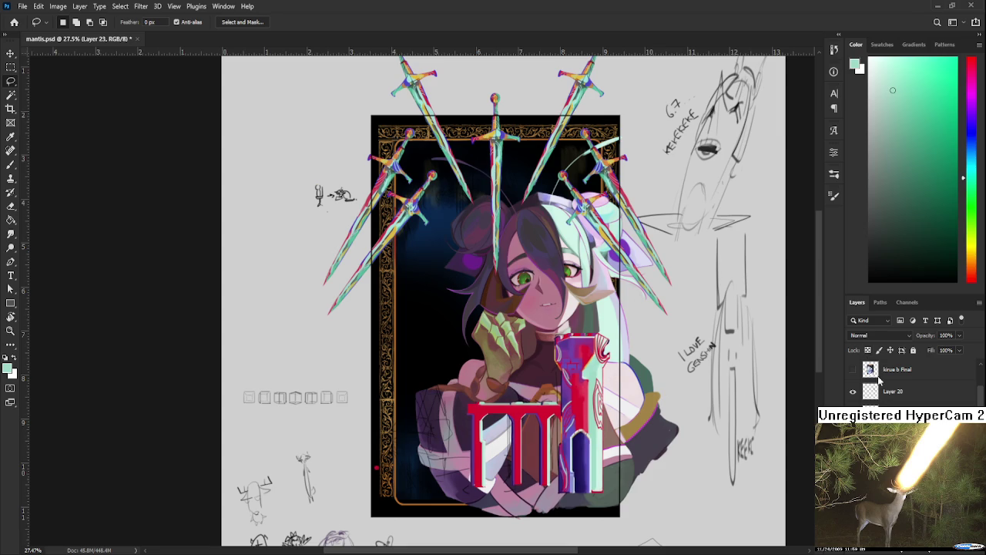
On Layer 21, lasso a strip across the lower portrait and copy it to a new layer.
key(alt+bracketleft)
key(alt+bracketleft)
mouse_move(313, 423)
mouse_down()
mouse_move(193, 407)
mouse_move(339, 420)
mouse_up()
key(ctrl+j)
scroll(909, 381, down, 3)
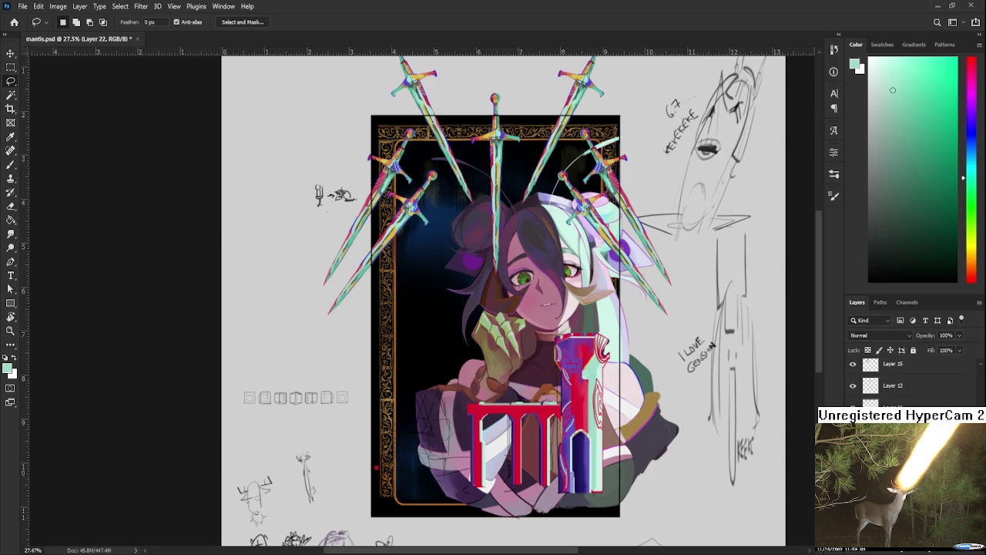
scroll(888, 367, up, 1)
scroll(386, 340, up, 3)
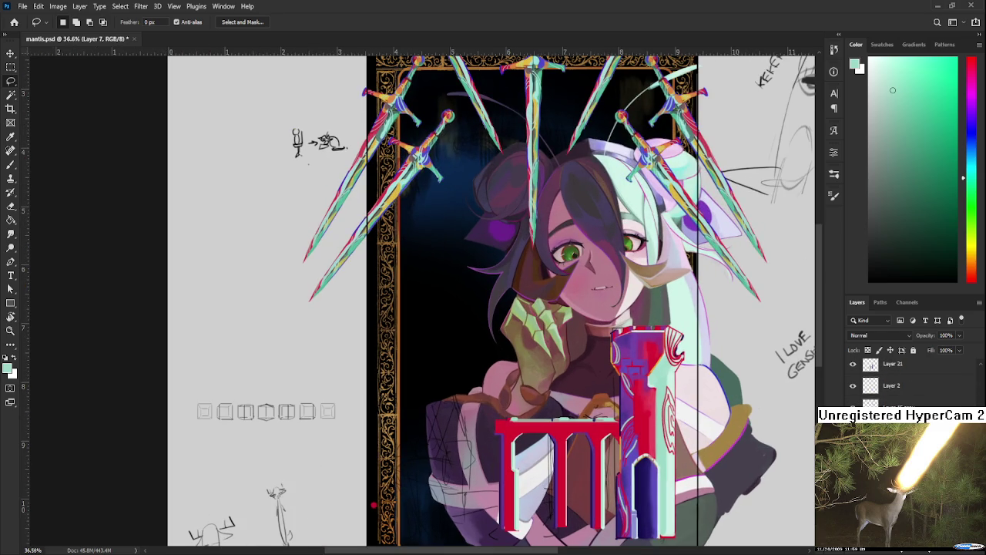
scroll(909, 377, down, 3)
click(894, 401)
Deselect, then paint the arch red along the arch's top edge.
scroll(462, 308, down, 3)
drag(420, 464, 401, 484)
key(ctrl+d)
scroll(498, 413, up, 5)
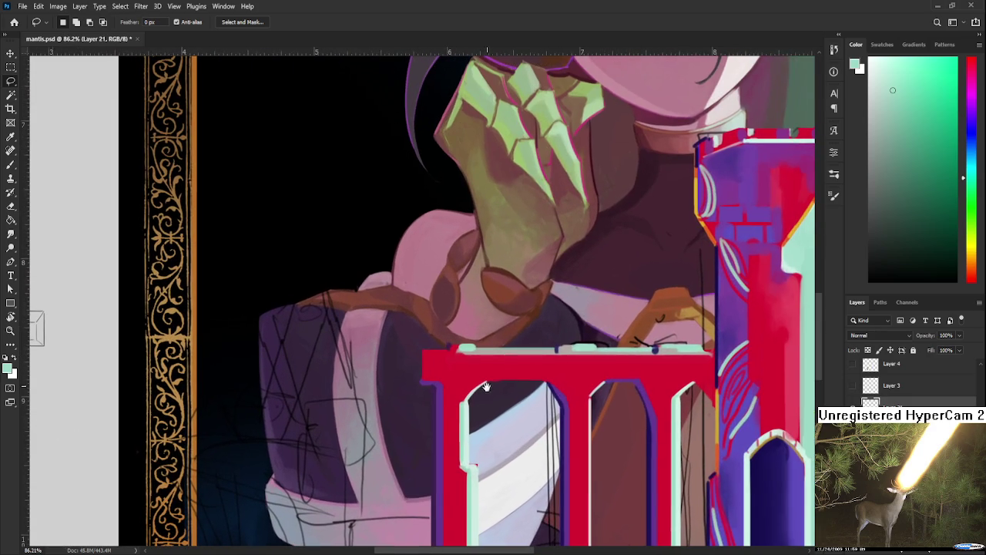
key(b)
alt+click(463, 346)
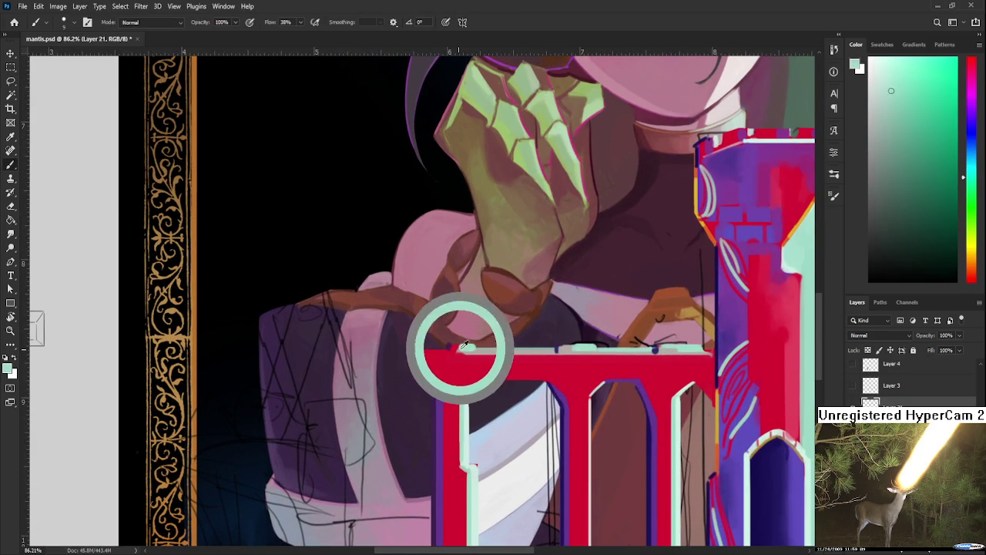
alt+click(459, 350)
alt+click(459, 350)
drag(461, 354, 661, 369)
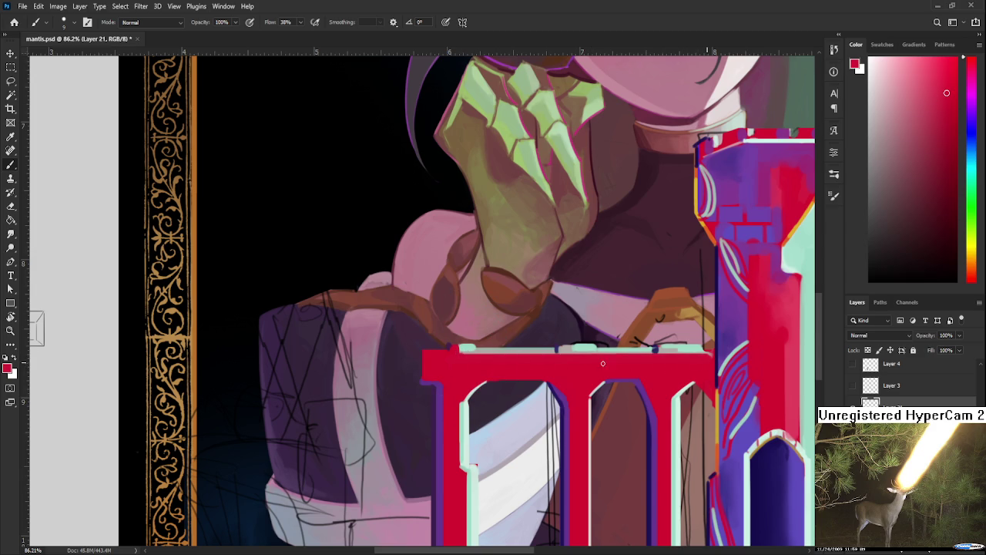
Paint the rail's mint colour over the dark sketch marks on the mint rail.
alt+click(656, 350)
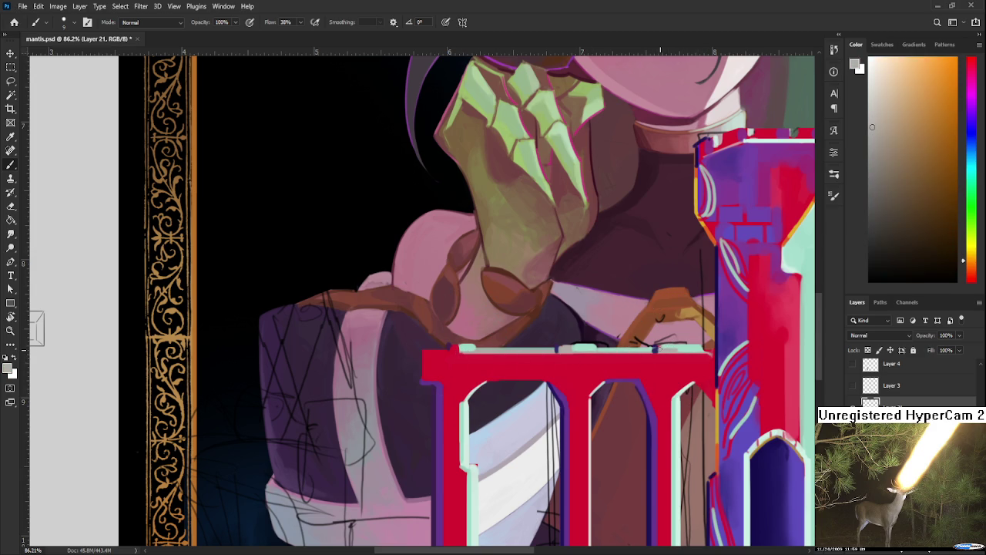
alt+click(662, 348)
alt+click(669, 348)
alt+click(684, 348)
drag(682, 348, 709, 348)
scroll(617, 386, down, 2)
scroll(609, 400, down, 2)
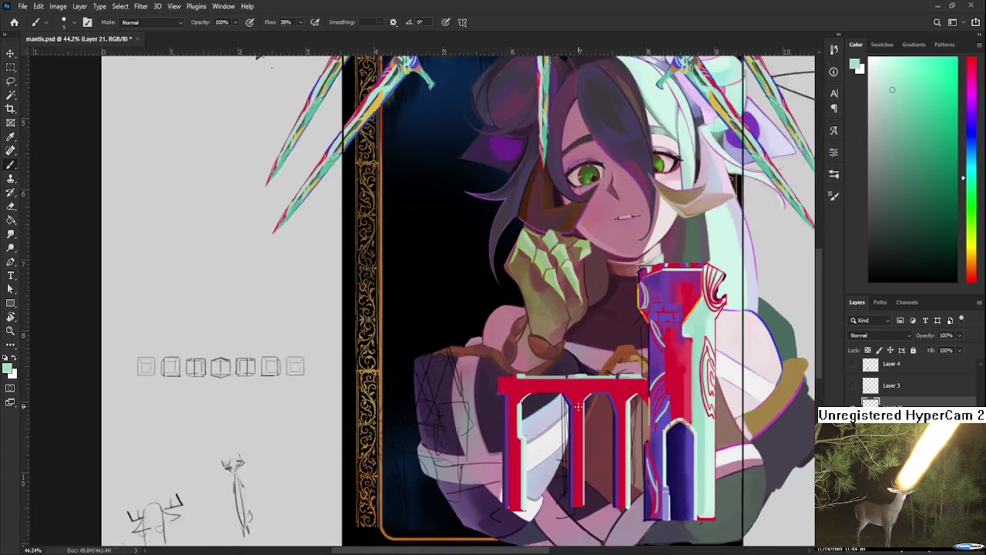
scroll(599, 413, down, 1)
scroll(599, 412, up, 1)
scroll(599, 413, up, 2)
scroll(599, 413, up, 2)
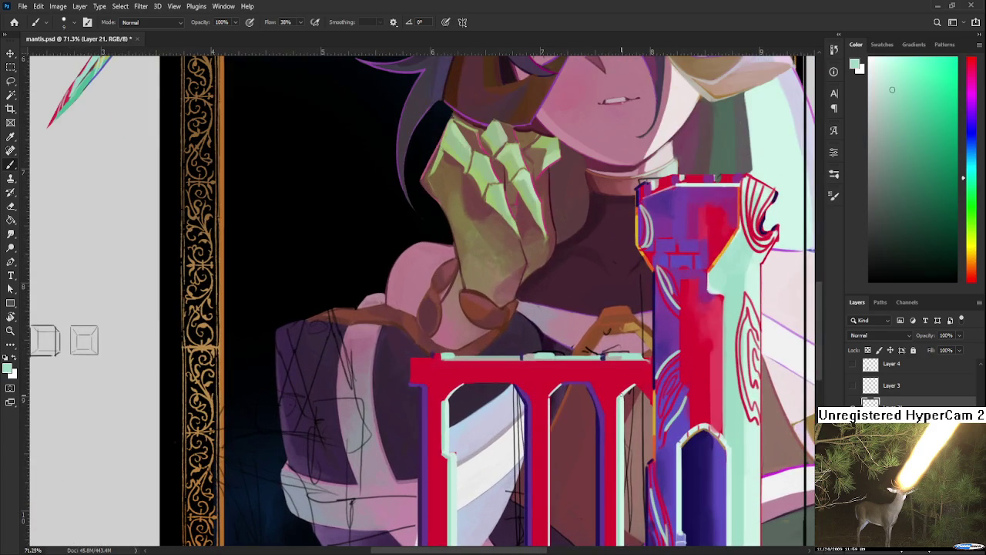
Paint a dark navy line under the red beam, then undo it.
drag(621, 395, 558, 346)
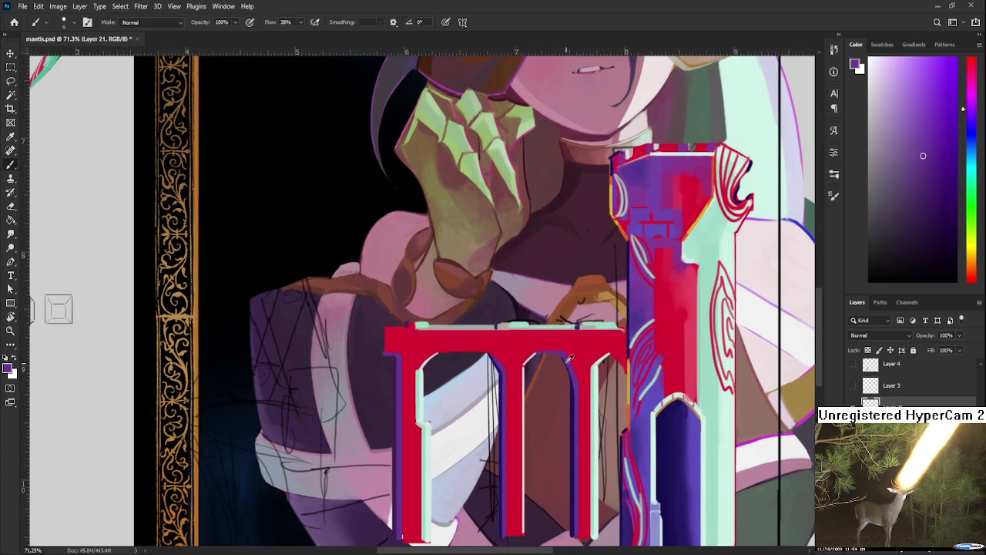
alt+click(495, 378)
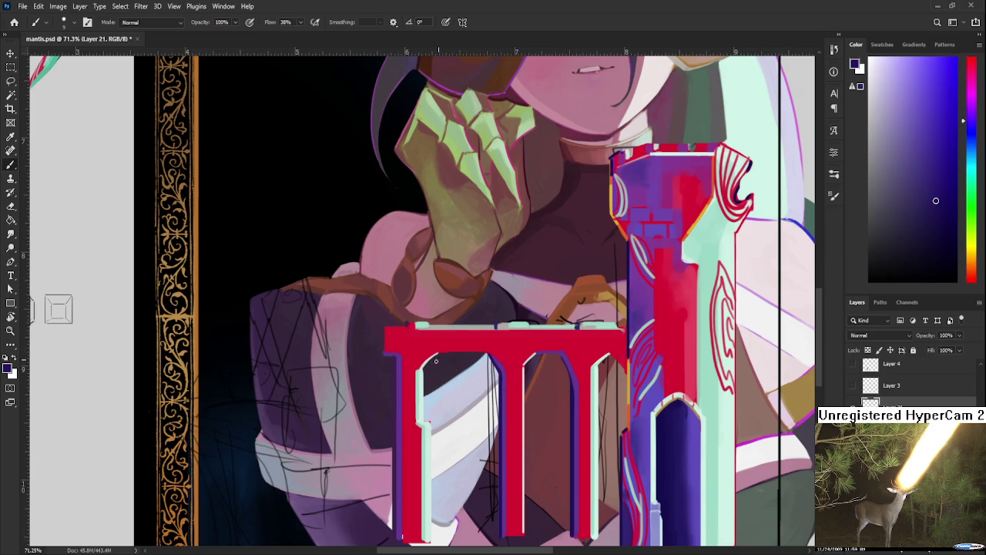
alt+click(424, 375)
mouse_move(416, 339)
mouse_down()
mouse_move(630, 343)
mouse_move(390, 352)
mouse_move(629, 348)
mouse_move(402, 366)
mouse_up()
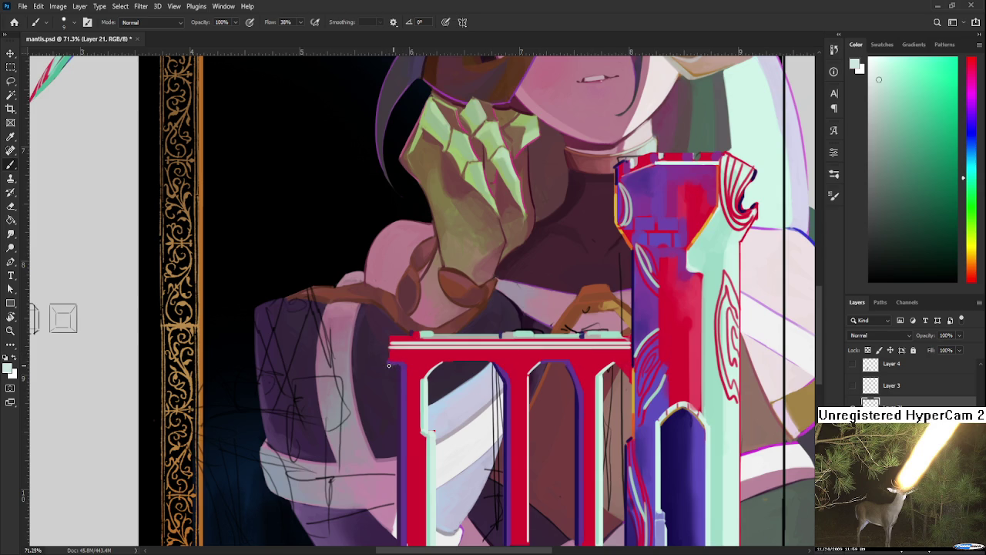
alt+click(497, 397)
mouse_move(395, 360)
mouse_down()
mouse_move(624, 365)
mouse_move(392, 356)
mouse_move(400, 348)
mouse_move(620, 348)
mouse_move(628, 358)
mouse_up()
key(ctrl+z)
Add thin red strokes along the left pillar's inner edge.
alt+click(412, 337)
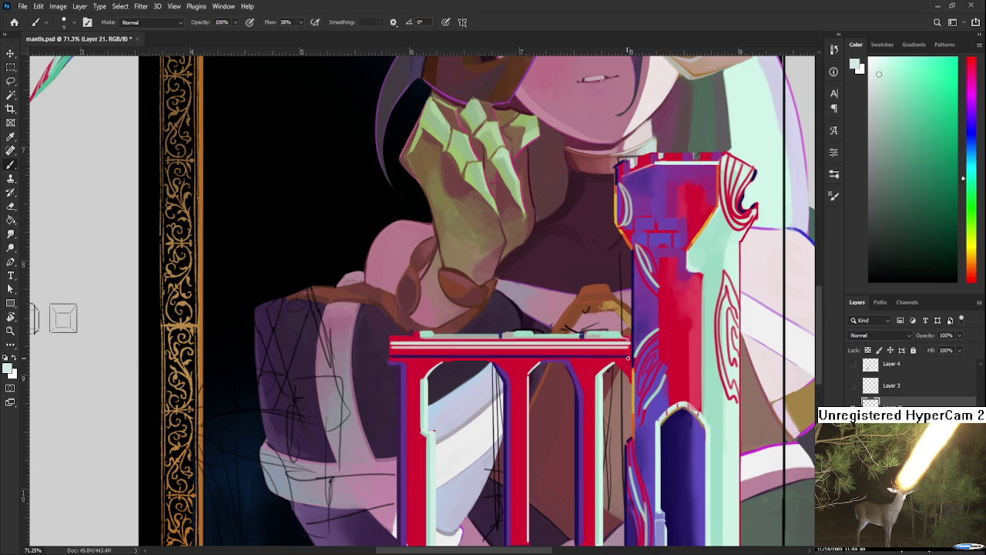
drag(544, 415, 526, 358)
alt+click(402, 319)
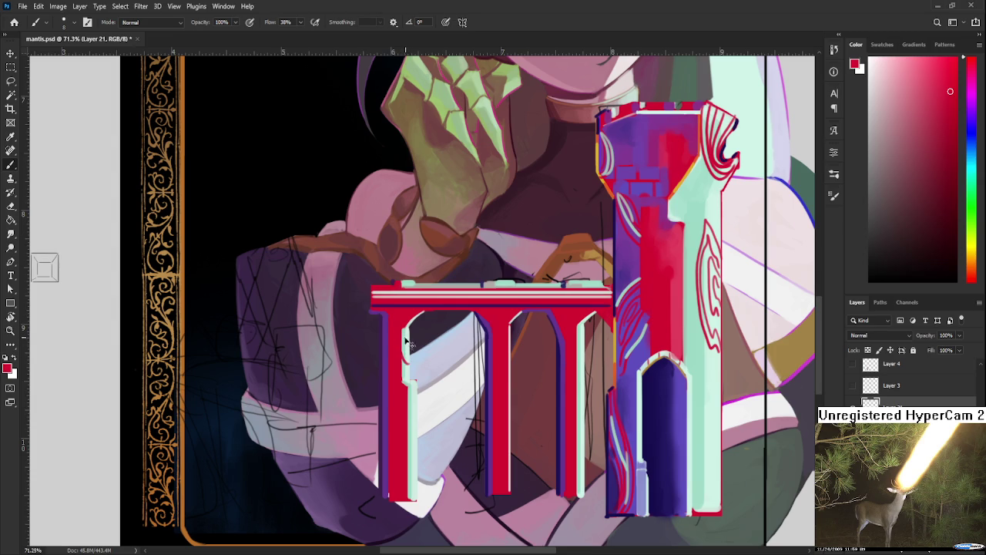
drag(407, 324, 409, 432)
scroll(416, 366, down, 2)
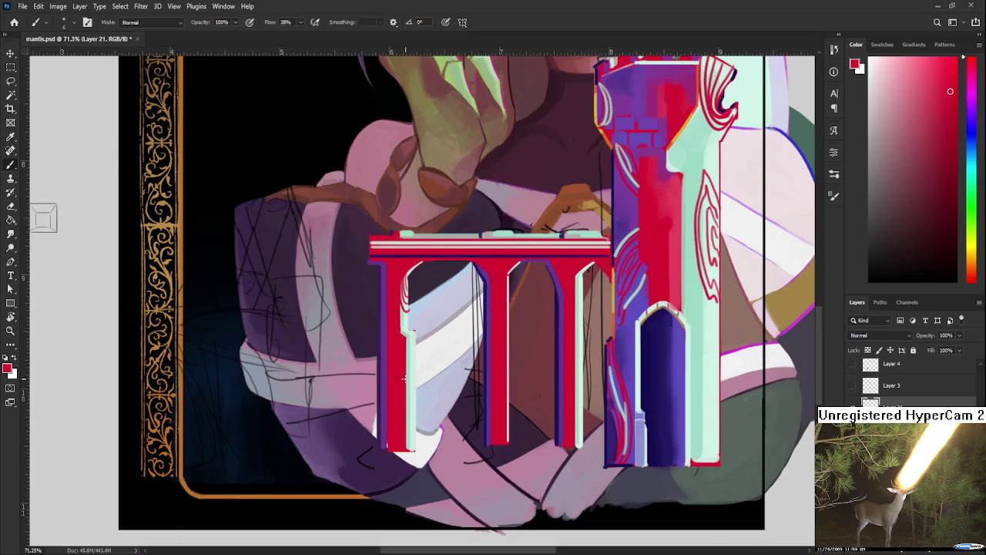
drag(408, 382, 413, 443)
mouse_move(408, 379)
mouse_down()
mouse_move(411, 435)
mouse_move(336, 477)
mouse_up()
alt+click(500, 340)
mouse_move(446, 331)
mouse_down()
mouse_move(477, 328)
mouse_move(448, 417)
mouse_up()
Try a mint line down the middle pillar several times, undoing each attempt.
drag(472, 336, 447, 410)
key(ctrl+z)
drag(467, 347, 444, 425)
key(ctrl+z)
drag(470, 351, 447, 420)
key(ctrl+z)
drag(469, 343, 446, 420)
key(ctrl+z)
drag(467, 349, 449, 416)
key(ctrl+z)
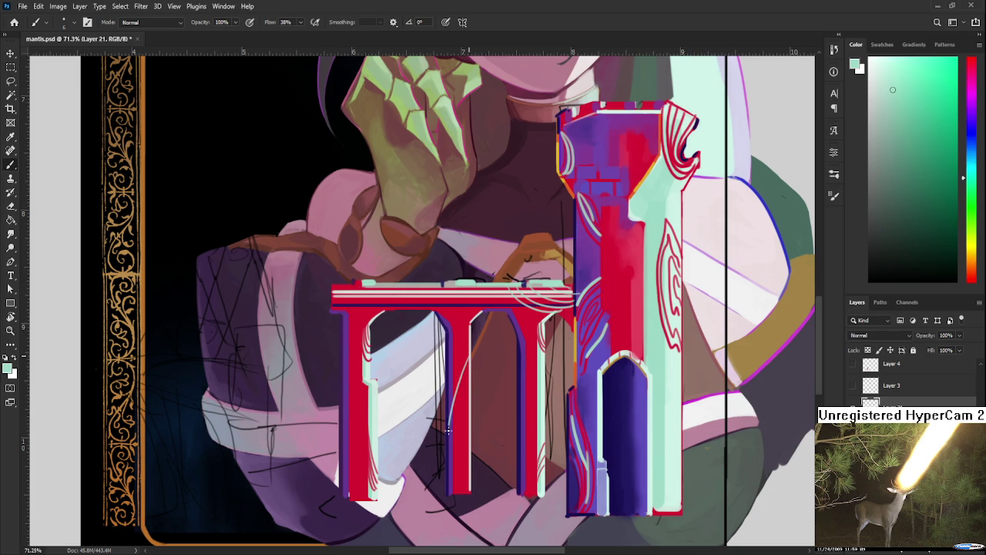
mouse_move(468, 363)
mouse_down()
mouse_move(448, 461)
mouse_move(475, 432)
mouse_up()
key(ctrl+z)
Wrap thin mint strokes around the top of the left column.
drag(463, 354, 465, 378)
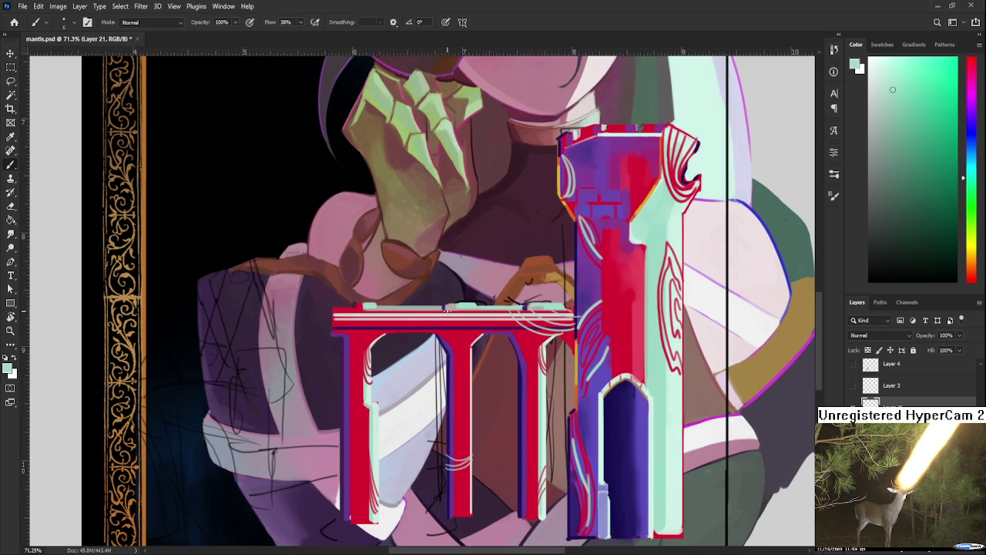
alt+click(531, 352)
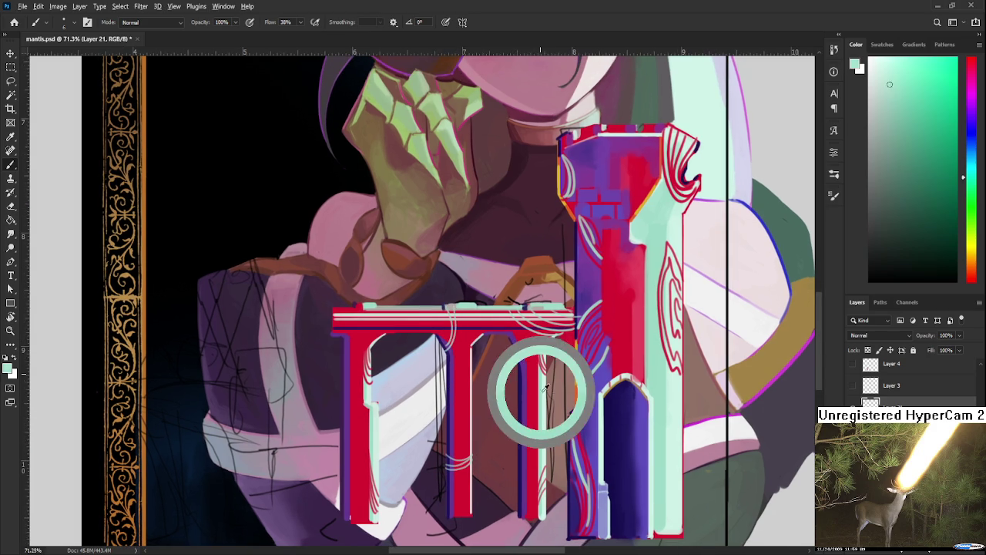
drag(417, 350, 417, 324)
mouse_move(355, 319)
mouse_down()
mouse_move(366, 304)
mouse_move(353, 339)
mouse_move(347, 324)
mouse_move(356, 318)
mouse_move(357, 342)
mouse_up()
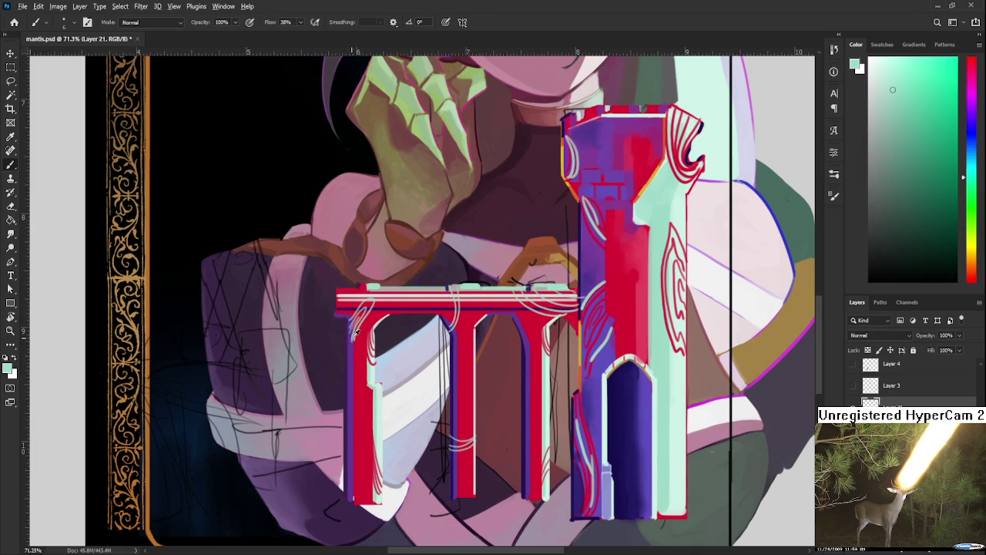
Touch up the left and right column edges with red lines.
alt+click(356, 378)
drag(346, 438, 352, 477)
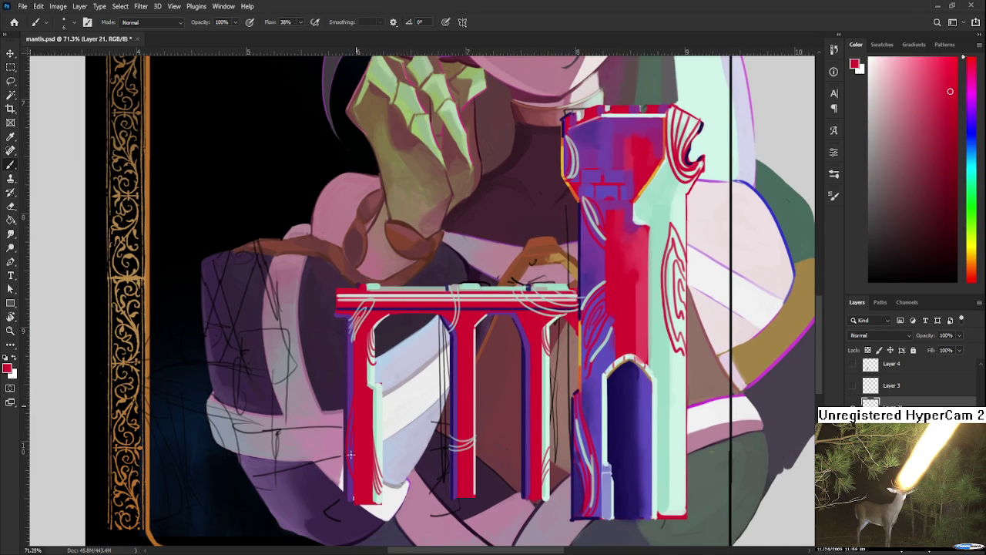
drag(524, 367, 523, 424)
drag(525, 444, 525, 468)
drag(453, 316, 463, 341)
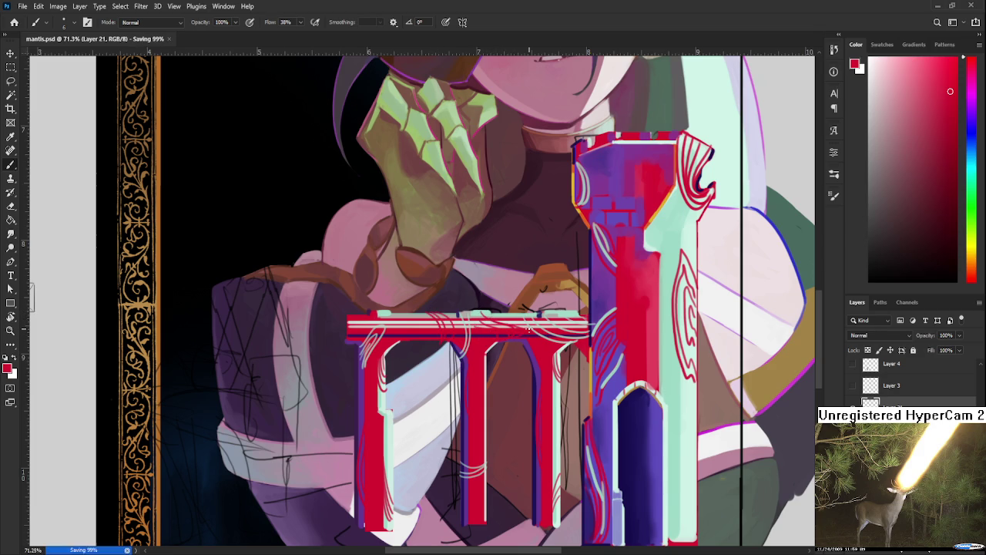
Save mantis.psd with Ctrl+S.
scroll(490, 415, down, 5)
scroll(487, 415, down, 4)
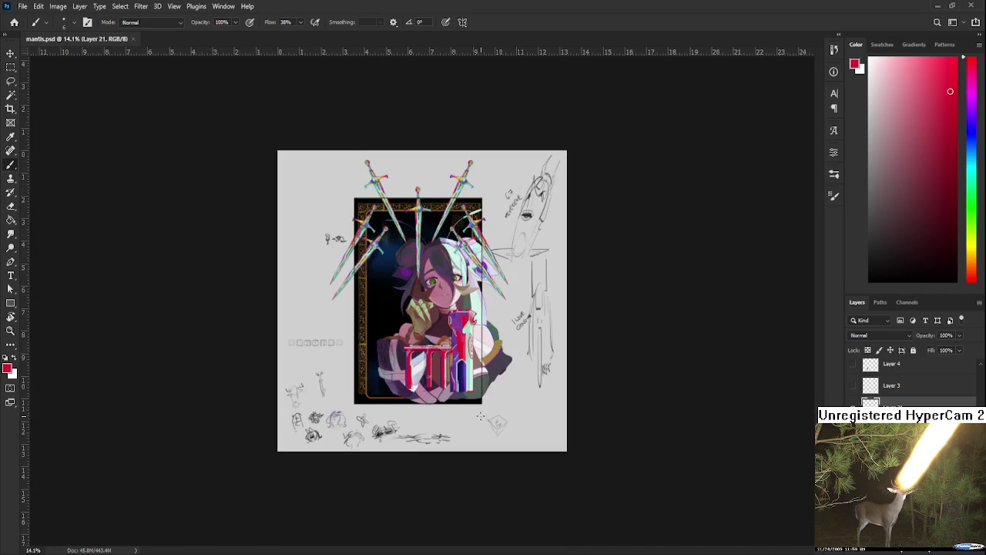
scroll(483, 416, up, 4)
scroll(481, 423, up, 3)
scroll(479, 429, up, 2)
scroll(477, 434, up, 2)
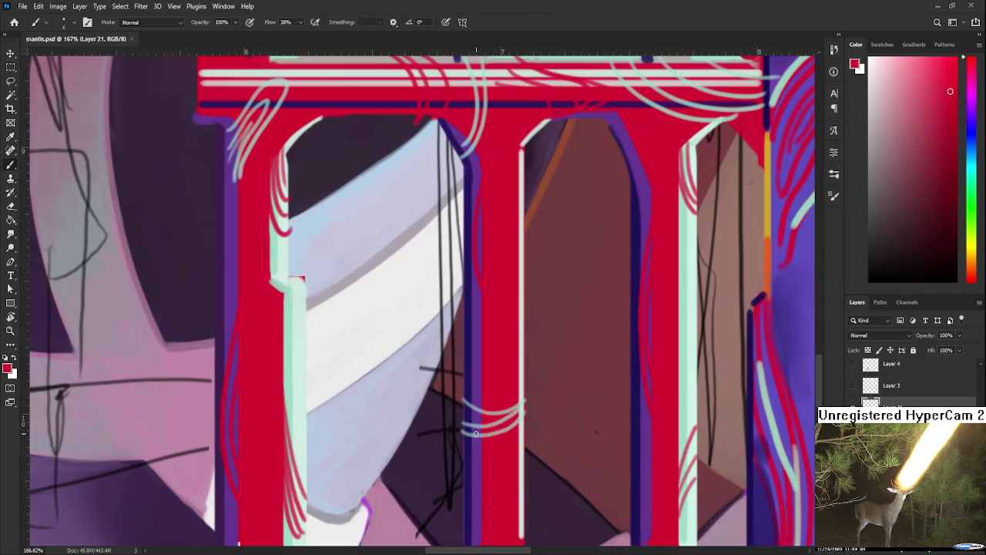
key(e)
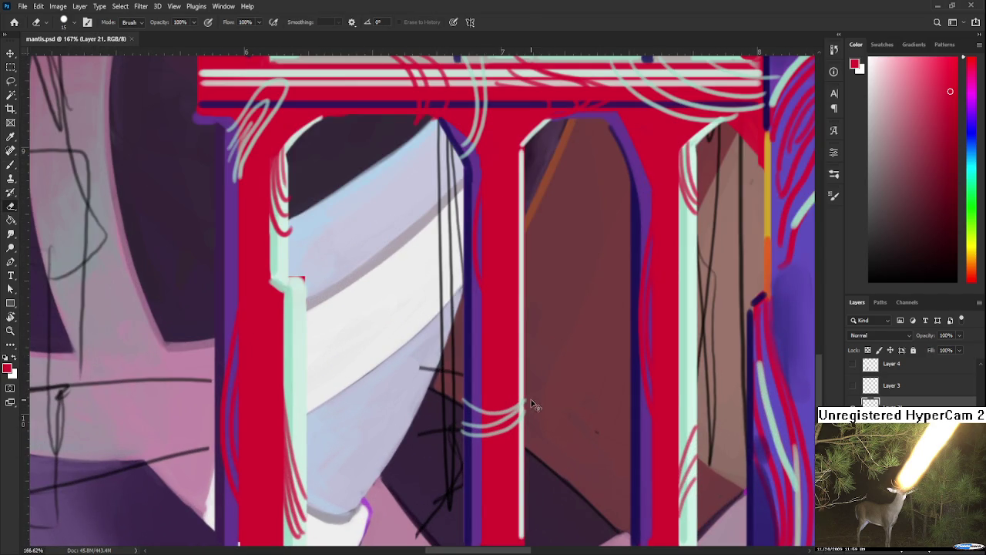
key(ctrl+s)
Erase the left tip of the red crossbar.
scroll(531, 391, down, 2)
scroll(539, 339, down, 2)
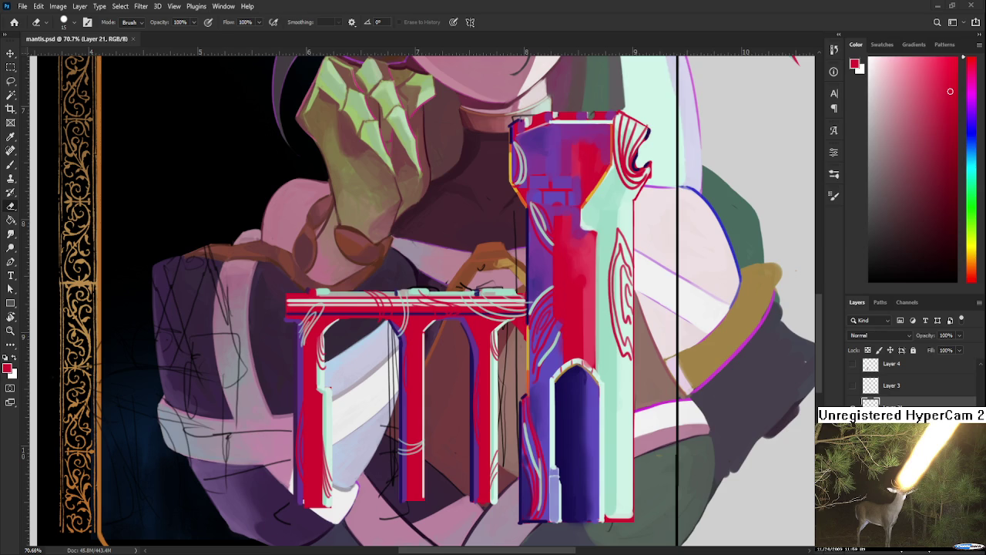
scroll(357, 293, down, 2)
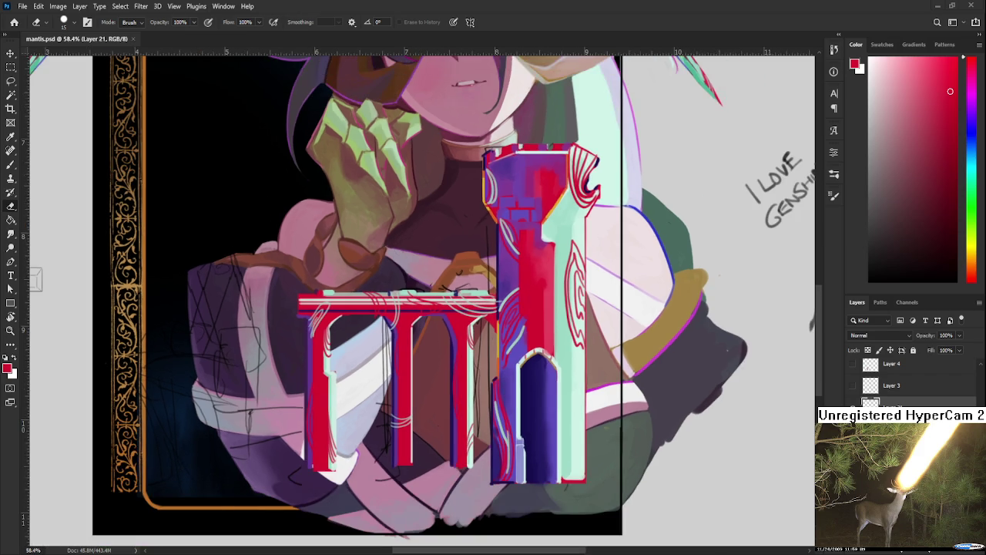
scroll(327, 299, up, 2)
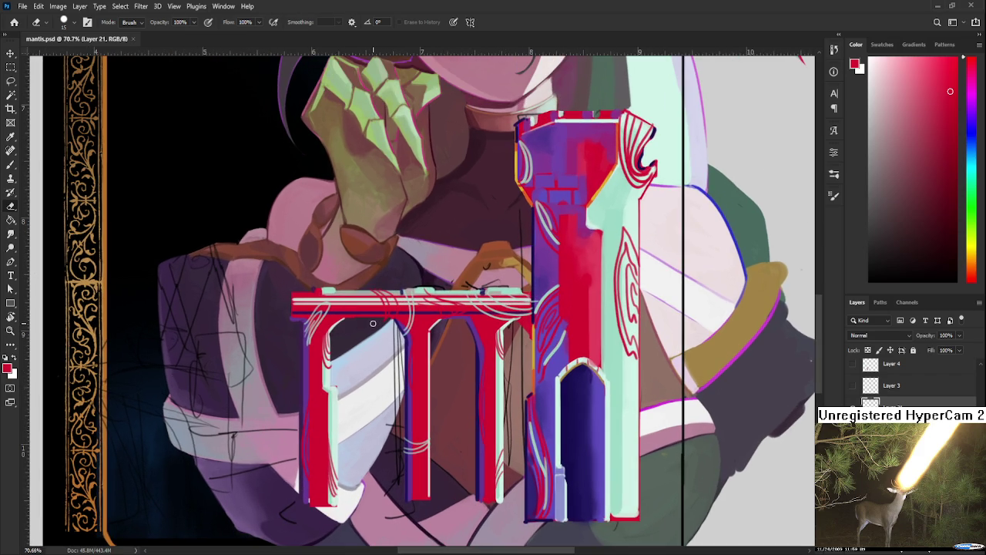
drag(291, 302, 291, 311)
scroll(294, 293, down, 3)
scroll(293, 293, down, 2)
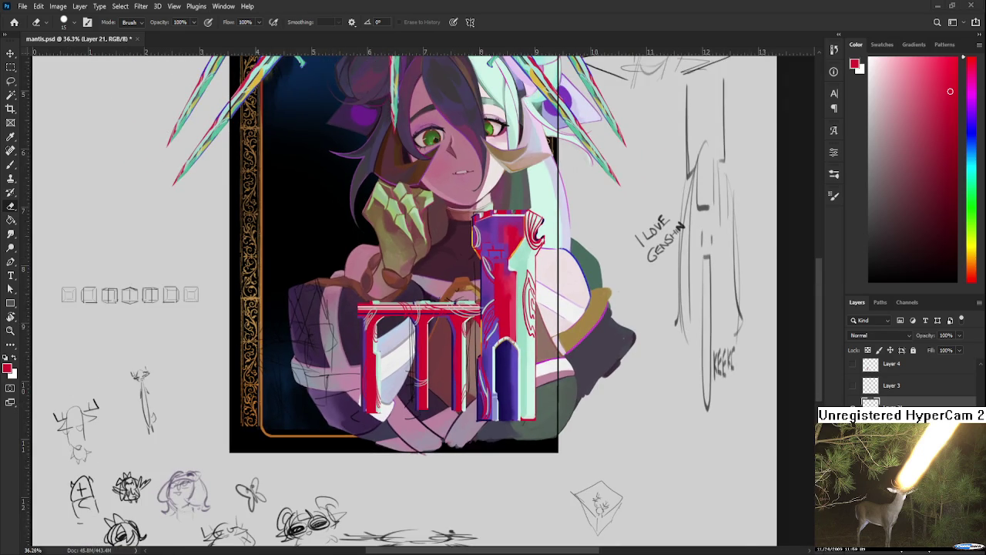
scroll(603, 267, down, 2)
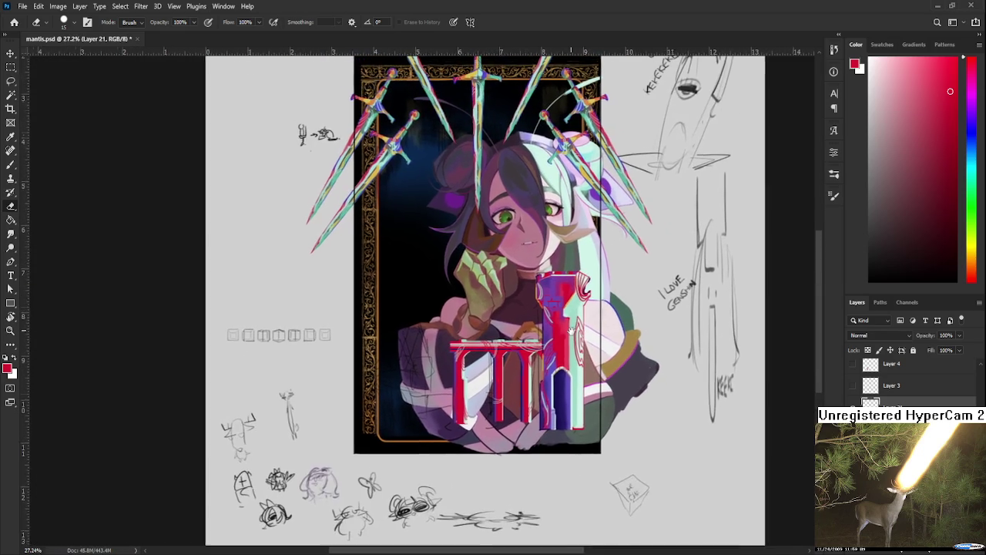
scroll(565, 376, down, 1)
scroll(544, 372, up, 2)
scroll(544, 371, up, 2)
Toggle the arm sketch lines' visibility to compare, then select Layer 2.
click(851, 406)
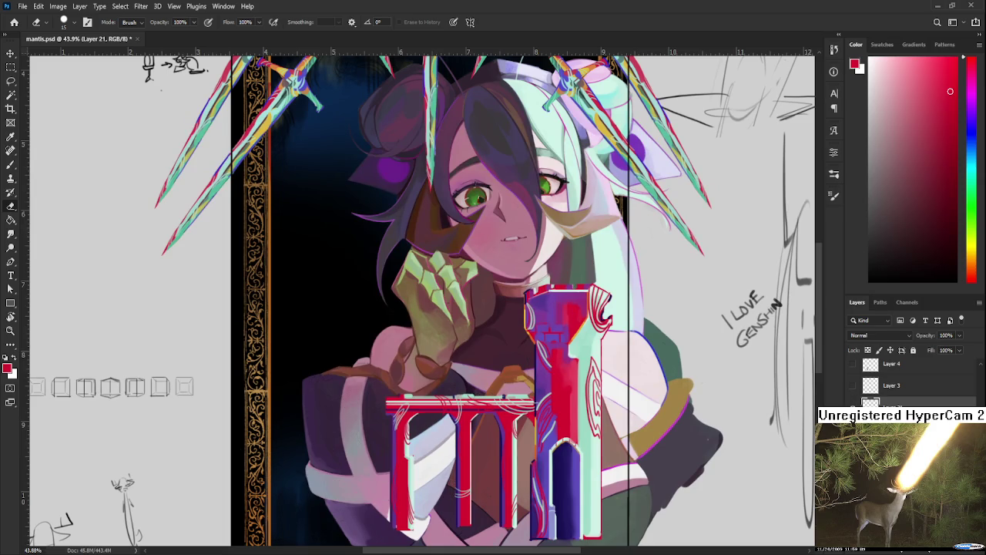
click(851, 406)
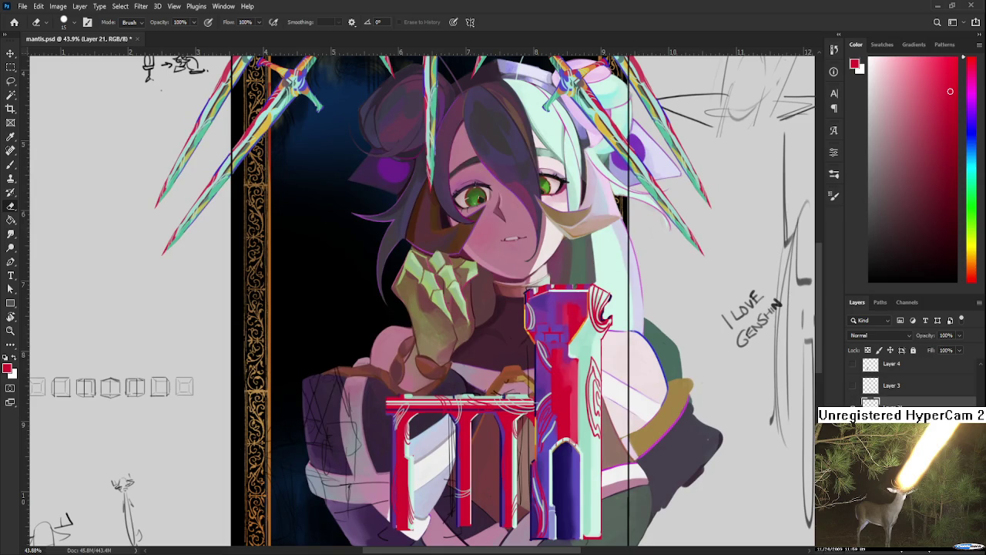
scroll(910, 381, down, 2)
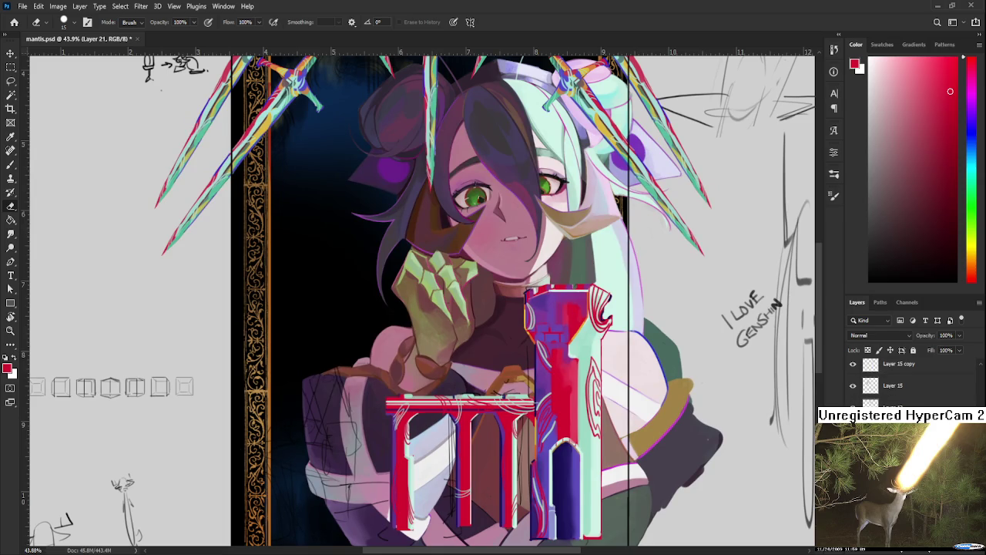
scroll(429, 428, down, 3)
scroll(416, 355, up, 2)
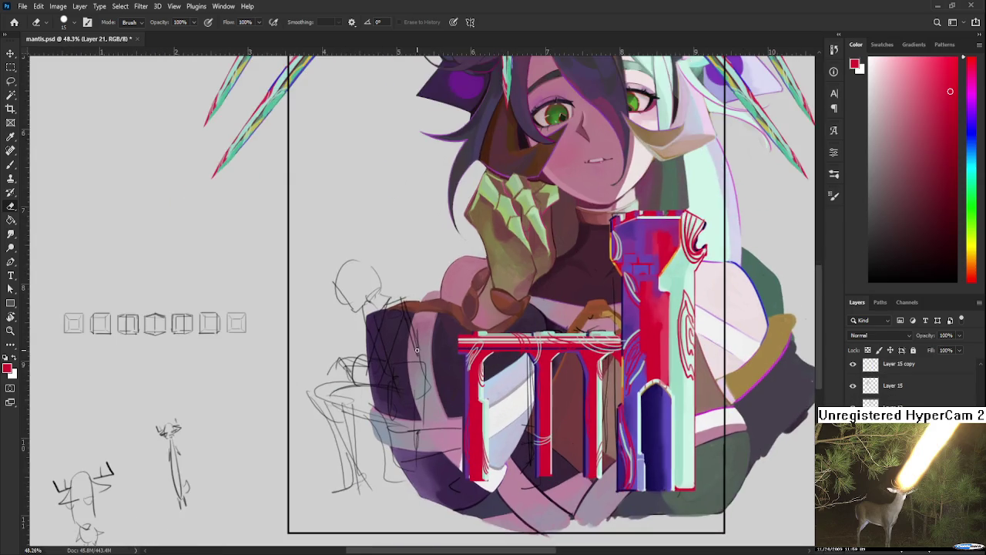
scroll(427, 355, down, 3)
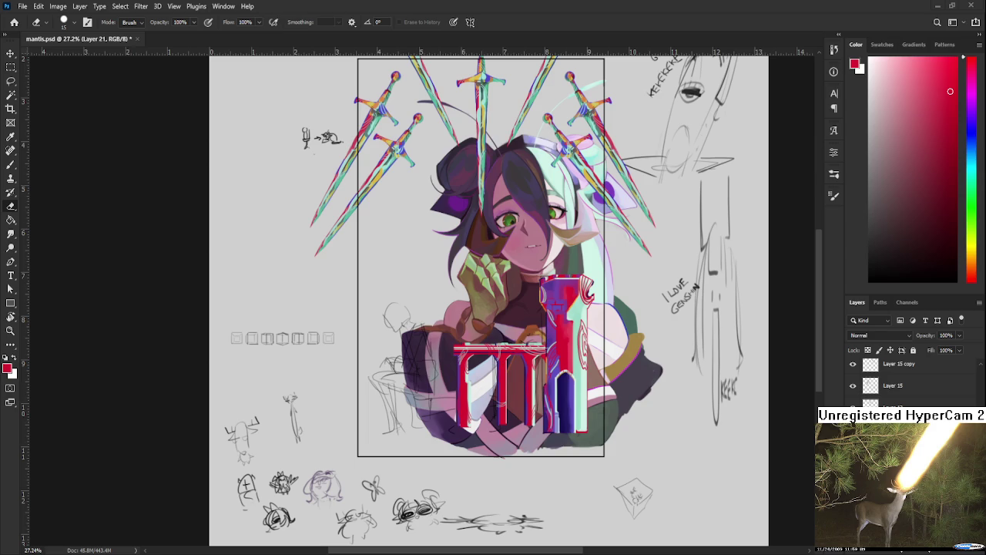
scroll(358, 348, up, 3)
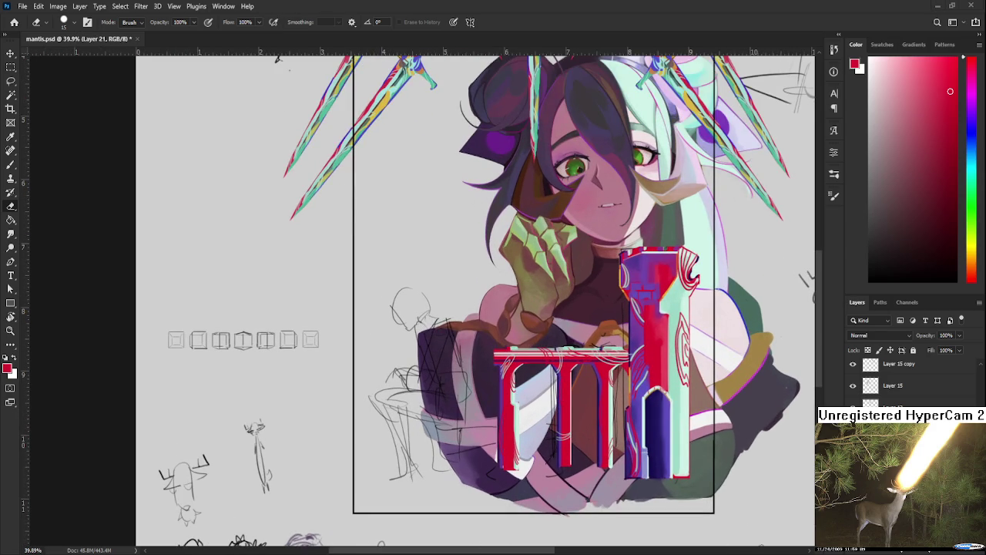
scroll(909, 377, up, 3)
scroll(909, 378, down, 1)
ctrl+click(447, 397)
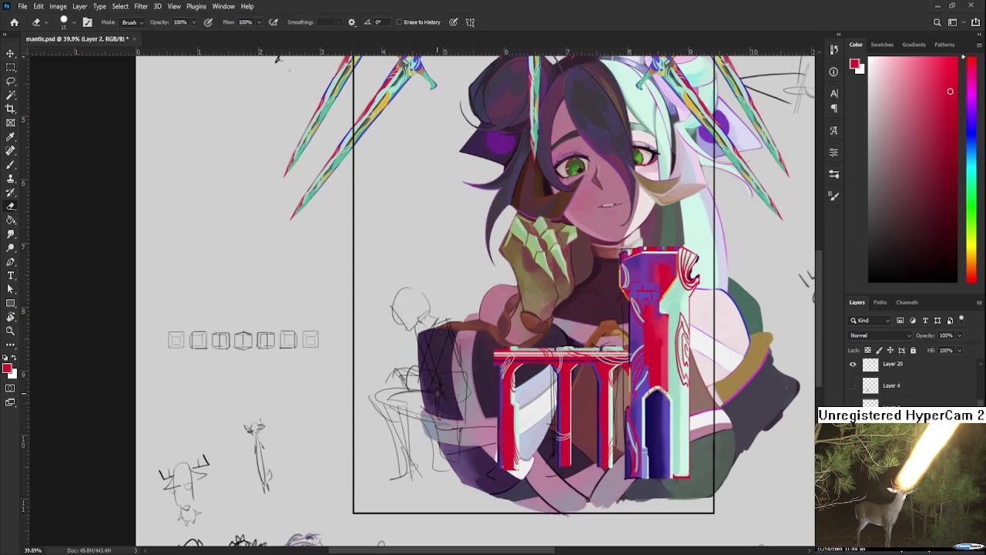
Copy the lassoed seated figure sketch to a new layer, hide the pillars, and free-transform it.
key(l)
mouse_move(451, 264)
mouse_down()
mouse_move(530, 450)
mouse_move(477, 248)
mouse_up()
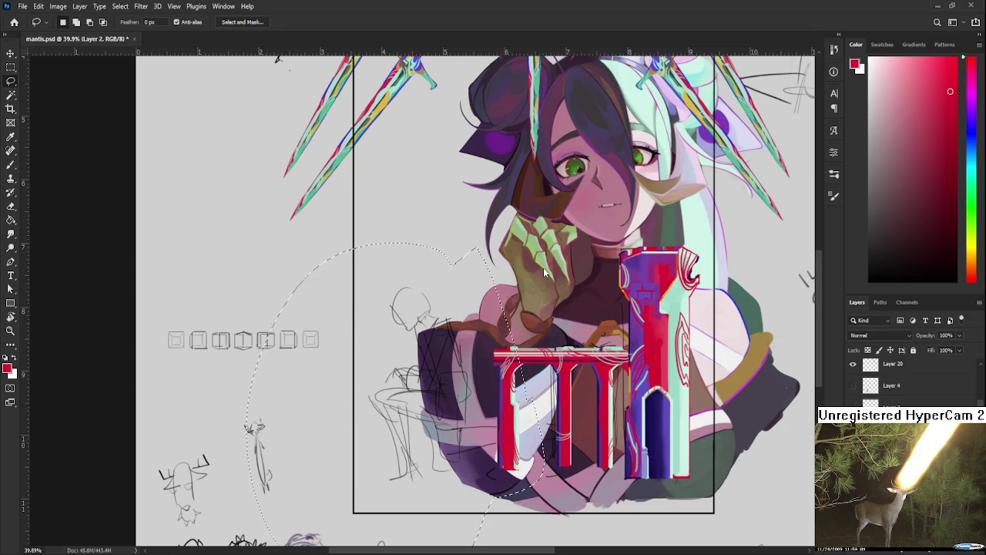
key(ctrl+j)
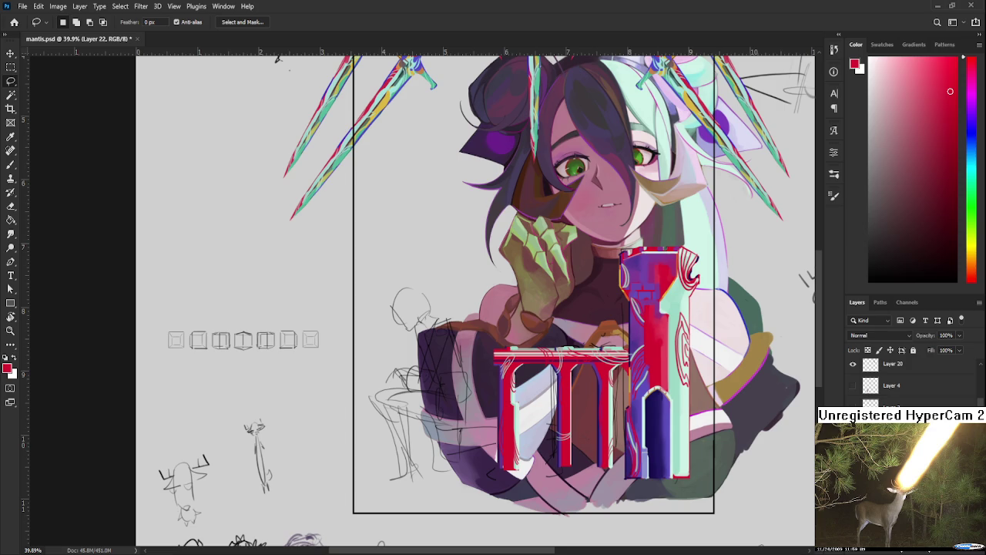
key(ctrl+comma)
key(ctrl+comma)
key(ctrl+comma)
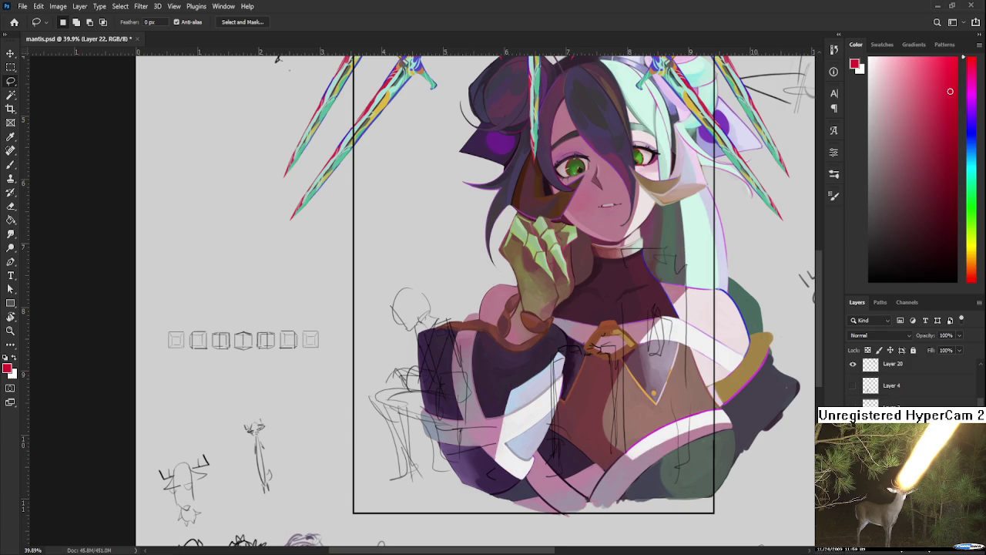
key(ctrl+t)
scroll(519, 505, down, 3)
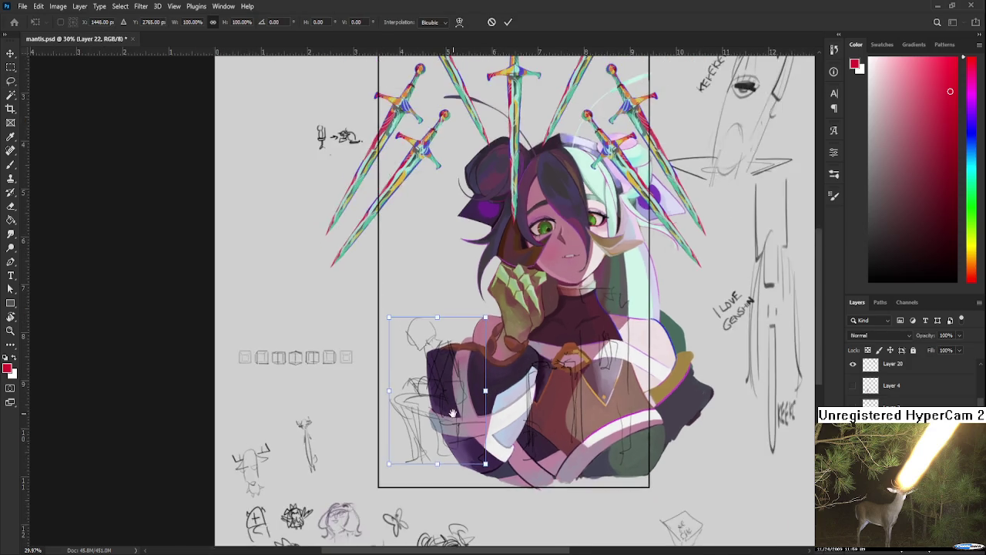
Move the seated figure sketch up and left beside the swords and commit it.
mouse_move(518, 505)
mouse_down()
mouse_move(417, 373)
mouse_move(373, 365)
mouse_up()
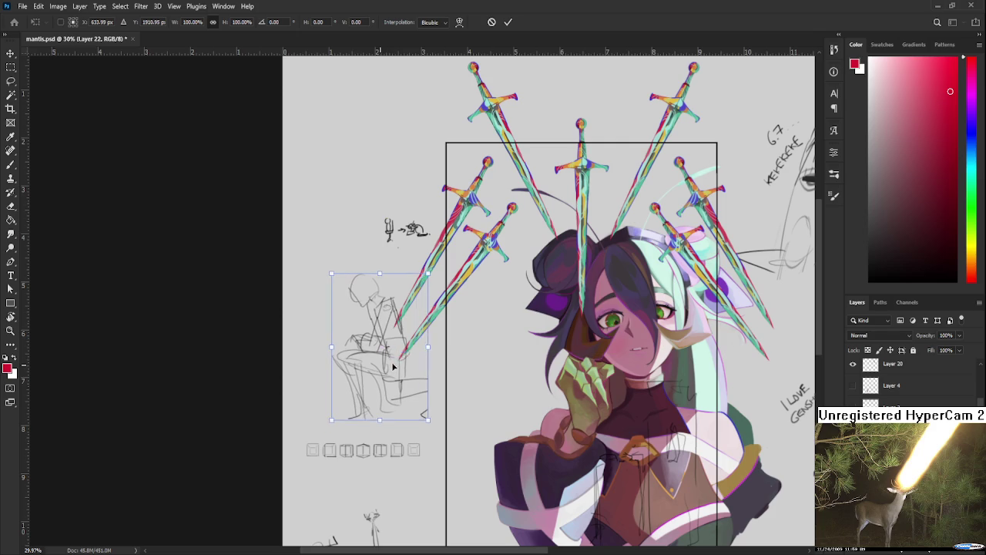
key(Return)
scroll(373, 365, up, 2)
scroll(431, 368, up, 2)
scroll(478, 370, up, 1)
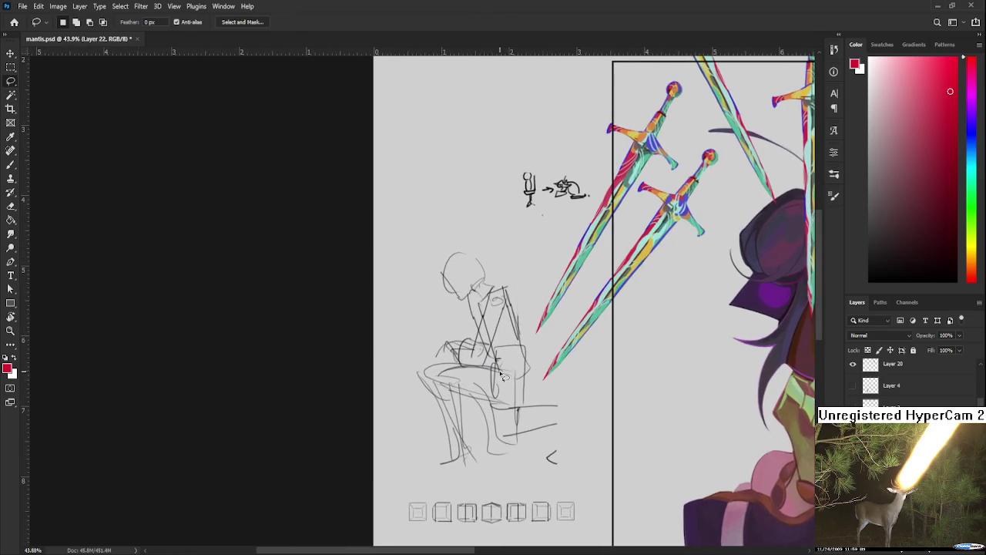
scroll(500, 373, up, 2)
scroll(498, 362, down, 2)
scroll(494, 350, down, 2)
Fade the whole figure sketch, especially the head, with a large soft eraser.
key(e)
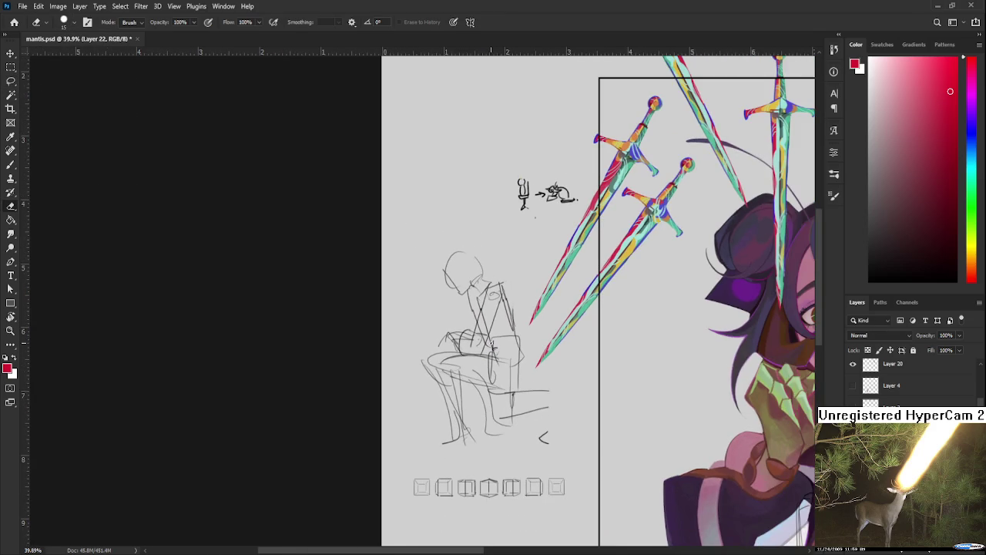
drag(431, 266, 473, 331)
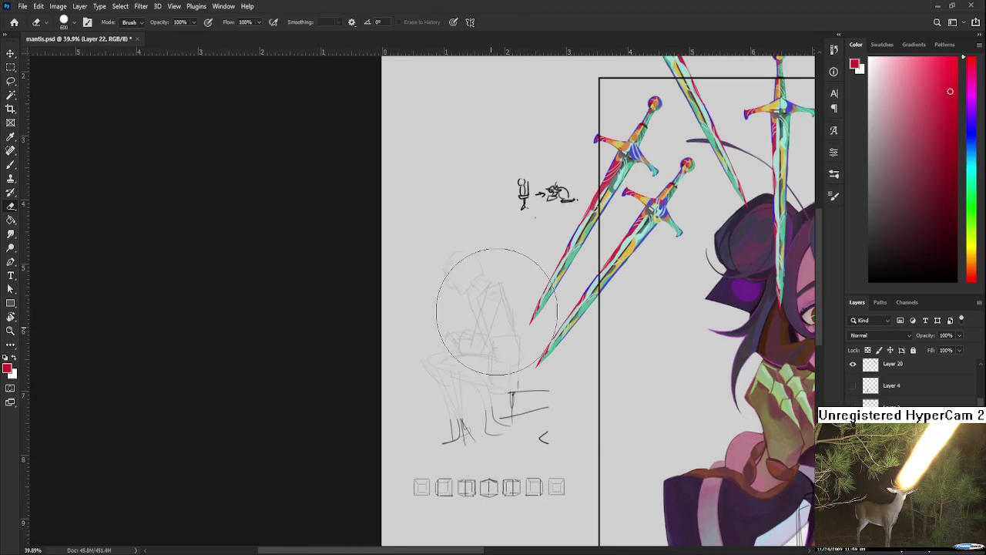
mouse_move(532, 418)
mouse_down()
mouse_move(468, 220)
mouse_move(501, 379)
mouse_up()
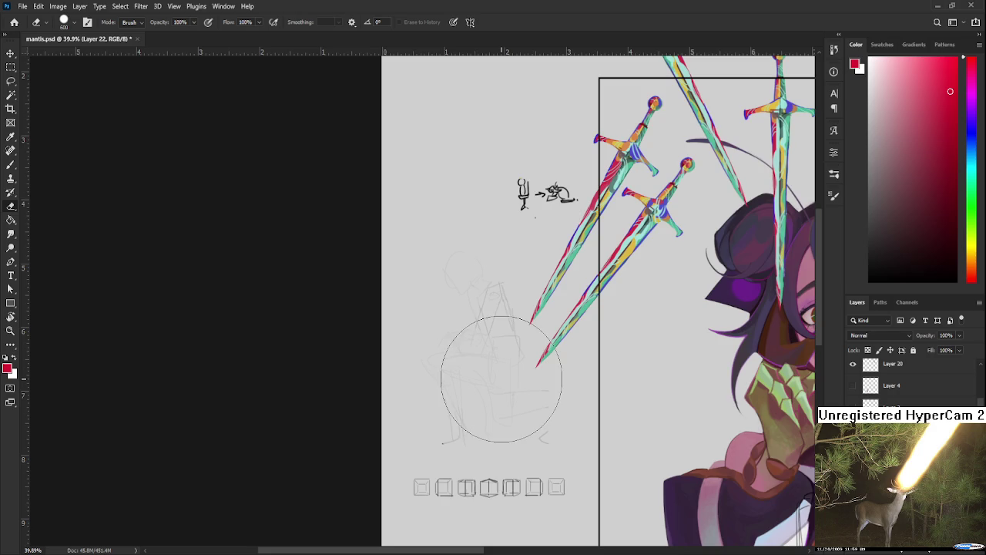
scroll(502, 379, up, 1)
scroll(497, 384, up, 1)
scroll(493, 388, up, 1)
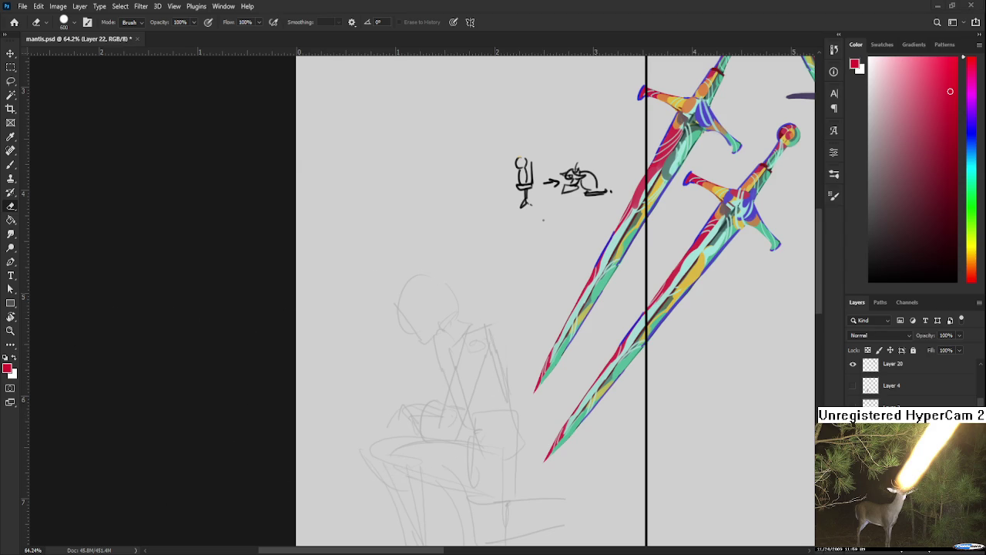
key(bracketleft)
key(bracketleft)
key(bracketleft)
key(bracketleft)
key(bracketleft)
key(bracketleft)
key(bracketleft)
key(bracketleft)
key(bracketleft)
With a black brush, draw curved lines down the figure's back and shoulder.
key(d)
drag(451, 334, 419, 314)
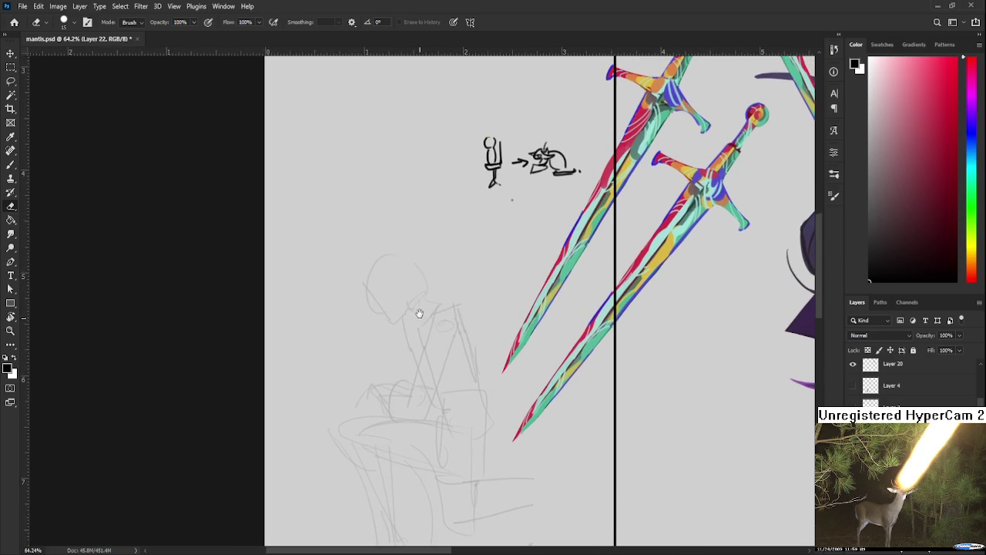
key(b)
drag(441, 302, 404, 347)
key(ctrl+z)
drag(446, 300, 409, 348)
mouse_move(459, 303)
mouse_down()
mouse_move(481, 342)
mouse_move(486, 326)
mouse_move(472, 315)
mouse_up()
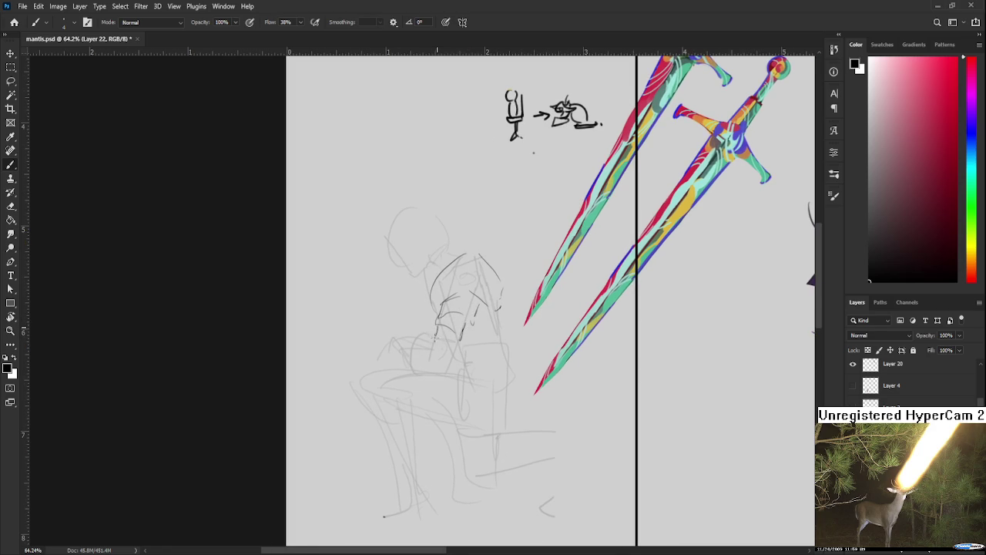
Redraw the rounded outline of the figure's fist in darker pencil.
mouse_move(449, 347)
mouse_down()
mouse_move(477, 337)
mouse_move(445, 361)
mouse_up()
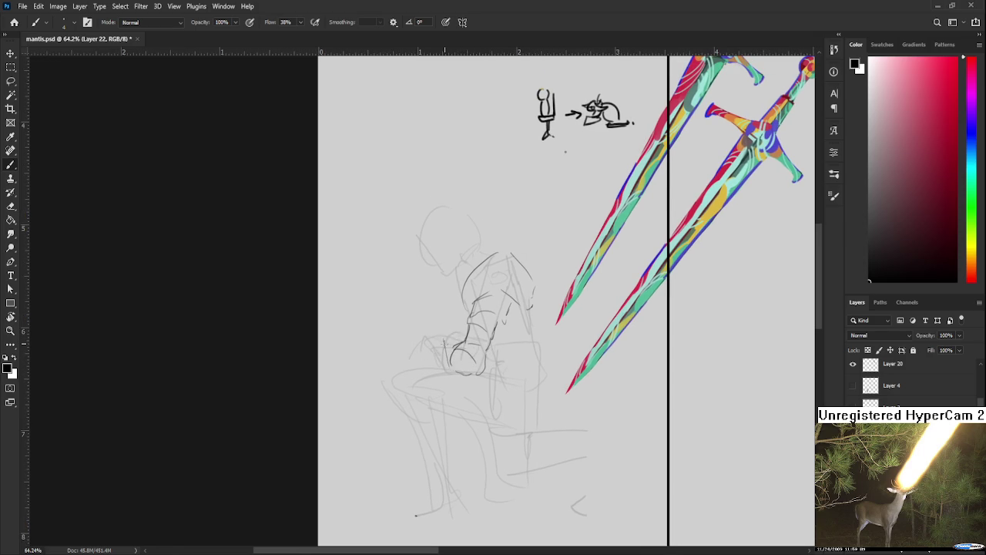
mouse_move(444, 338)
mouse_down()
mouse_move(450, 351)
mouse_move(437, 337)
mouse_move(464, 342)
mouse_up()
key(ctrl+z)
drag(438, 352, 449, 358)
scroll(471, 335, up, 3)
scroll(472, 339, right, 2)
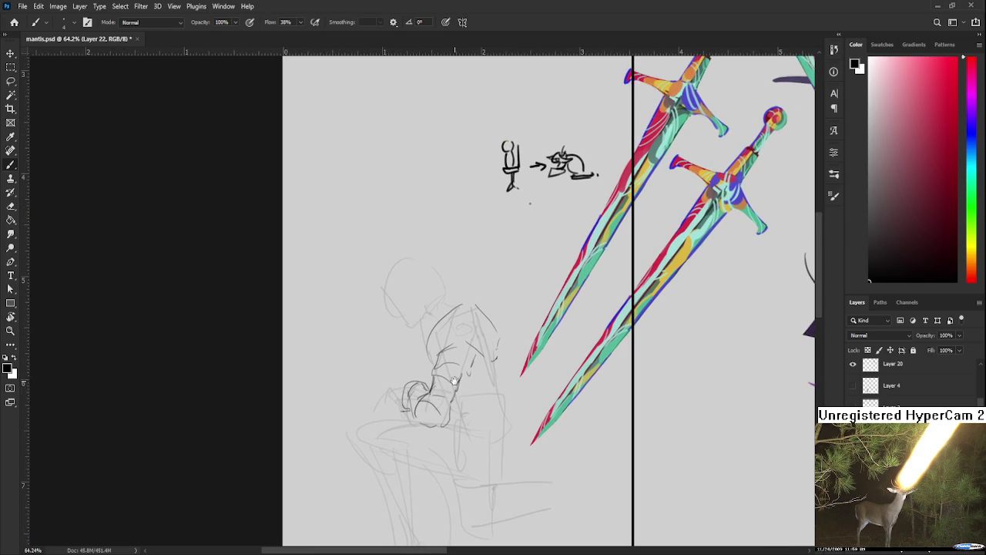
scroll(476, 357, down, 1)
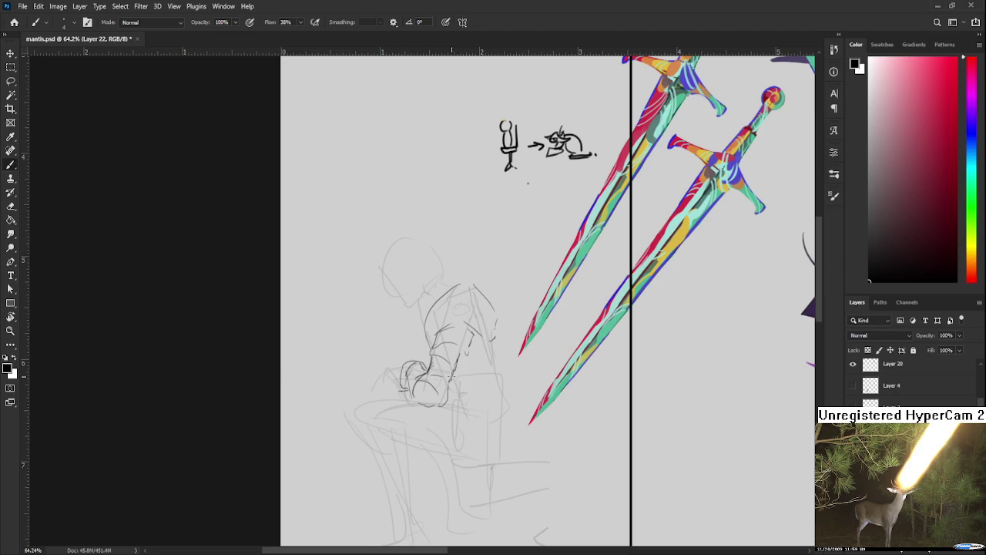
Draw the lap and vertical torso lines, erase stray marks, and curve the shoulder and back.
drag(454, 384, 501, 379)
drag(498, 342, 499, 377)
key(e)
drag(473, 282, 495, 315)
key(b)
mouse_move(436, 299)
mouse_down()
mouse_move(493, 308)
mouse_move(497, 335)
mouse_up()
Draw the armored upper arm line from the shoulder downward.
drag(442, 301, 427, 345)
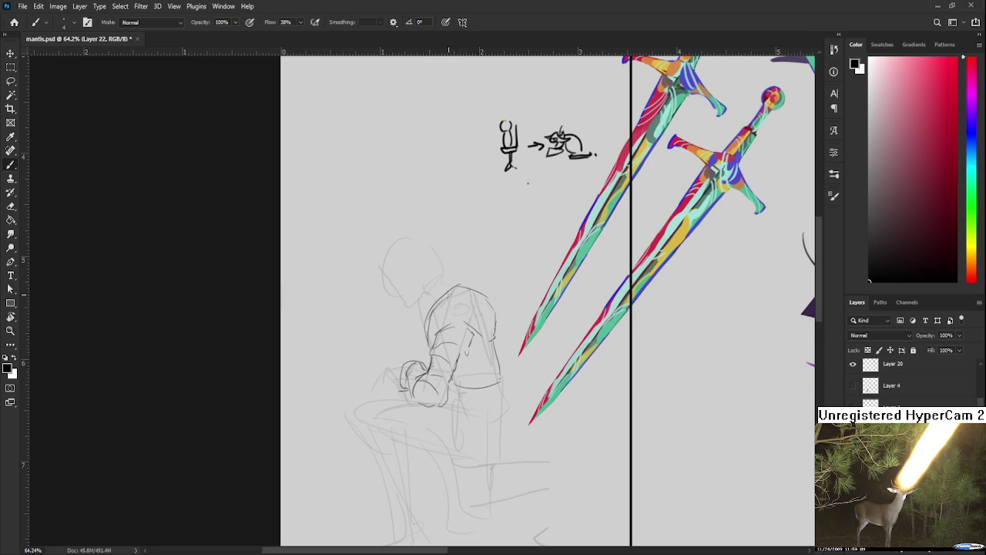
key(ctrl+z)
drag(437, 300, 422, 332)
key(ctrl+z)
mouse_move(451, 283)
mouse_down()
mouse_move(424, 312)
mouse_move(444, 284)
mouse_up()
key(ctrl+z)
key(ctrl+z)
key(ctrl+z)
key(ctrl+z)
drag(453, 287, 437, 333)
Draw the torso's right side and a line beside the figure's leg.
mouse_move(486, 291)
mouse_down()
mouse_move(479, 340)
mouse_move(496, 318)
mouse_up()
key(e)
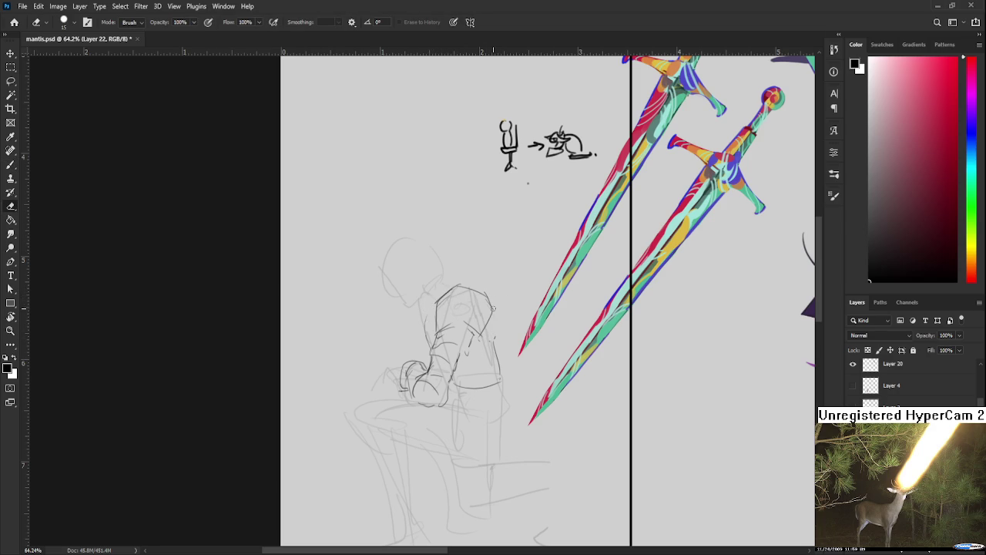
key(b)
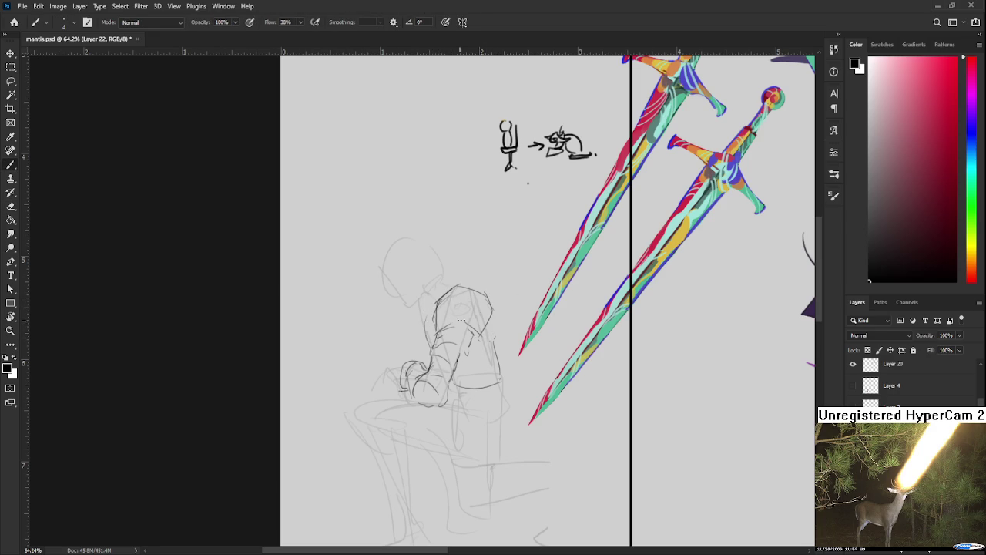
mouse_move(492, 316)
mouse_down()
mouse_move(480, 297)
mouse_move(475, 348)
mouse_move(451, 356)
mouse_move(486, 324)
mouse_move(469, 322)
mouse_move(493, 323)
mouse_move(472, 399)
mouse_up()
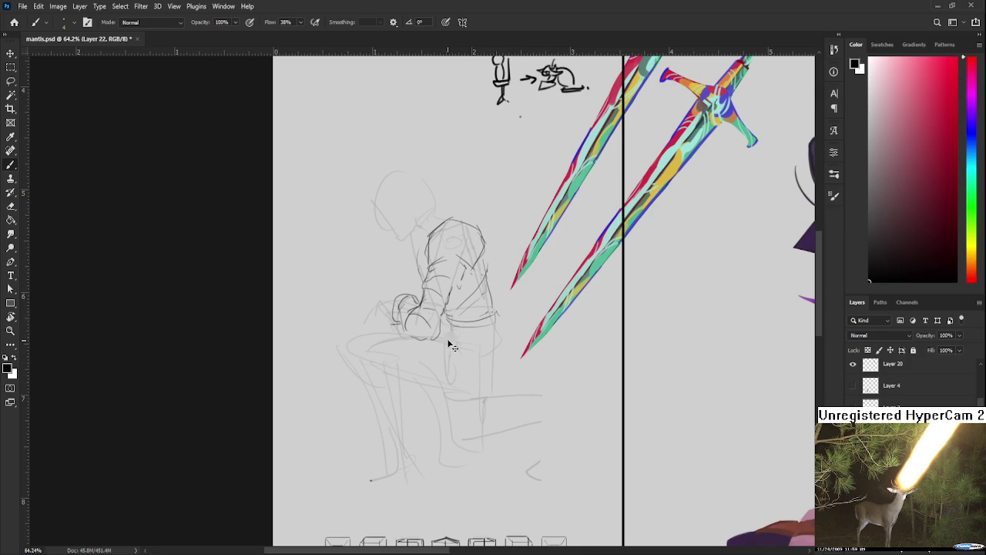
drag(503, 318, 524, 371)
Draw a long line down the figure's back to the foot.
drag(451, 385, 443, 373)
mouse_move(454, 221)
mouse_down()
mouse_move(410, 291)
mouse_move(420, 442)
mouse_up()
drag(446, 505, 431, 432)
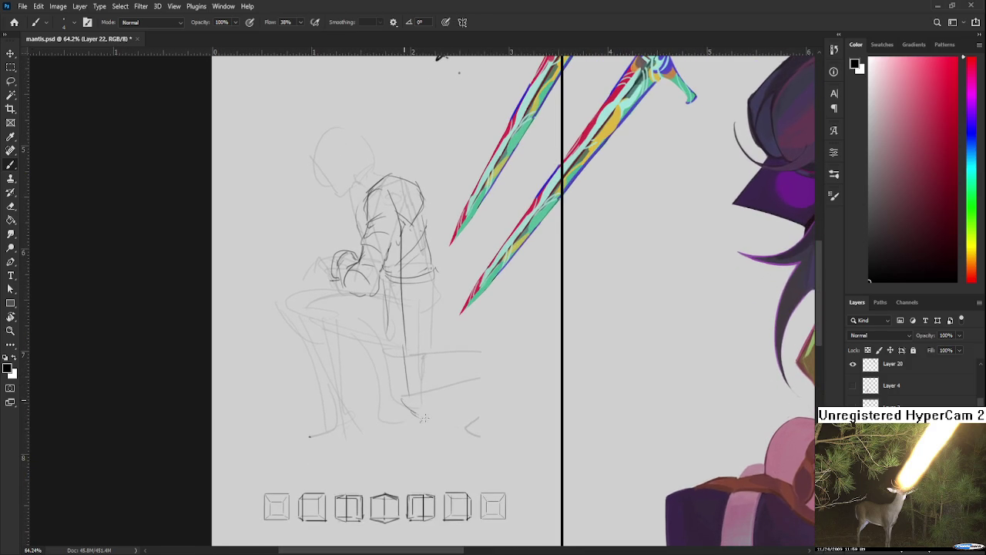
drag(452, 419, 448, 461)
mouse_move(393, 248)
mouse_down()
mouse_move(443, 430)
mouse_move(483, 482)
mouse_up()
Draw the cape falling down the back and out to a pointed hem on the right.
mouse_move(421, 266)
mouse_down()
mouse_move(465, 413)
mouse_move(493, 451)
mouse_up()
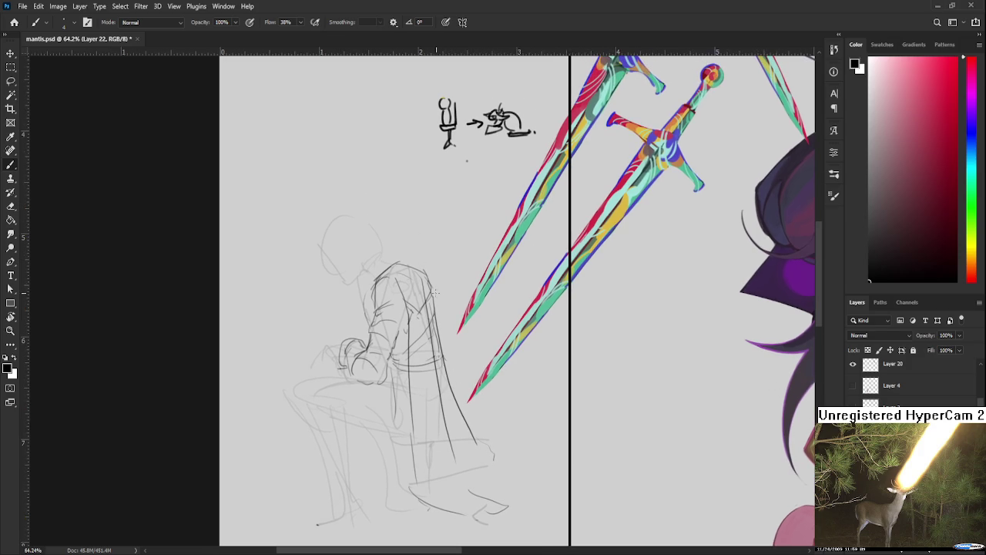
mouse_move(429, 275)
mouse_down()
mouse_move(458, 366)
mouse_move(498, 442)
mouse_move(525, 449)
mouse_move(471, 377)
mouse_move(541, 403)
mouse_move(488, 456)
mouse_move(576, 438)
mouse_up()
drag(501, 386, 612, 415)
mouse_move(613, 416)
mouse_down()
mouse_move(552, 445)
mouse_move(510, 429)
mouse_up()
drag(403, 263, 463, 285)
drag(455, 240, 458, 324)
drag(449, 416, 456, 311)
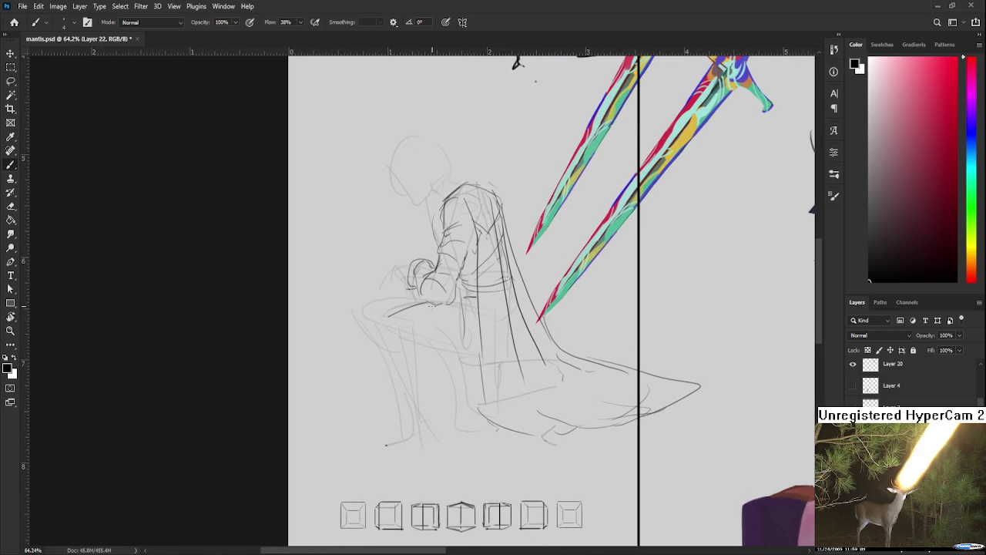
Darken the thigh curve and the front of the shin, redoing strokes as needed.
mouse_move(384, 316)
mouse_down()
mouse_move(413, 305)
mouse_move(412, 345)
mouse_move(382, 349)
mouse_up()
key(ctrl+z)
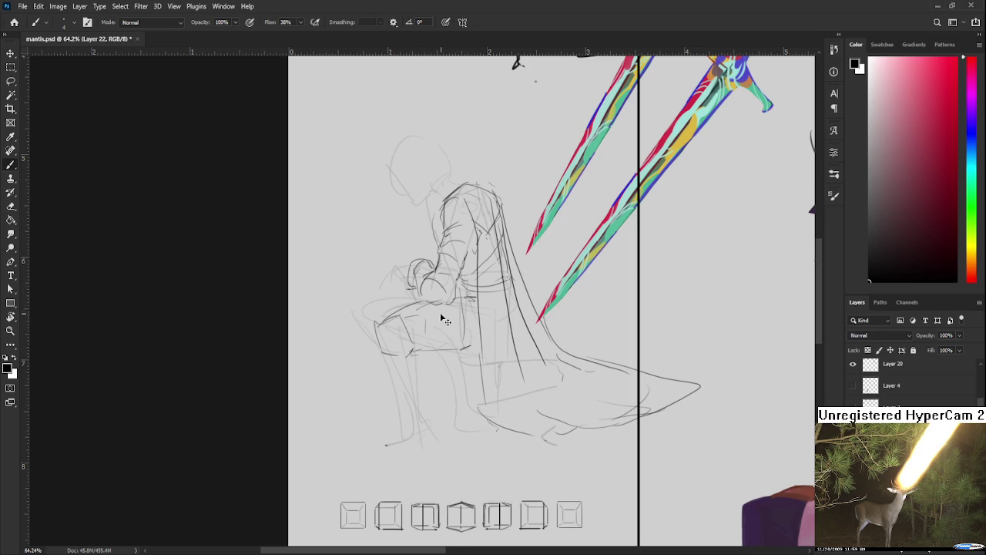
scroll(455, 346, down, 2)
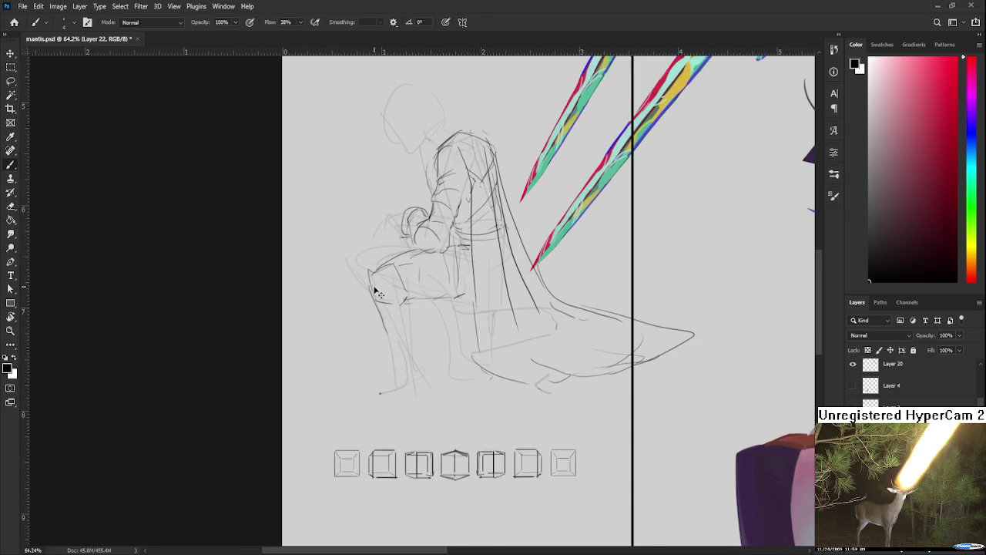
drag(370, 271, 397, 390)
key(ctrl+z)
drag(380, 331, 407, 384)
key(ctrl+z)
Redraw the calf, front shin and knee lines, undoing trial strokes.
key(ctrl+z)
mouse_move(410, 299)
mouse_down()
mouse_move(421, 340)
mouse_move(413, 386)
mouse_up()
key(ctrl+z)
drag(411, 323, 412, 381)
drag(381, 324, 398, 374)
key(ctrl+z)
drag(411, 299, 413, 340)
key(ctrl+z)
mouse_move(371, 291)
mouse_down()
mouse_move(406, 310)
mouse_move(410, 379)
mouse_move(419, 318)
mouse_up()
key(ctrl+z)
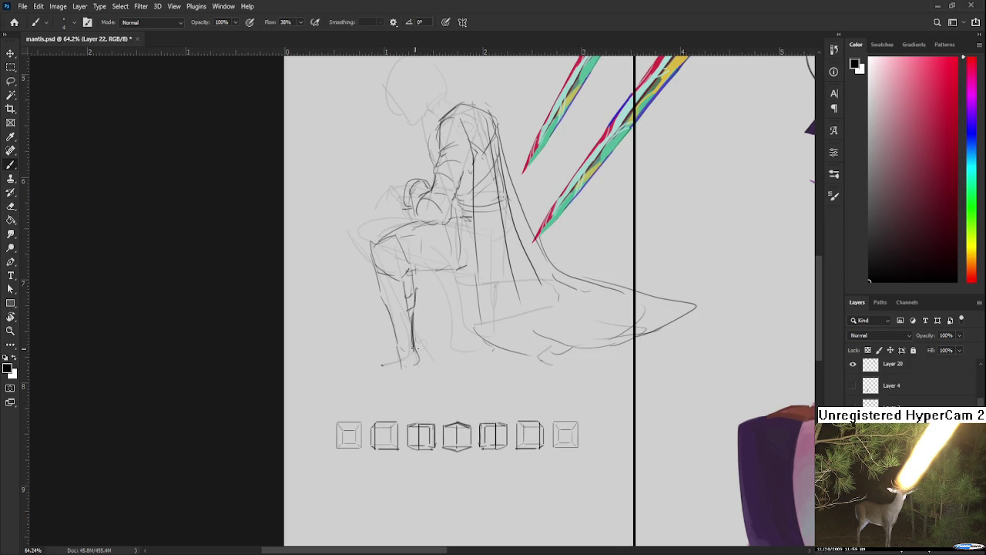
Draw the ankle, the sole of the foot and a dark lower-leg line.
mouse_move(416, 353)
mouse_down()
mouse_move(424, 345)
mouse_move(428, 372)
mouse_move(353, 384)
mouse_move(412, 373)
mouse_up()
drag(433, 325, 427, 397)
mouse_move(431, 288)
mouse_down()
mouse_move(410, 325)
mouse_move(427, 316)
mouse_move(421, 337)
mouse_up()
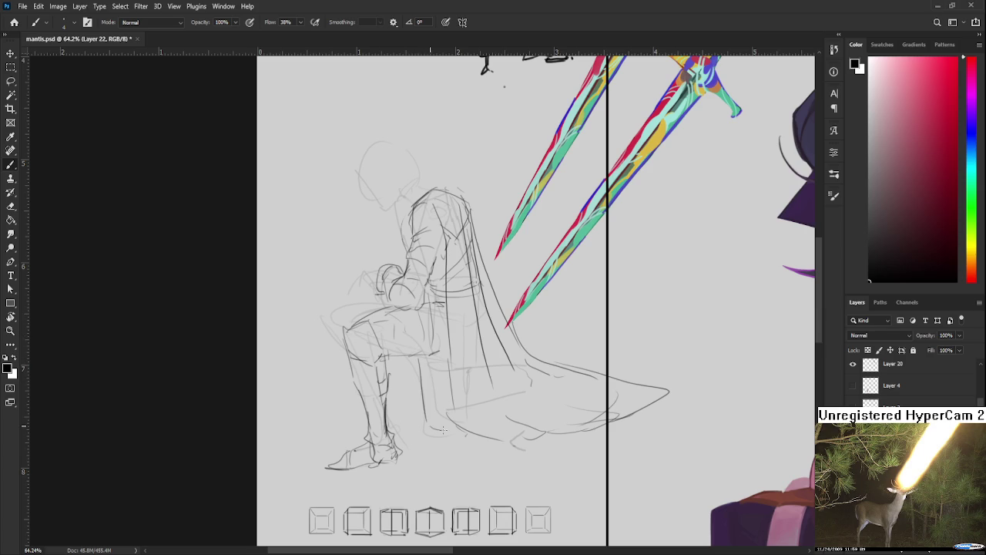
drag(420, 357, 433, 427)
key(ctrl+z)
key(ctrl+shift+z)
key(ctrl+z)
key(ctrl+shift+z)
Define the cape's bottom edge from the feet out to the right.
mouse_move(431, 416)
mouse_down()
mouse_move(440, 436)
mouse_move(504, 448)
mouse_up()
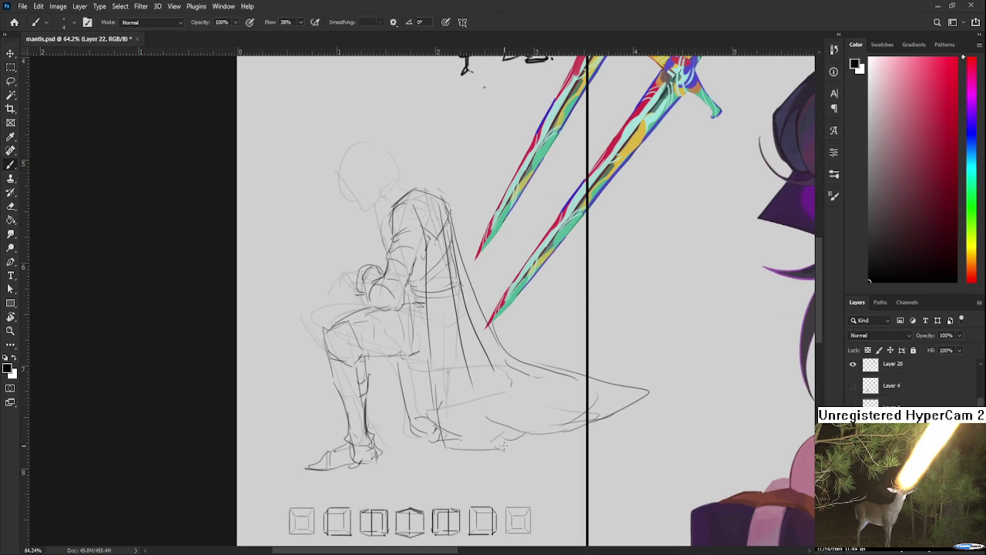
drag(442, 444, 555, 459)
mouse_move(504, 438)
mouse_down()
mouse_move(550, 450)
mouse_move(589, 445)
mouse_move(549, 513)
mouse_up()
scroll(494, 344, down, 5)
scroll(462, 339, up, 2)
scroll(447, 339, up, 2)
scroll(428, 337, up, 2)
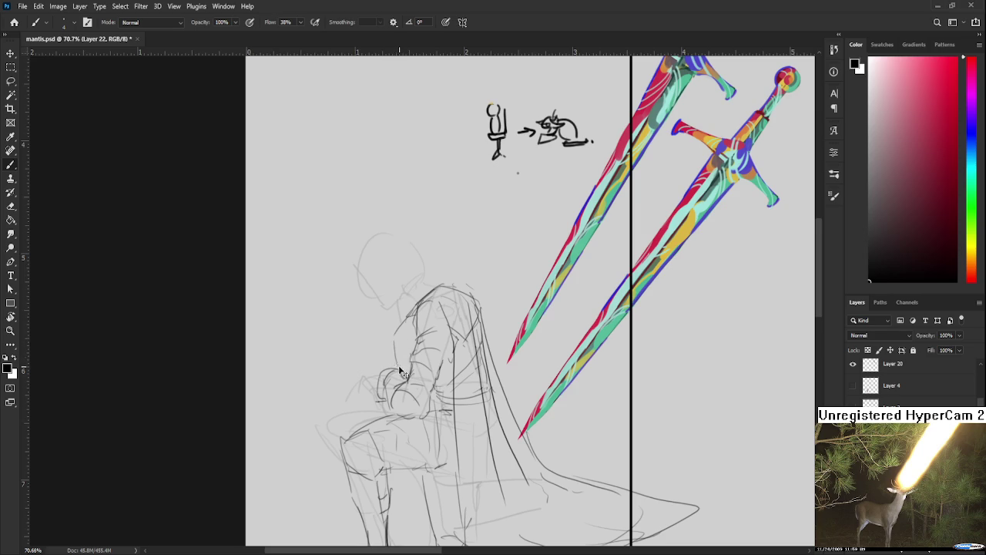
Darken the line along the figure's back.
drag(395, 343, 407, 372)
scroll(417, 332, up, 1)
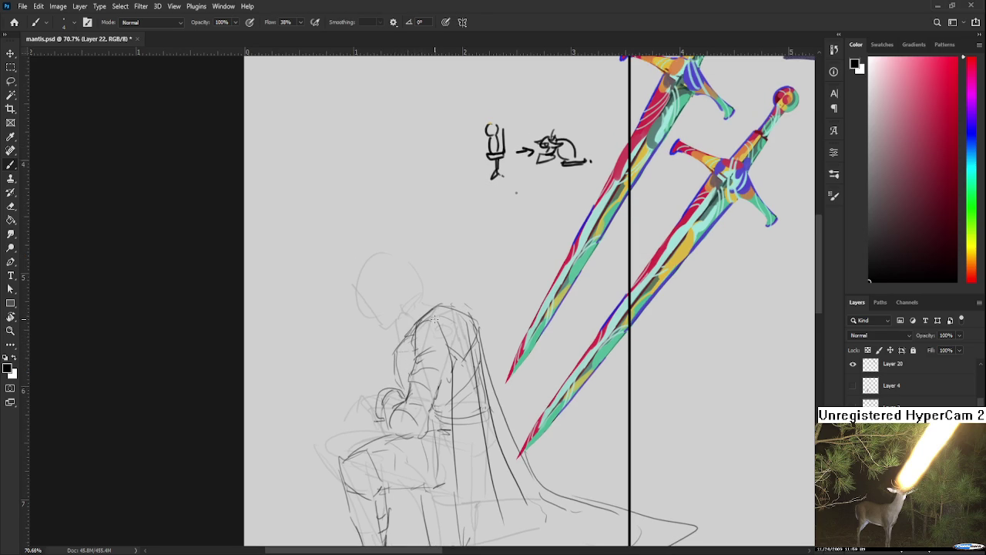
scroll(436, 319, down, 1)
scroll(435, 319, up, 1)
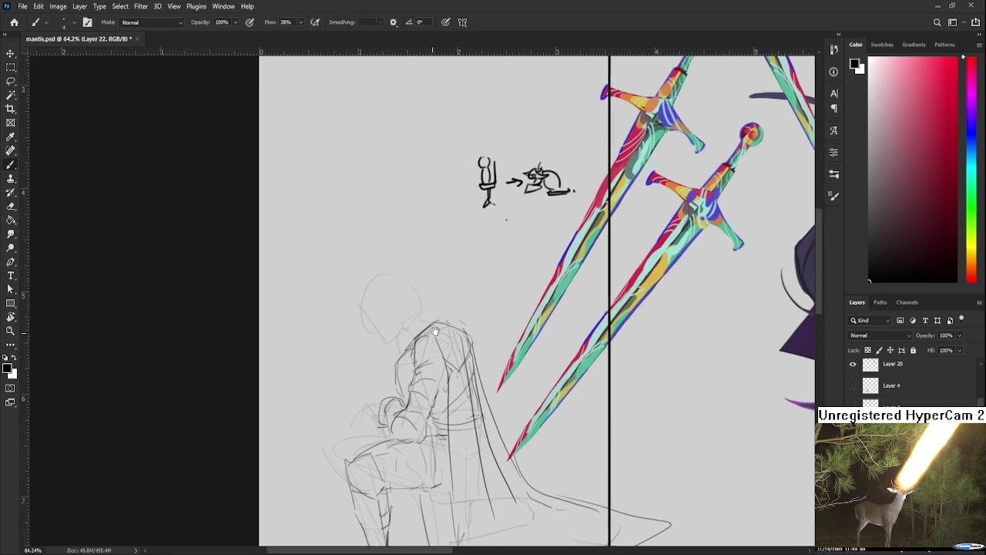
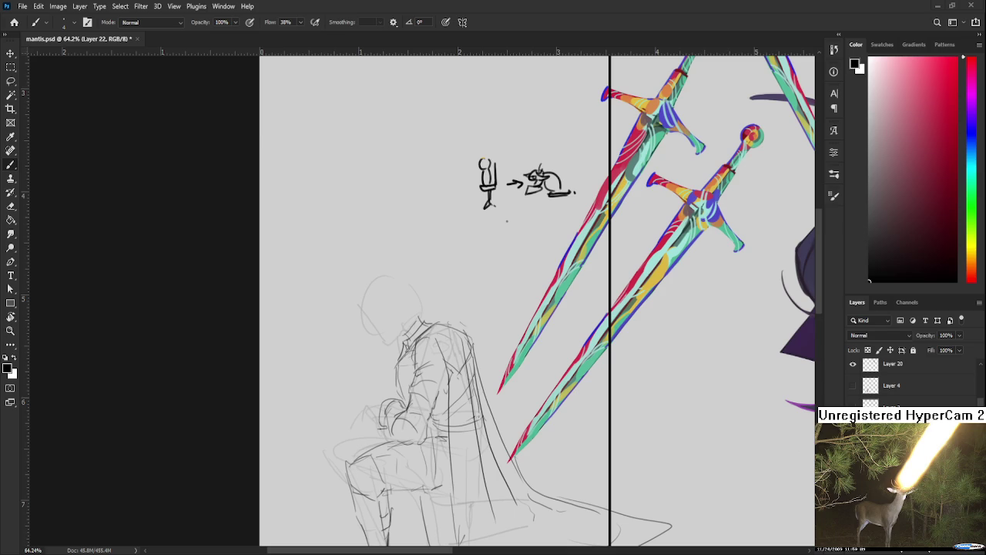
Sketch the knight's shoulder, collar and front head outline, undoing rejected back-of-head strokes.
scroll(520, 405, down, 2)
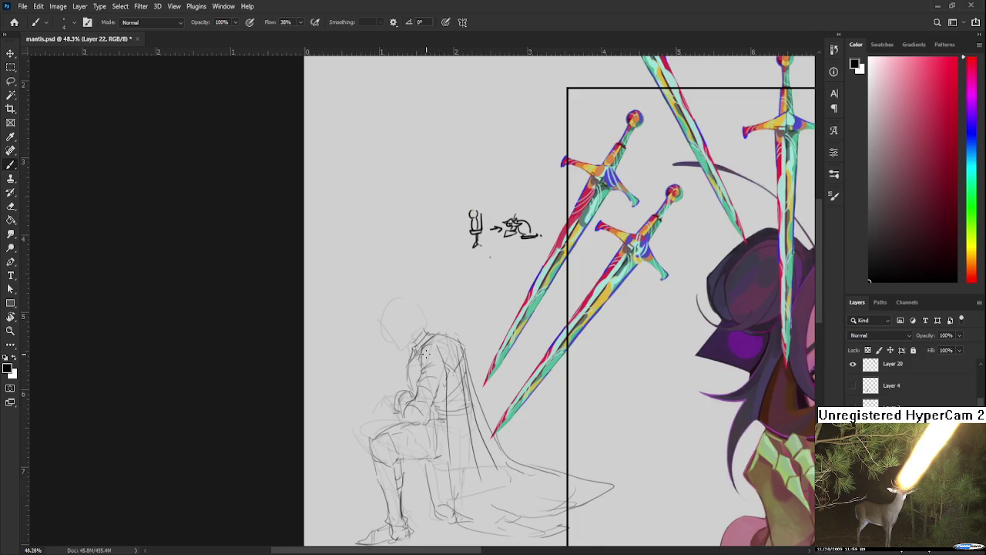
scroll(521, 404, up, 2)
mouse_move(410, 354)
mouse_down()
mouse_move(383, 338)
mouse_move(441, 342)
mouse_up()
drag(413, 310, 432, 322)
mouse_move(432, 322)
mouse_down()
mouse_move(445, 331)
mouse_move(417, 311)
mouse_up()
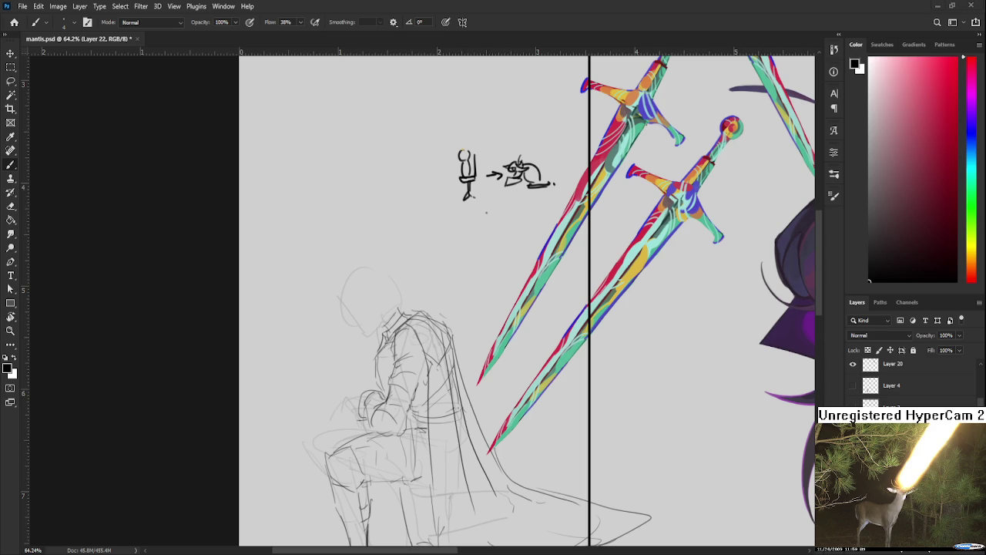
drag(383, 319, 405, 333)
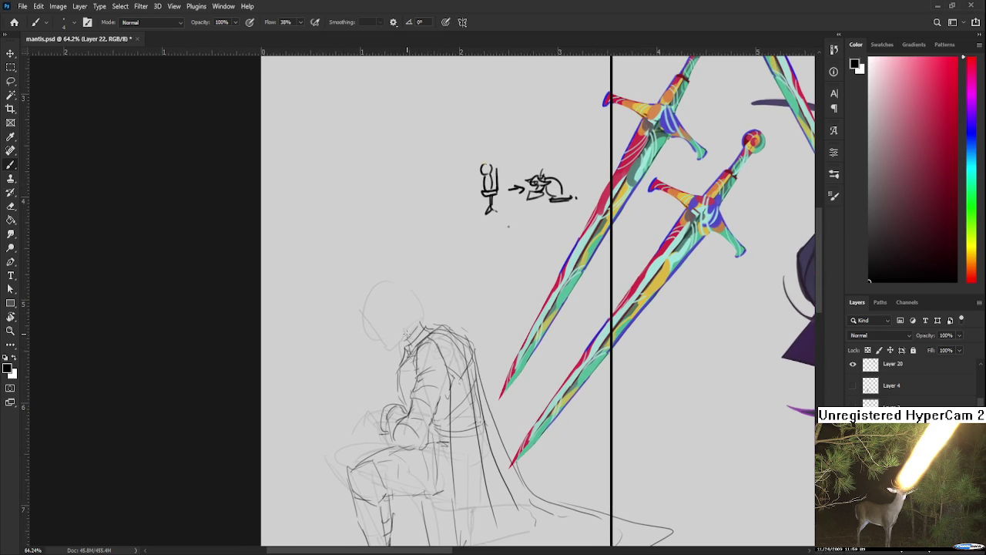
drag(394, 296, 385, 338)
key(ctrl+z)
key(ctrl+z)
mouse_move(370, 301)
mouse_down()
mouse_move(387, 285)
mouse_move(377, 336)
mouse_up()
key(ctrl+z)
mouse_move(407, 290)
mouse_down()
mouse_move(416, 321)
mouse_move(382, 350)
mouse_move(399, 346)
mouse_move(413, 299)
mouse_move(401, 331)
mouse_move(370, 327)
mouse_move(390, 327)
mouse_move(366, 308)
mouse_move(395, 310)
mouse_move(407, 333)
mouse_up()
key(ctrl+z)
key(ctrl+z)
key(ctrl+z)
key(ctrl+z)
key(ctrl+z)
key(ctrl+z)
key(ctrl+z)
key(ctrl+z)
Redraw the hood outline around the knight's head, discarding the stray arc and hood-peak attempts.
mouse_move(376, 287)
mouse_down()
mouse_move(367, 313)
mouse_move(390, 318)
mouse_move(373, 285)
mouse_move(404, 288)
mouse_up()
mouse_move(403, 289)
mouse_down()
mouse_move(396, 313)
mouse_move(378, 283)
mouse_move(393, 275)
mouse_up()
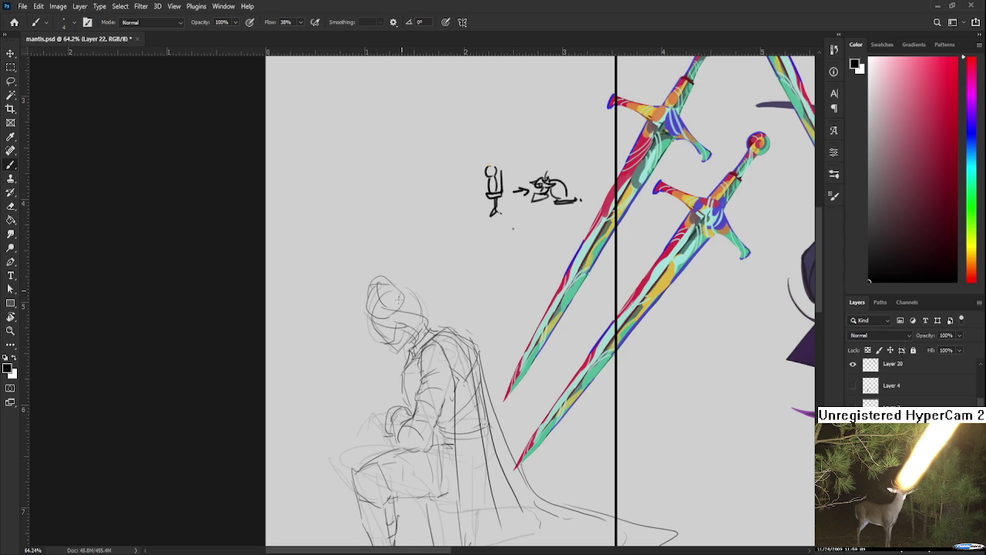
drag(378, 316, 390, 315)
drag(368, 289, 374, 314)
key(ctrl+z)
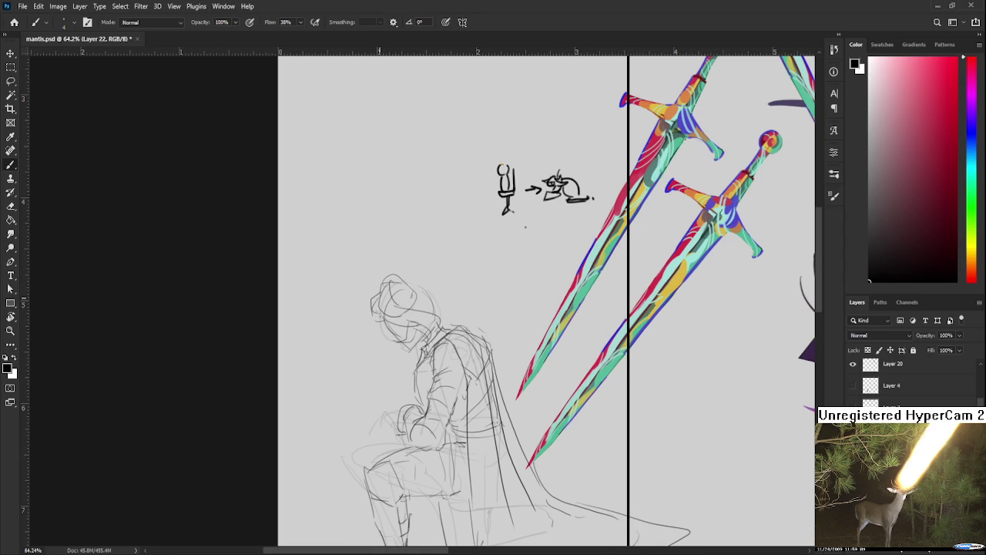
key(ctrl+z)
mouse_move(397, 282)
mouse_down()
mouse_move(433, 272)
mouse_move(447, 317)
mouse_move(466, 307)
mouse_move(436, 303)
mouse_move(431, 287)
mouse_move(472, 409)
mouse_up()
key(ctrl+z)
Add sketch lines along the cape's back and right edge, the figure's back and chest.
key(ctrl+z)
key(ctrl+z)
key(ctrl+z)
key(ctrl+z)
key(ctrl+z)
key(ctrl+z)
drag(426, 279, 469, 404)
mouse_move(450, 302)
mouse_down()
mouse_move(480, 333)
mouse_move(495, 386)
mouse_up()
mouse_move(484, 282)
mouse_down()
mouse_move(462, 313)
mouse_move(412, 330)
mouse_move(439, 373)
mouse_up()
key(ctrl+z)
drag(455, 287, 435, 365)
drag(446, 308, 447, 293)
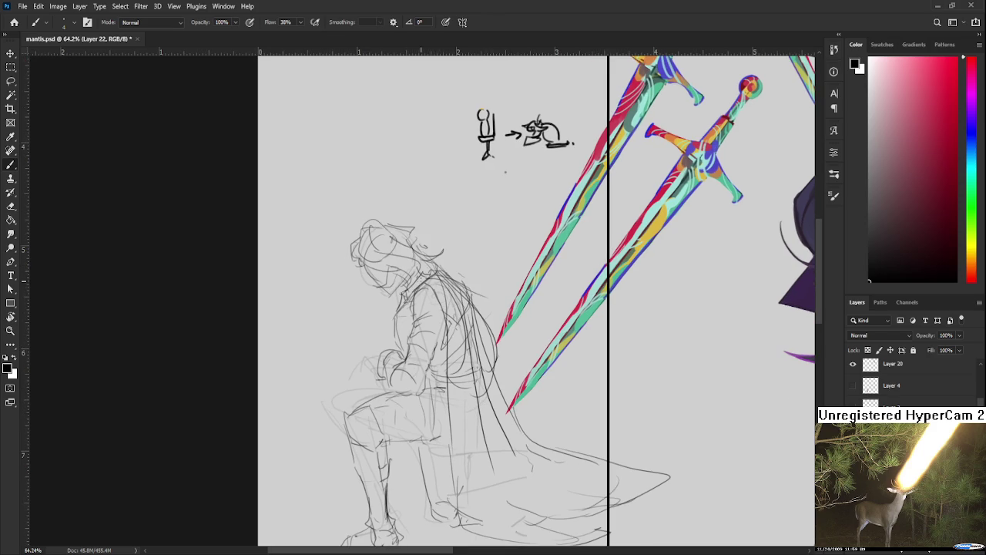
drag(402, 254, 409, 339)
key(ctrl+z)
key(ctrl+z)
mouse_move(389, 278)
mouse_down()
mouse_move(401, 348)
mouse_move(413, 345)
mouse_move(395, 347)
mouse_up()
drag(408, 260, 407, 296)
key(ctrl+z)
mouse_move(412, 279)
mouse_down()
mouse_move(430, 393)
mouse_move(423, 378)
mouse_move(388, 410)
mouse_move(423, 433)
mouse_up()
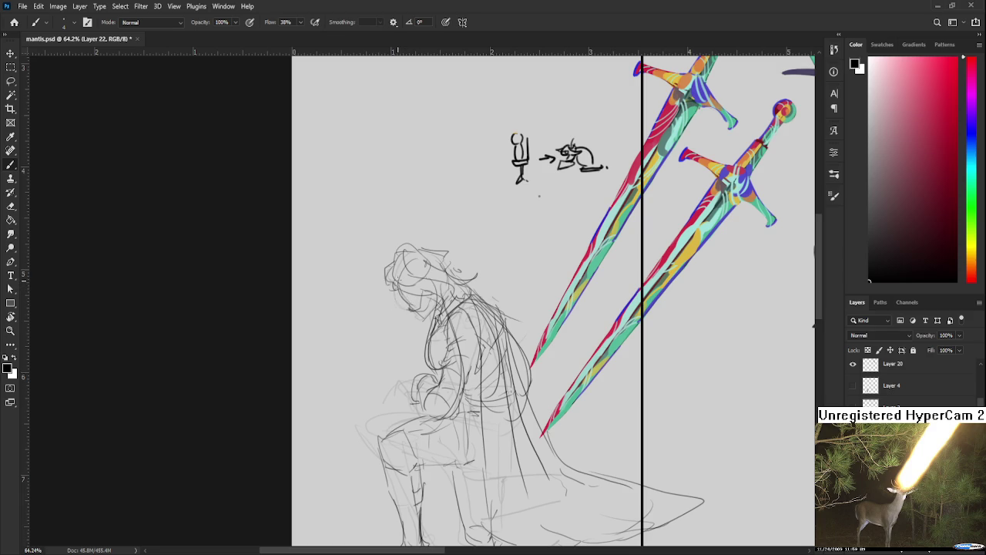
Sketch lines at the head's left edge and along the arm and torso, undoing rejected strokes.
drag(395, 308, 393, 285)
drag(416, 309, 404, 376)
key(ctrl+z)
drag(426, 324, 404, 419)
drag(408, 347, 393, 407)
key(ctrl+z)
mouse_move(424, 328)
mouse_down()
mouse_move(398, 387)
mouse_move(410, 335)
mouse_move(406, 362)
mouse_up()
key(ctrl+z)
scroll(446, 244, down, 3)
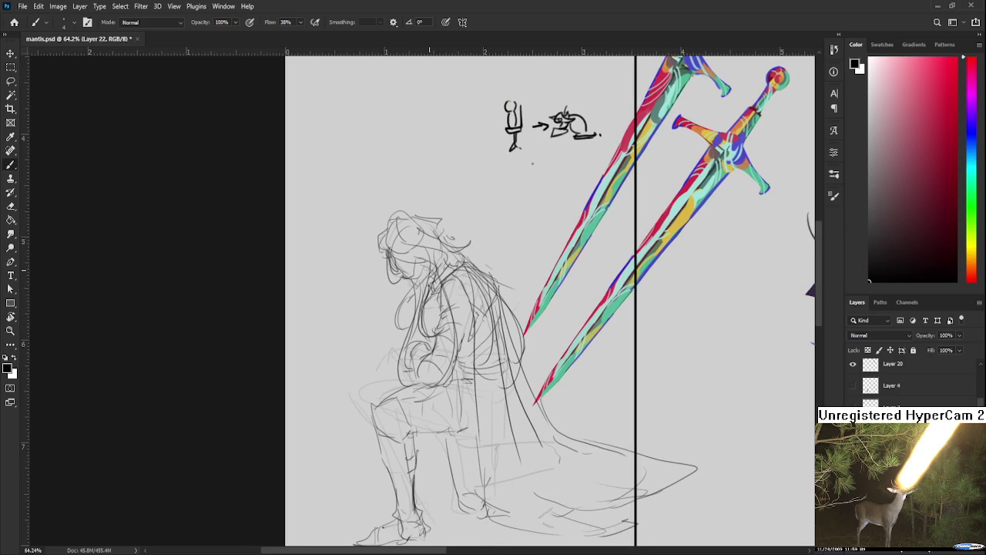
scroll(446, 243, up, 1)
Lasso the knight's head and scale it down with Free Transform.
key(l)
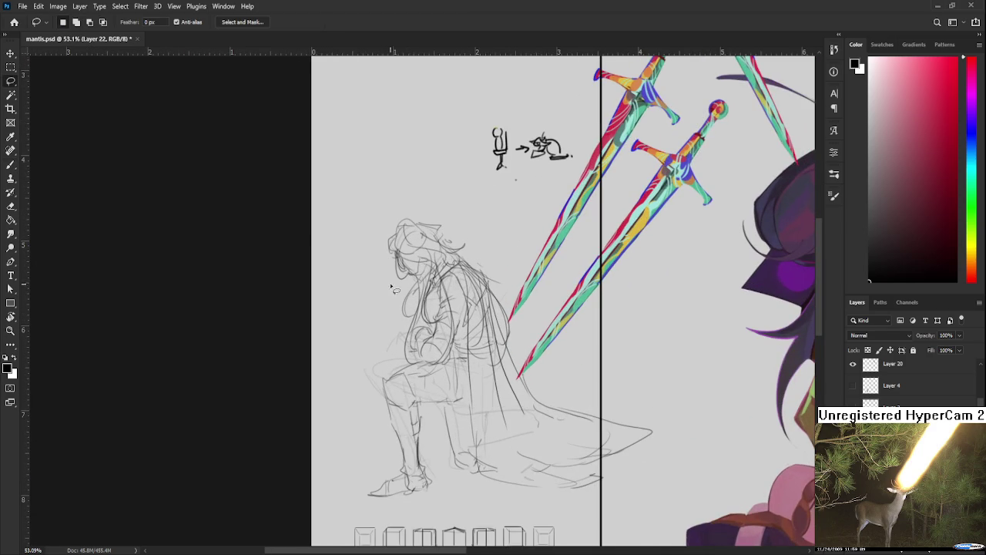
drag(386, 289, 418, 294)
key(ctrl+t)
drag(389, 214, 372, 178)
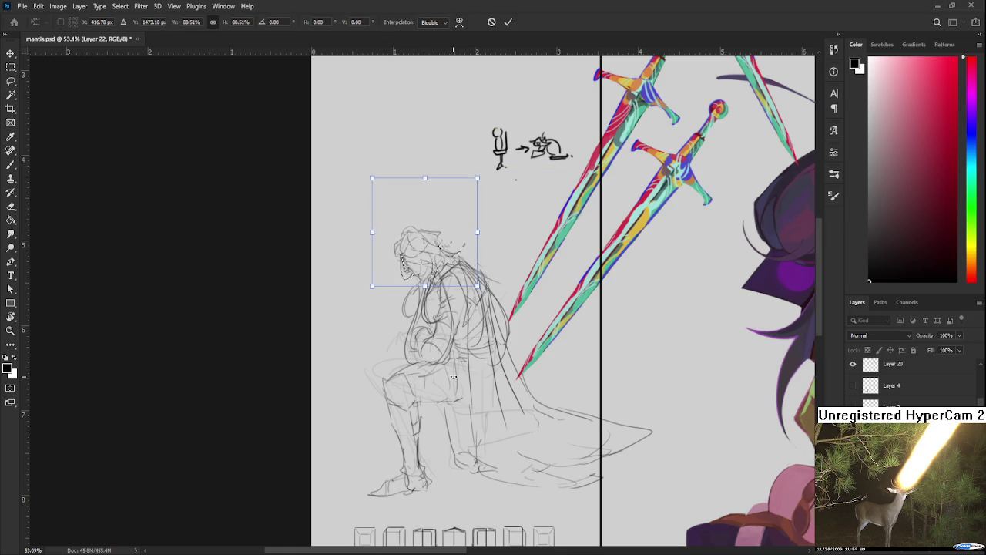
key(Return)
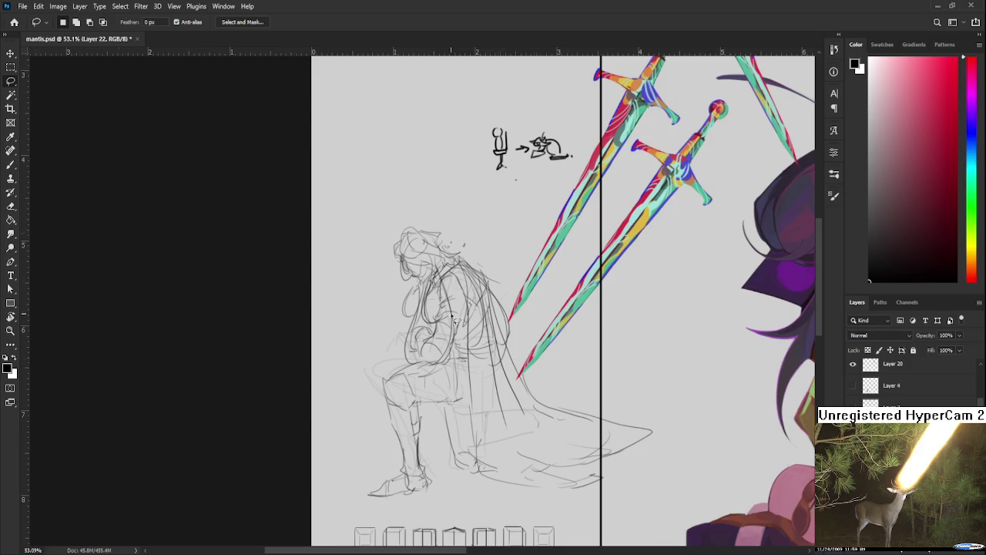
scroll(486, 373, up, 3)
scroll(481, 374, up, 3)
With the canvas view tilted, draw the chin, face outline, neck and throat lines.
key(r)
drag(475, 375, 433, 370)
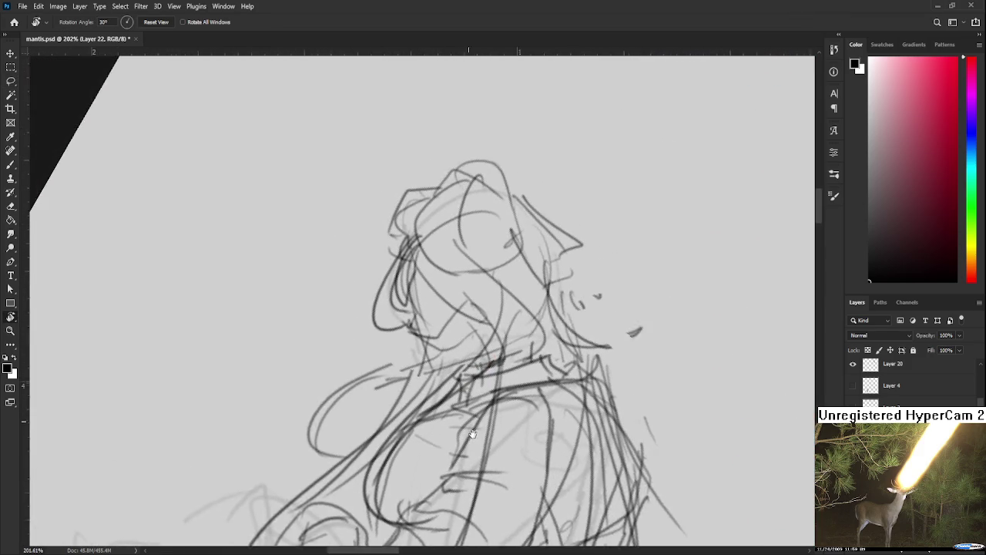
key(e)
key(b)
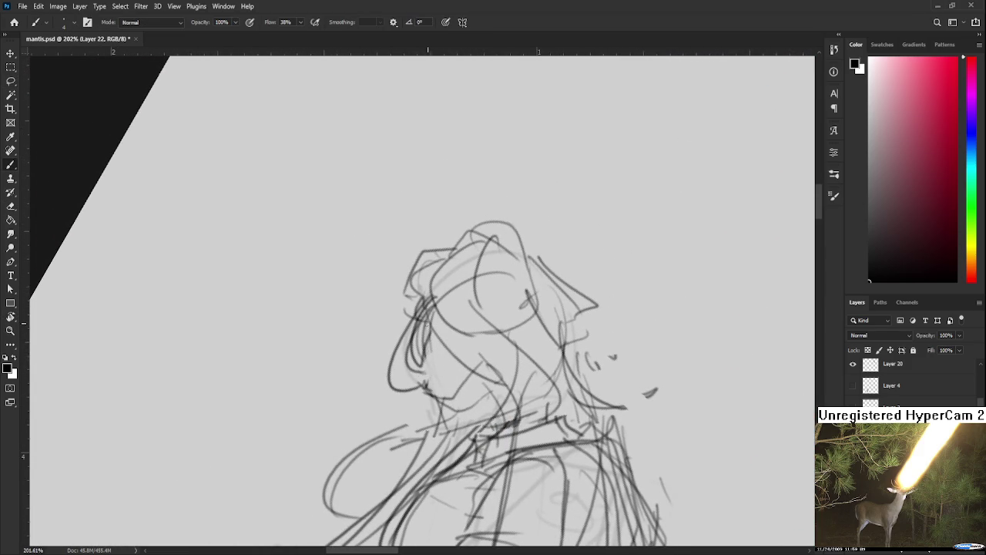
drag(425, 386, 439, 394)
drag(497, 408, 459, 428)
mouse_move(480, 378)
mouse_down()
mouse_move(479, 369)
mouse_move(441, 373)
mouse_up()
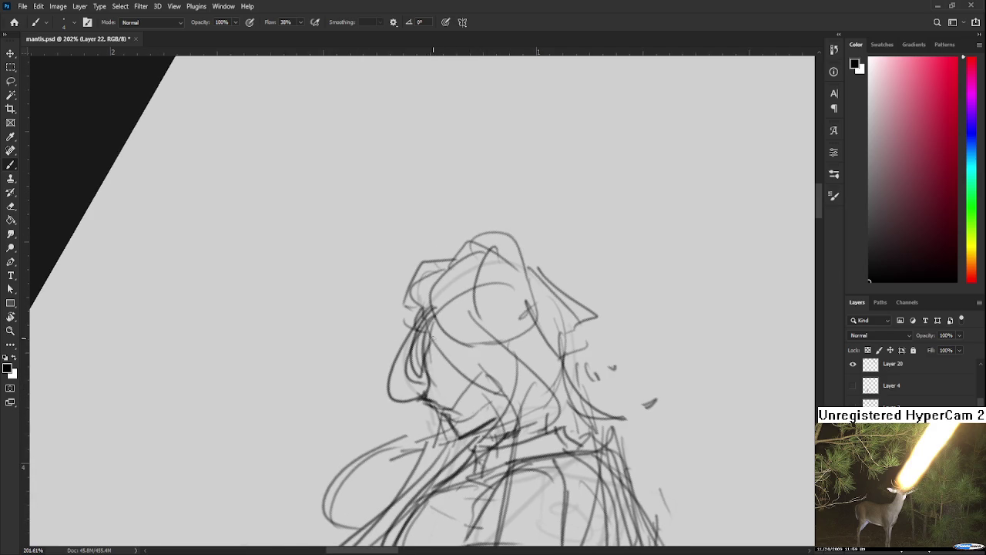
drag(425, 330, 428, 390)
mouse_move(425, 345)
mouse_down()
mouse_move(422, 389)
mouse_move(479, 424)
mouse_up()
drag(432, 340, 481, 457)
drag(428, 394, 461, 464)
mouse_move(436, 362)
mouse_down()
mouse_move(441, 377)
mouse_move(447, 365)
mouse_up()
Draw a thin antenna above the head and return the canvas view to upright.
scroll(456, 373, down, 2)
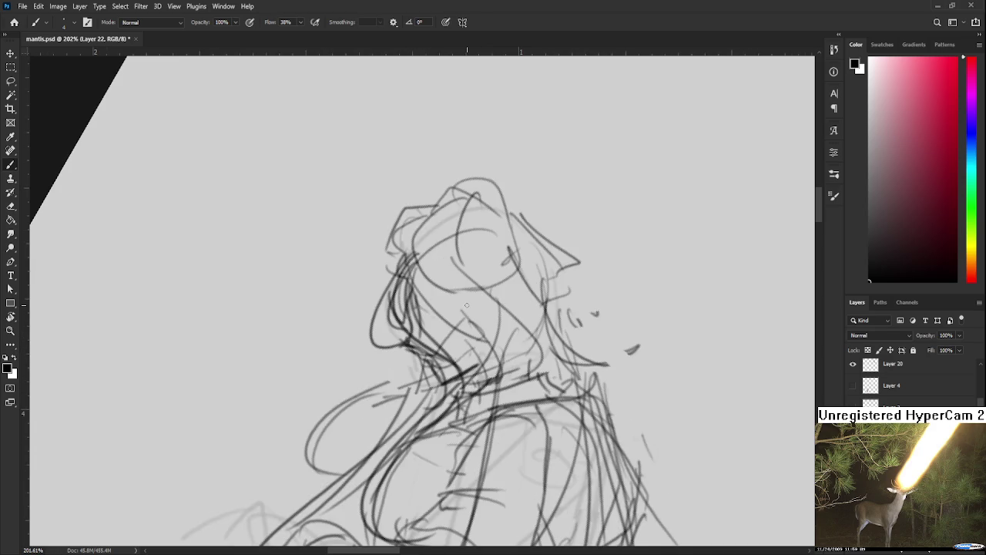
scroll(467, 305, down, 3)
scroll(449, 326, up, 2)
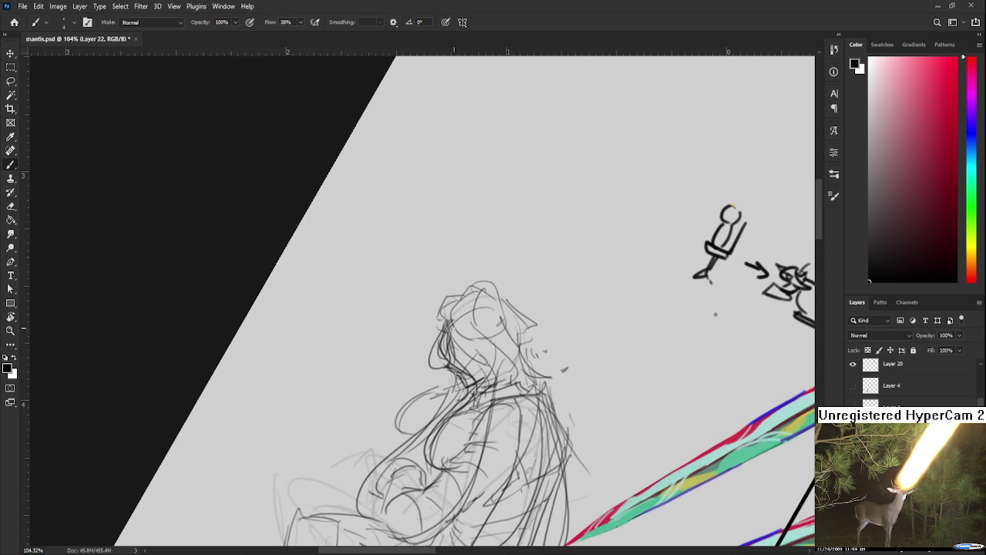
drag(447, 307, 394, 297)
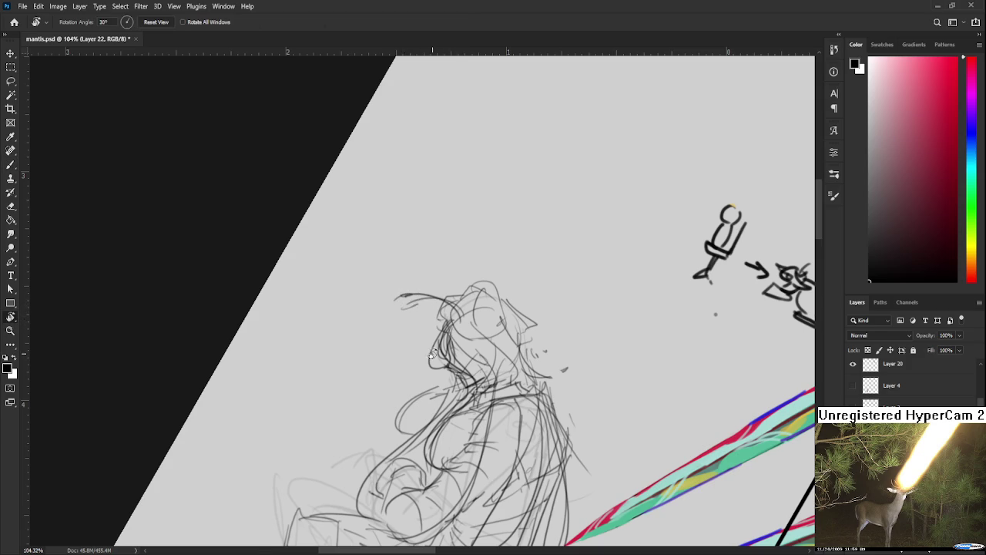
key(r)
drag(432, 339, 487, 385)
scroll(487, 364, down, 4)
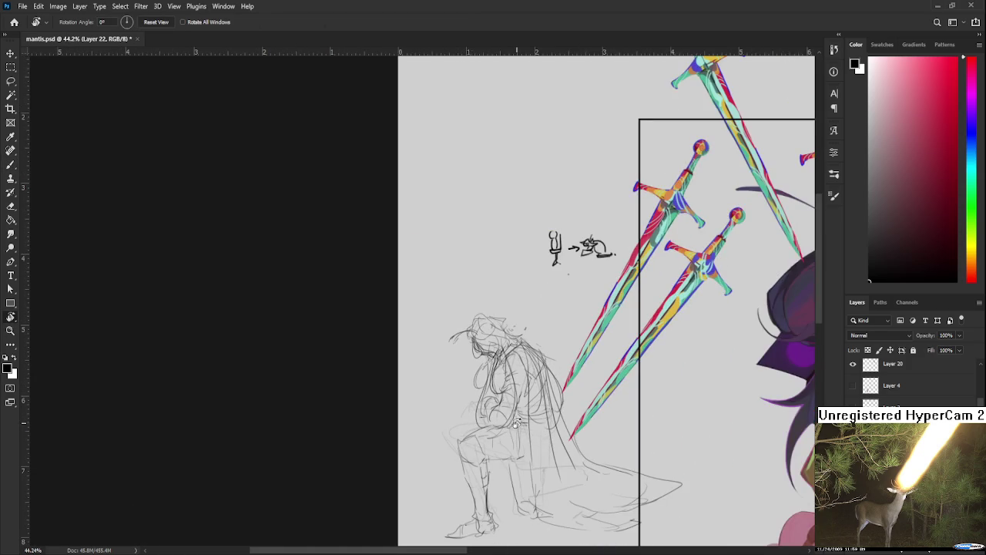
scroll(522, 457, up, 2)
key(e)
key(b)
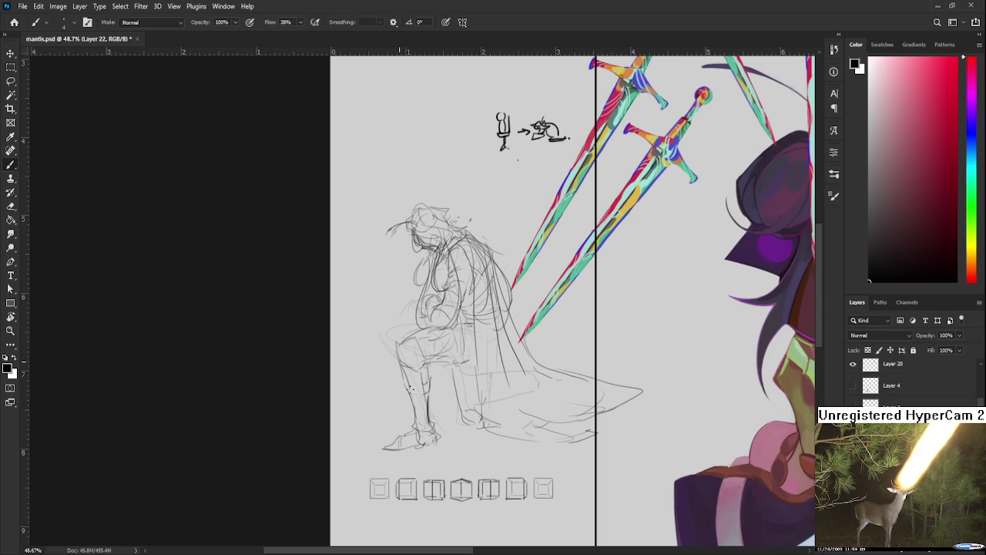
scroll(413, 384, up, 1)
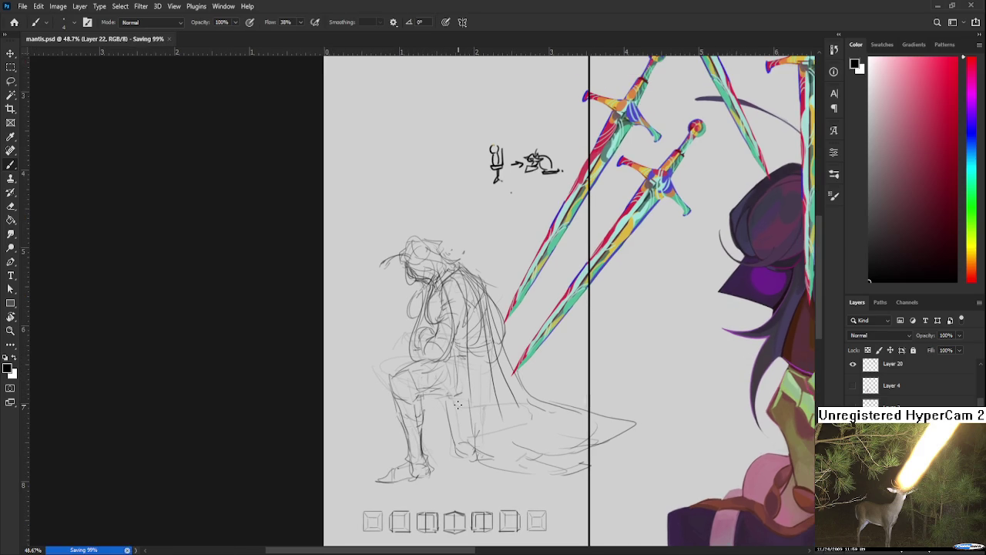
scroll(458, 402, down, 1)
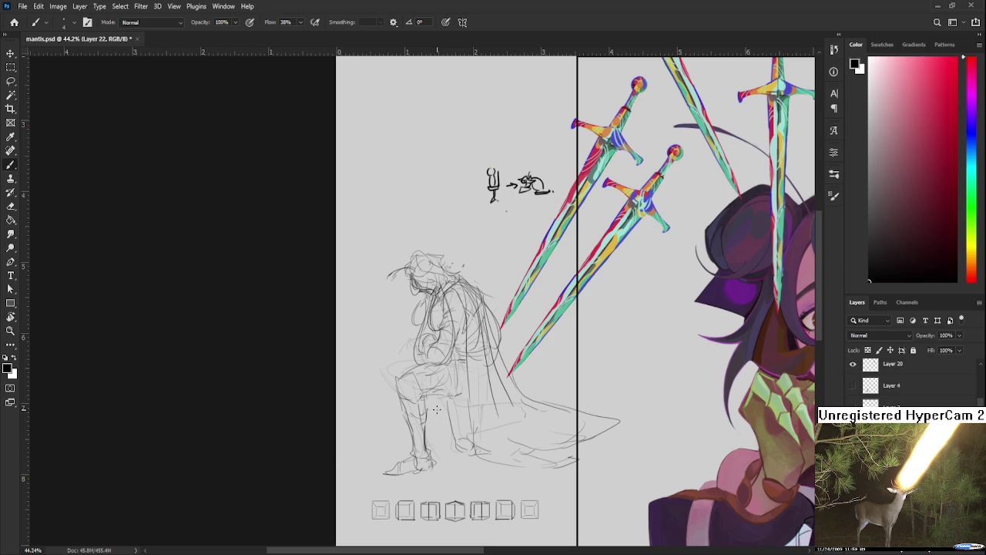
Lasso around the whole kneeling knight to select its silhouette.
scroll(437, 410, down, 3)
scroll(436, 410, up, 2)
scroll(436, 410, up, 1)
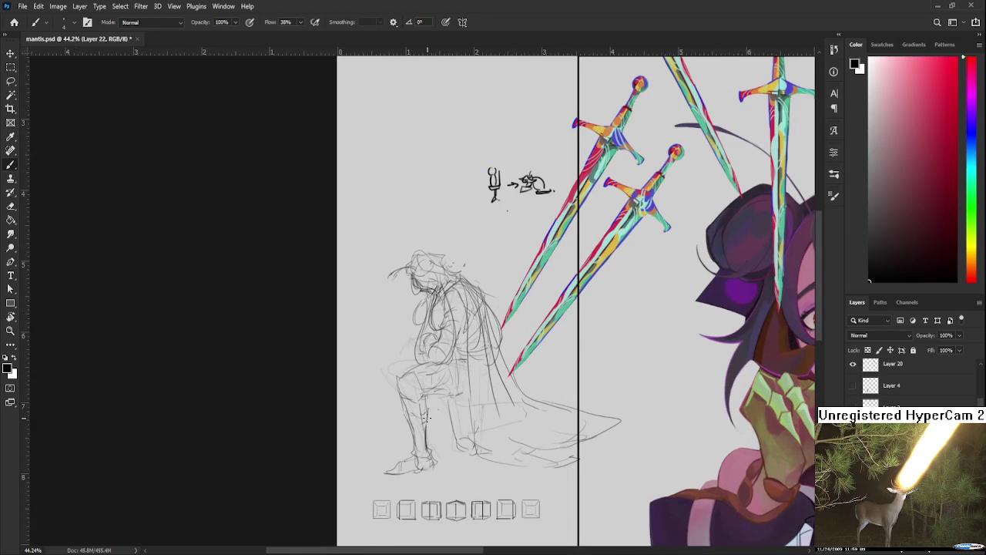
key(l)
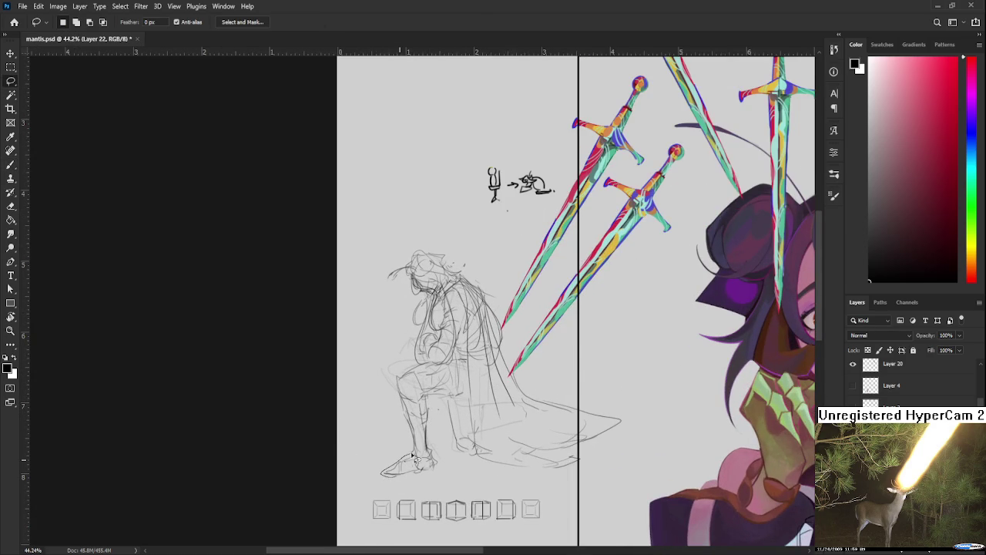
mouse_move(419, 331)
mouse_down()
mouse_move(388, 278)
mouse_move(496, 310)
mouse_move(518, 385)
mouse_move(587, 416)
mouse_move(608, 438)
mouse_move(549, 471)
mouse_move(483, 469)
mouse_move(433, 401)
mouse_move(432, 457)
mouse_move(389, 475)
mouse_move(393, 468)
mouse_up()
key(ctrl+d)
key(ctrl+shift+d)
Fill the selection with mid grey on a new layer, deselect, and erase grey along the face edge.
drag(915, 200, 848, 192)
key(ctrl+shift+alt+n)
key(g)
click(439, 413)
key(ctrl+d)
key(e)
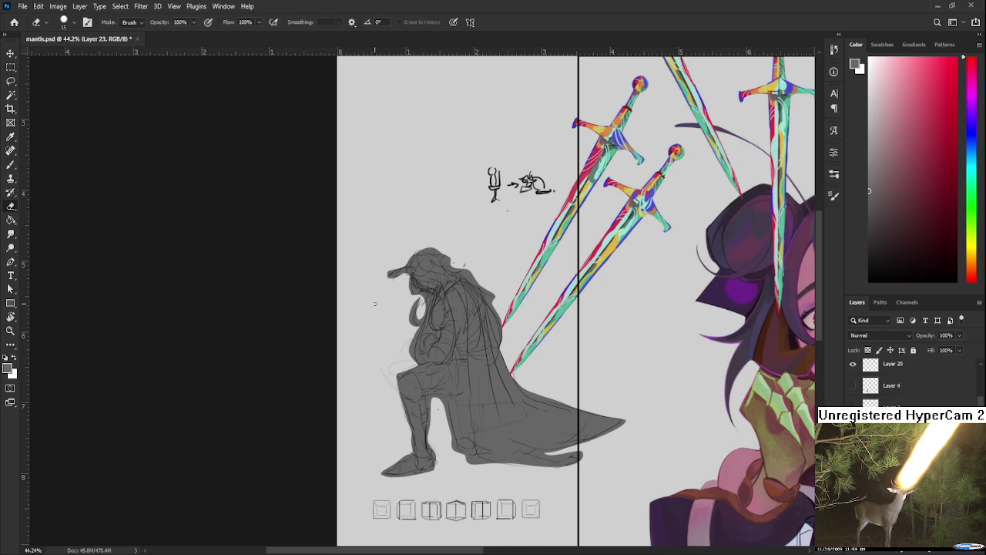
mouse_move(405, 284)
mouse_down()
mouse_move(409, 318)
mouse_move(412, 305)
mouse_move(422, 319)
mouse_move(398, 380)
mouse_move(411, 452)
mouse_move(381, 478)
mouse_move(425, 475)
mouse_move(430, 402)
mouse_move(453, 450)
mouse_up()
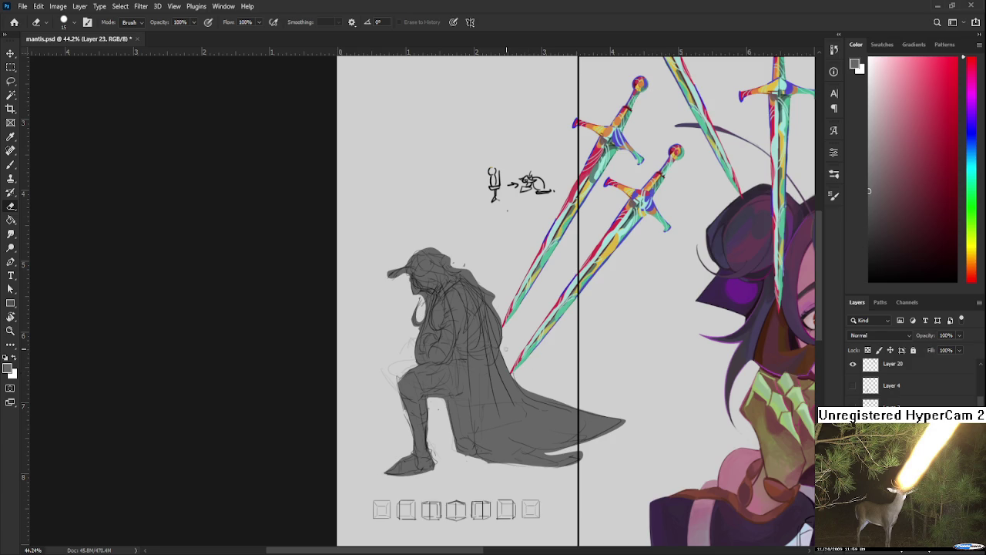
drag(511, 349, 495, 359)
Erase stray marks beside the hood and trim the cloak's tip and lower edge.
mouse_move(434, 271)
mouse_down()
mouse_move(476, 306)
mouse_move(484, 338)
mouse_up()
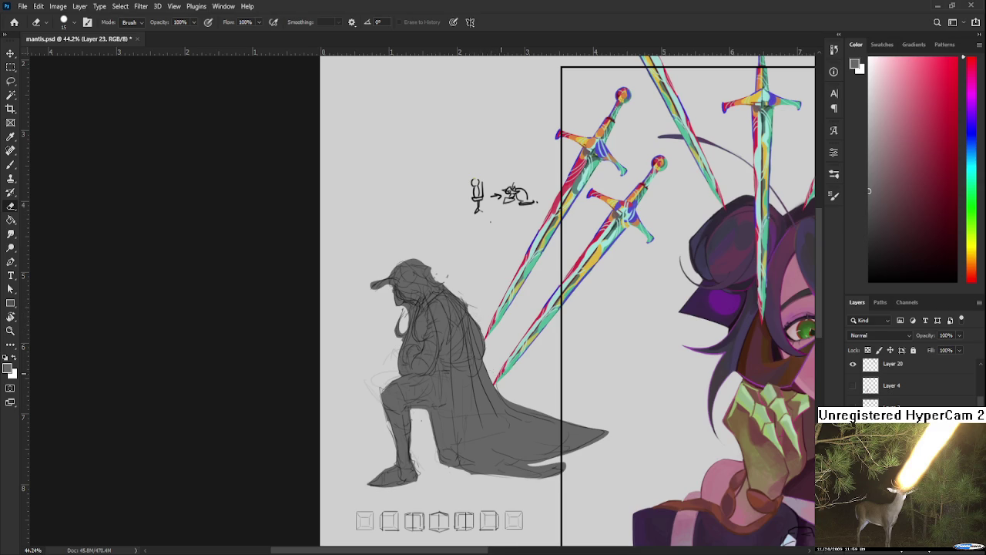
drag(521, 409, 501, 379)
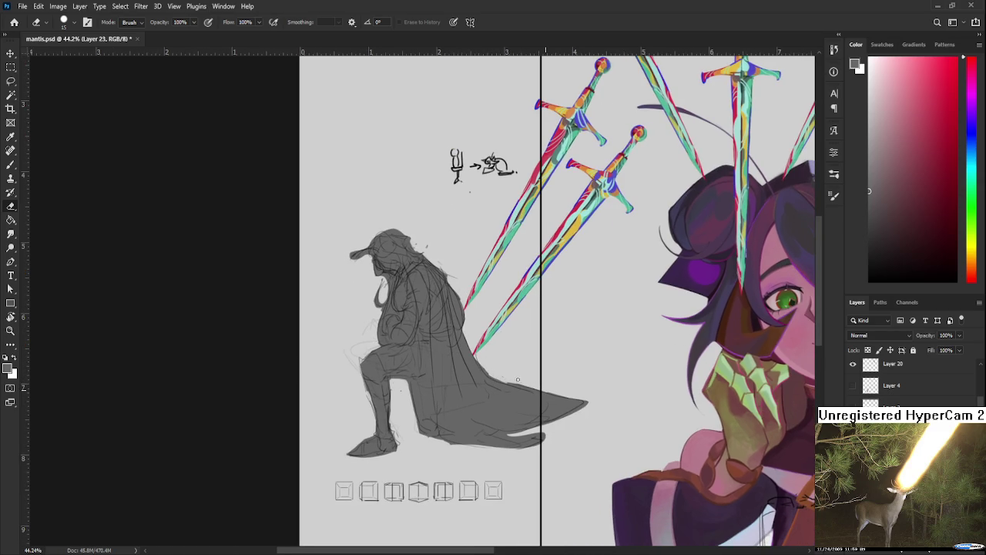
mouse_move(587, 400)
mouse_down()
mouse_move(518, 436)
mouse_move(543, 441)
mouse_up()
drag(396, 383, 401, 404)
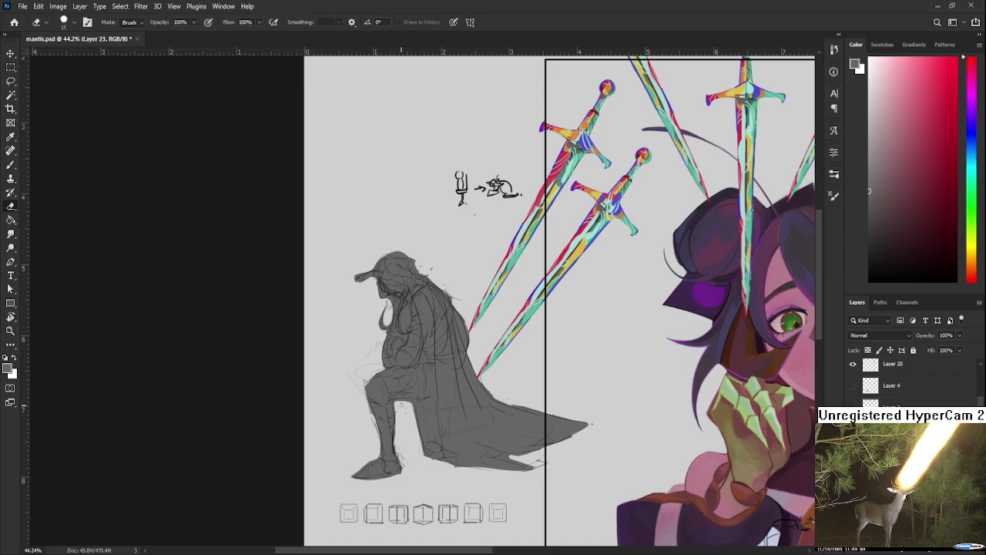
drag(400, 330, 381, 404)
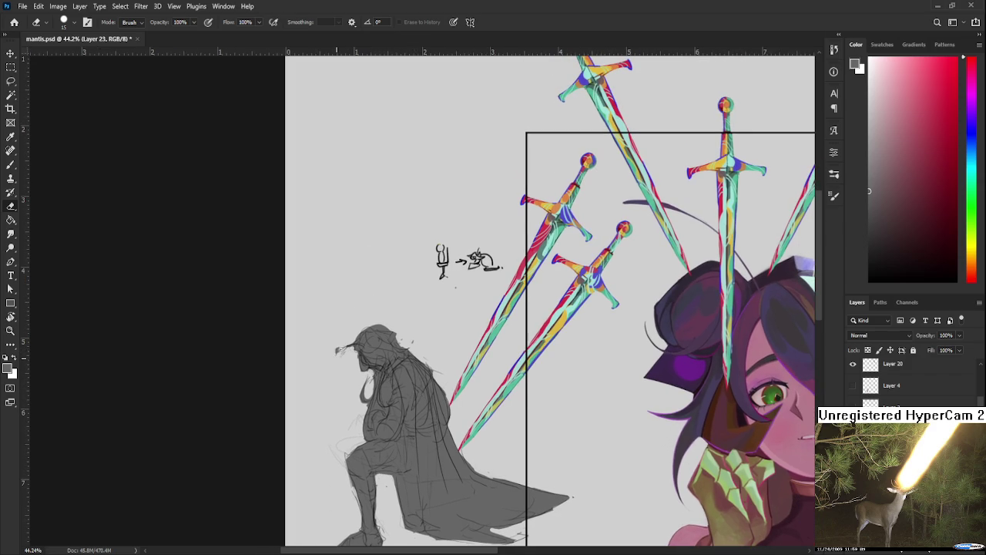
Hide Layer 23's grey fill so the kneeling knight shows as a bare sketch.
mouse_move(402, 341)
mouse_down()
mouse_move(408, 299)
mouse_move(448, 274)
mouse_up()
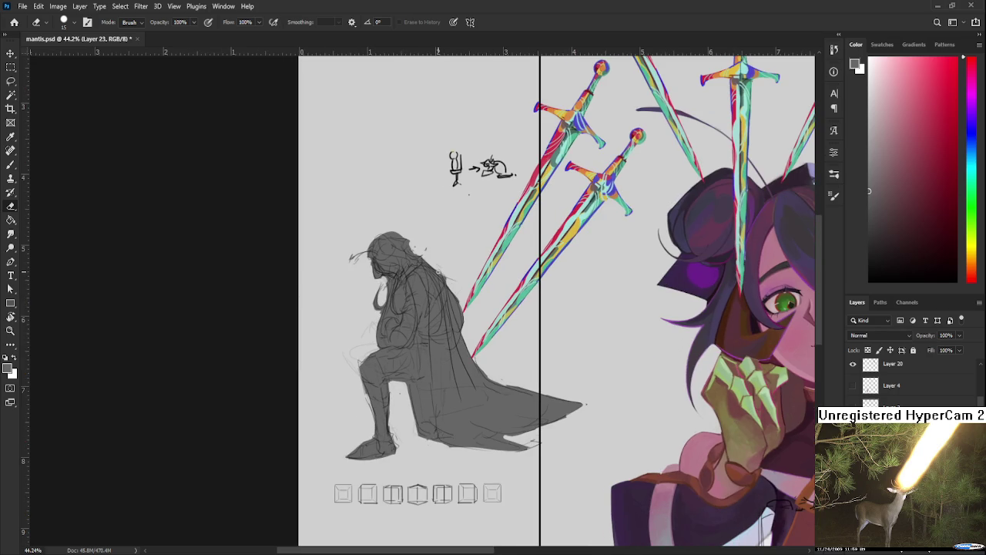
scroll(439, 271, down, 3)
scroll(437, 270, up, 3)
scroll(434, 271, up, 2)
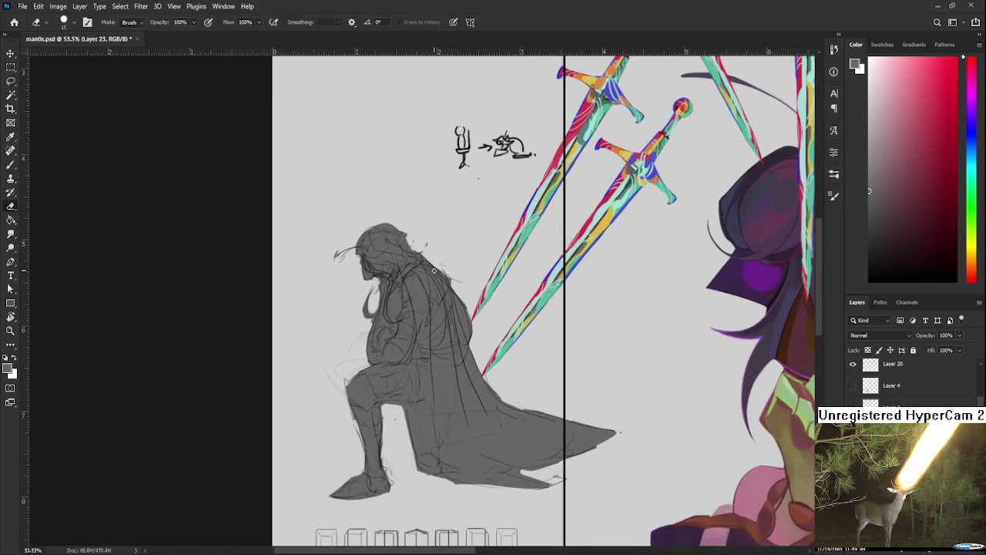
scroll(434, 271, down, 2)
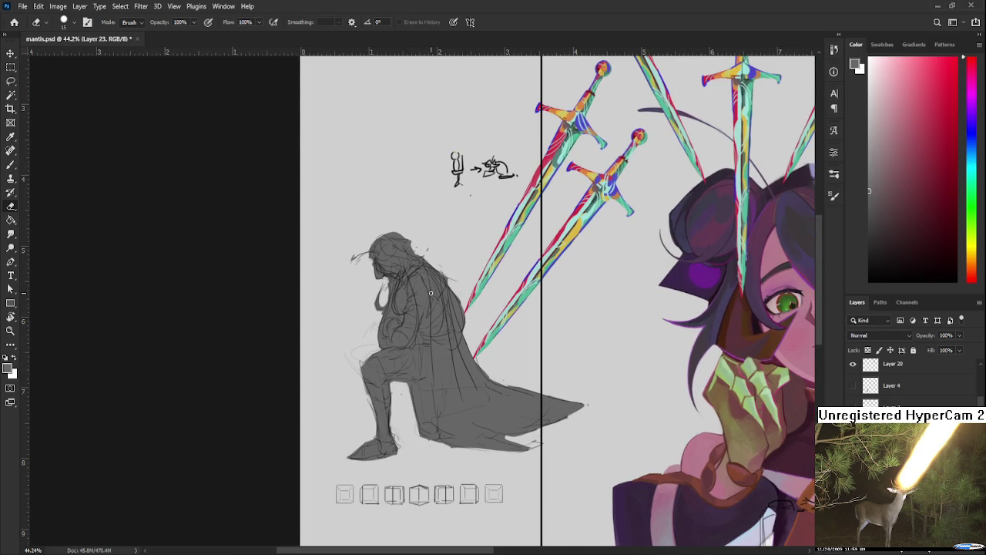
scroll(432, 293, up, 1)
scroll(432, 294, up, 1)
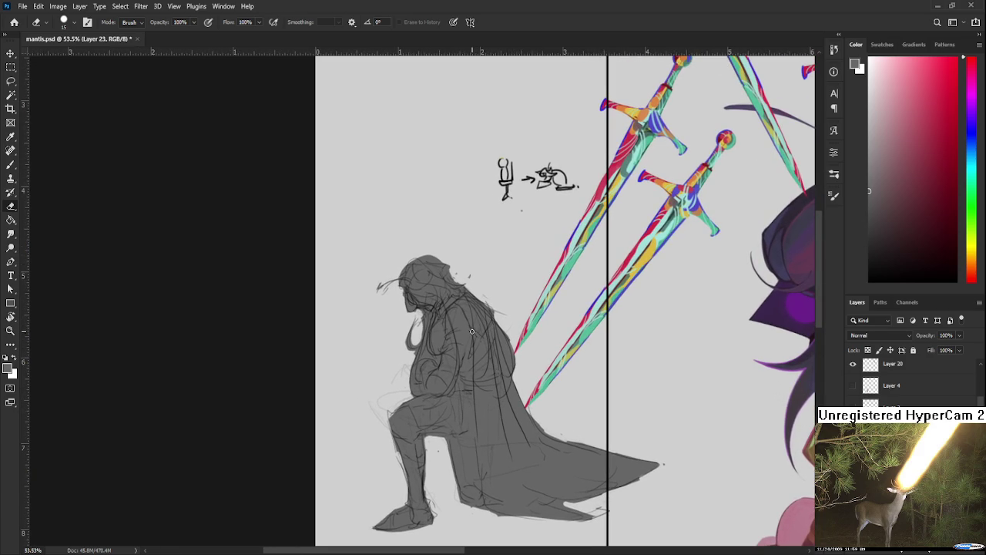
key(ctrl+comma)
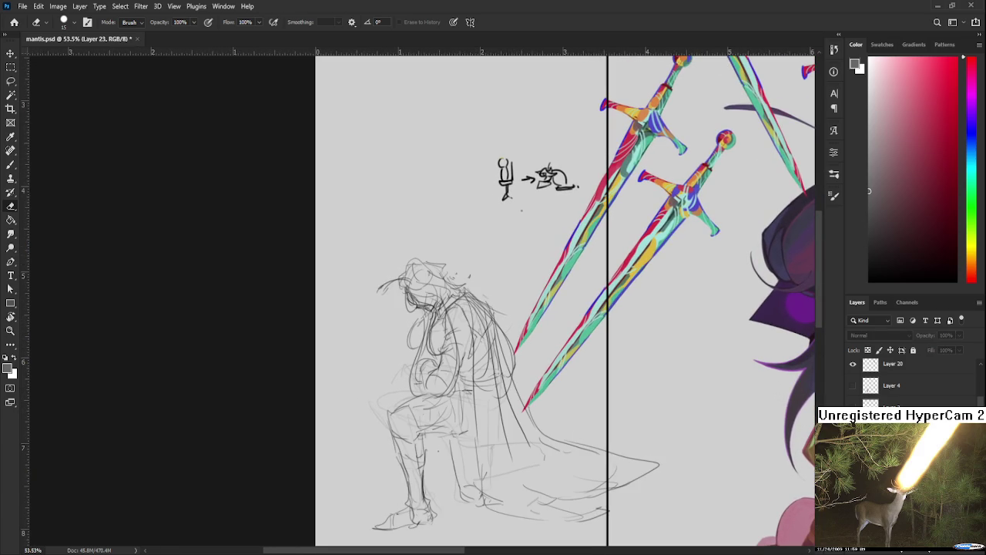
On Layer 22, lasso the knight's head, scale it to about 96% and nudge it up.
key(l)
drag(450, 307, 473, 272)
key(alt+bracketleft)
key(ctrl+t)
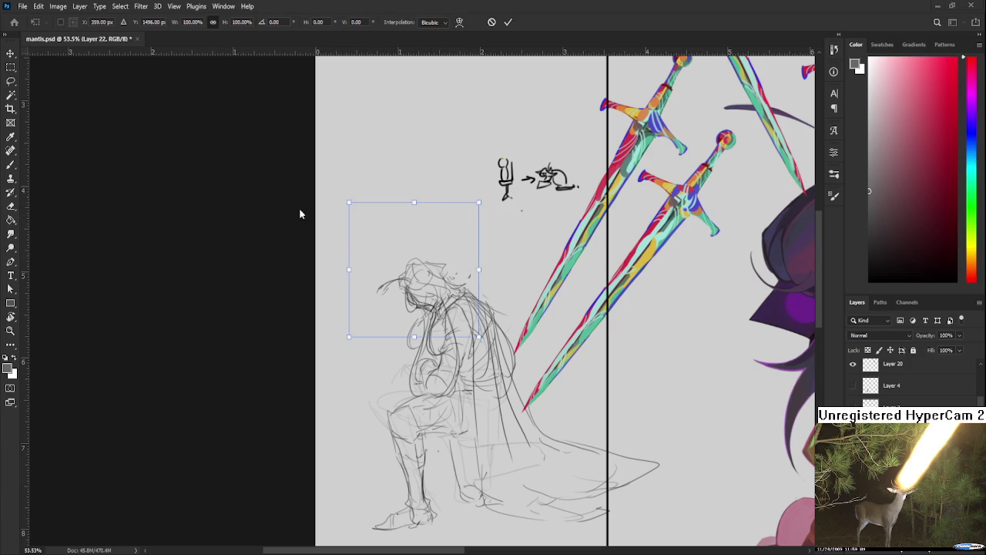
drag(345, 198, 350, 202)
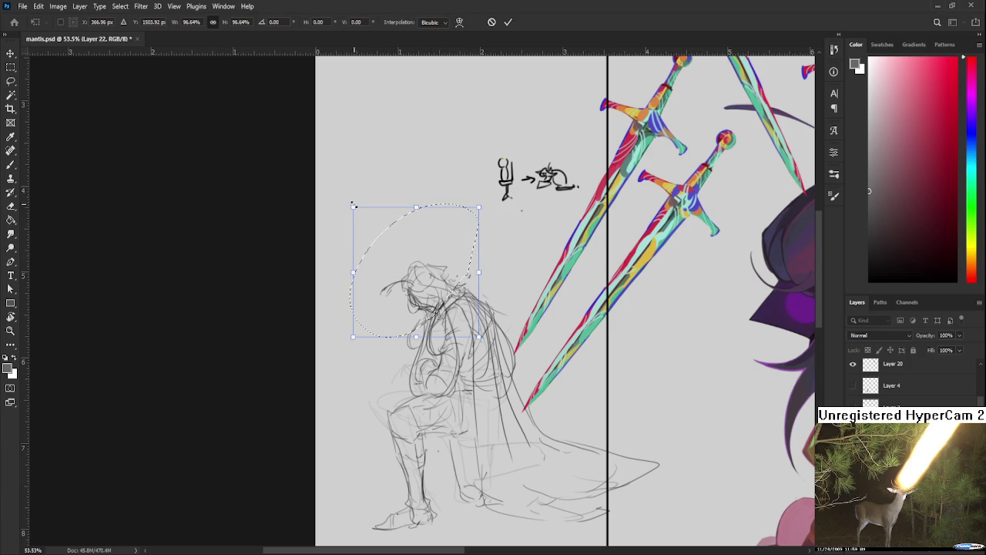
drag(387, 239, 387, 238)
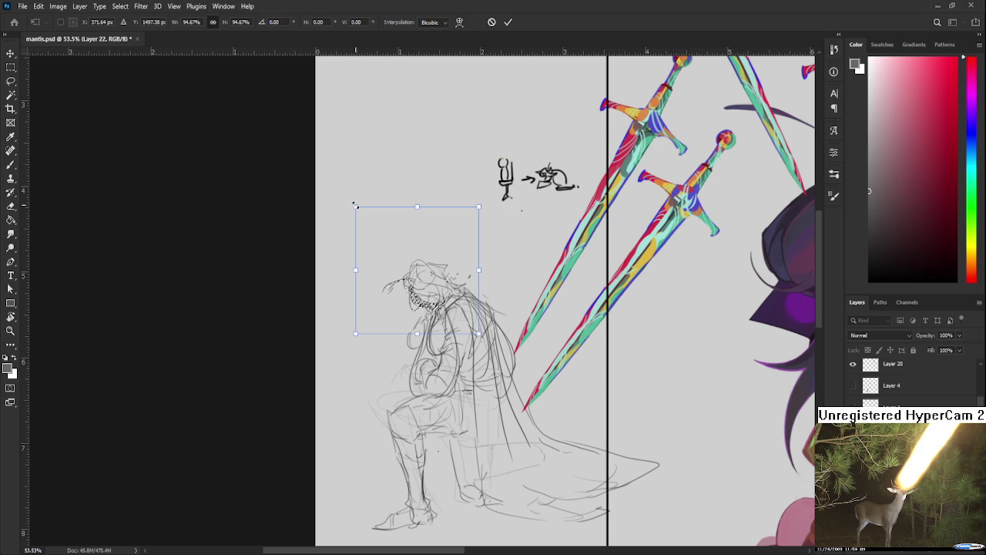
key(Return)
Lasso the knight's legs and enlarge them to about 102%.
scroll(443, 220, down, 1)
scroll(443, 220, down, 1)
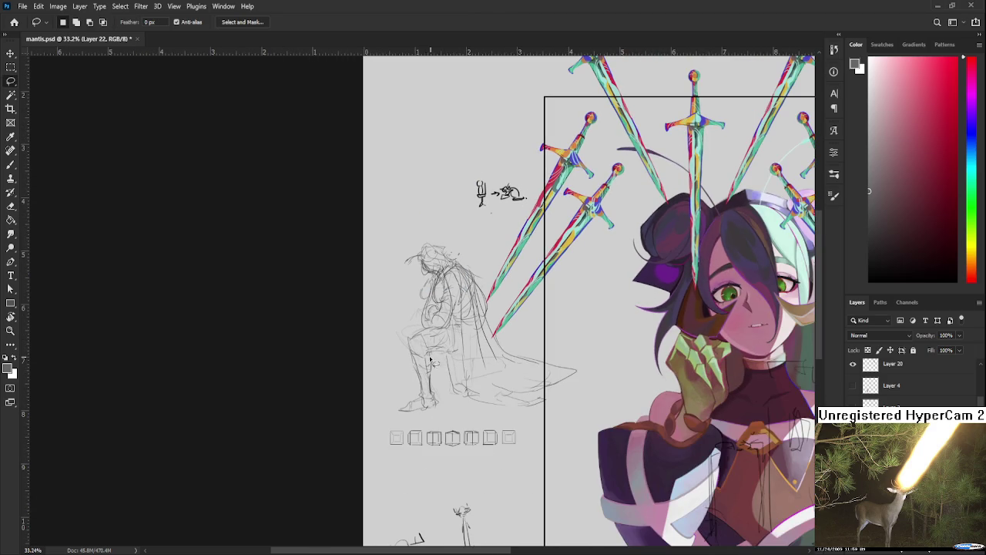
drag(439, 333, 446, 346)
key(ctrl+t)
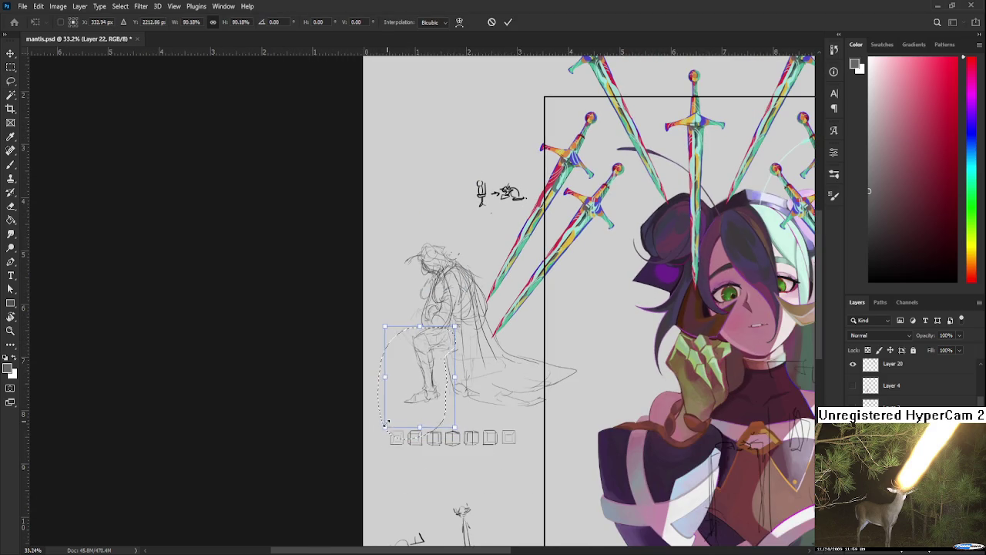
key(ctrl+z)
drag(456, 438, 468, 437)
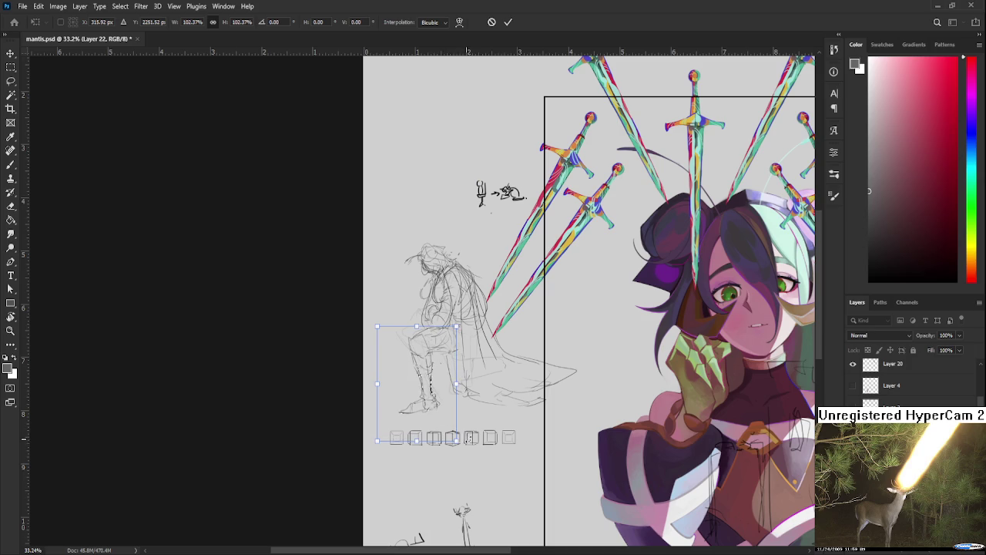
key(Return)
key(ctrl+z)
Show Layer 23's grey fill over the knight again and bring the figure into view.
scroll(433, 407, down, 3)
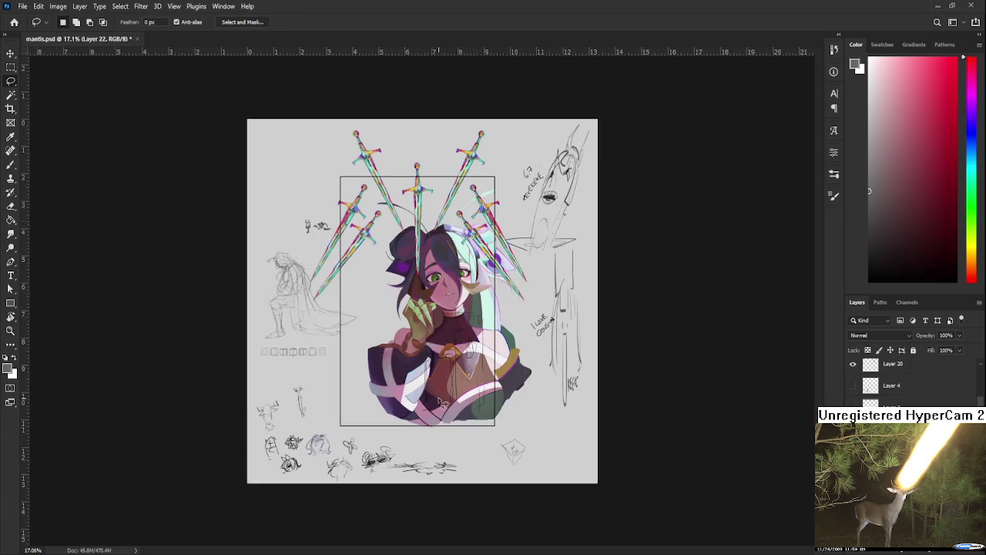
scroll(385, 348, up, 1)
scroll(539, 370, up, 1)
scroll(655, 382, up, 2)
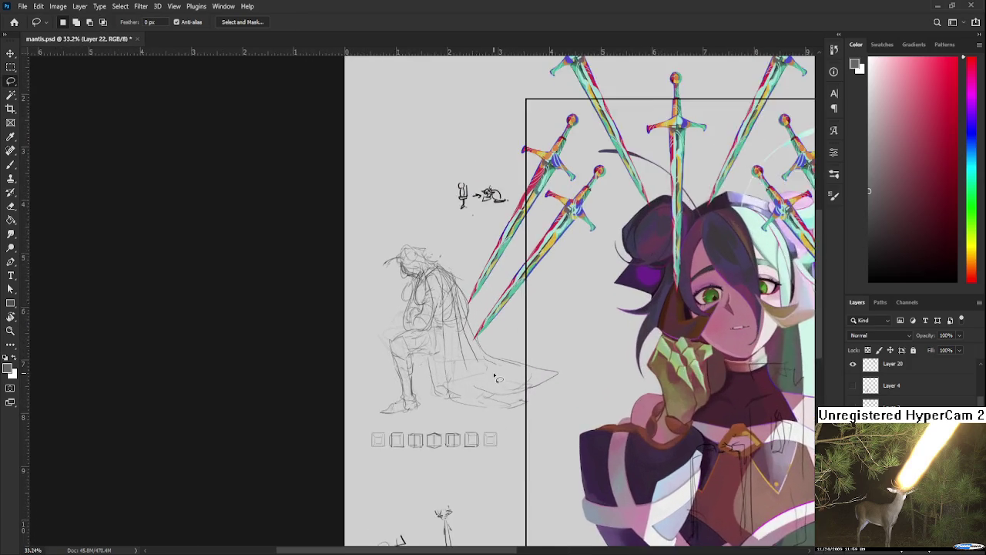
scroll(711, 389, up, 1)
key(ctrl+v)
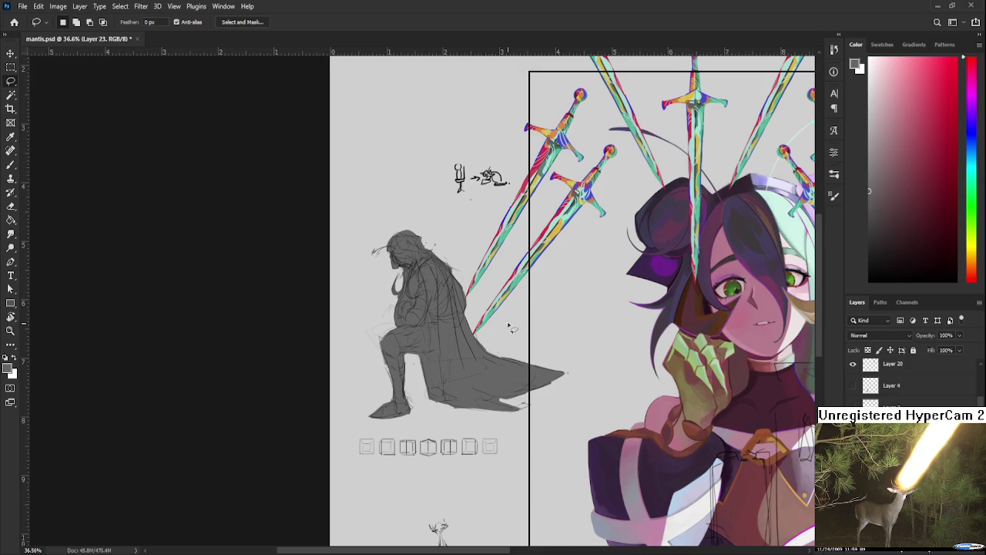
scroll(545, 345, up, 1)
key(e)
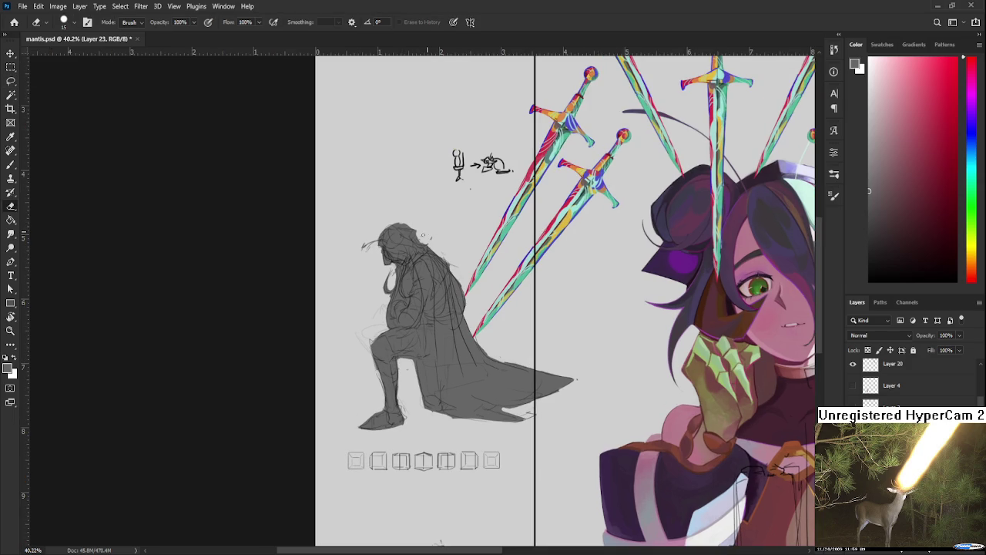
drag(484, 308, 477, 359)
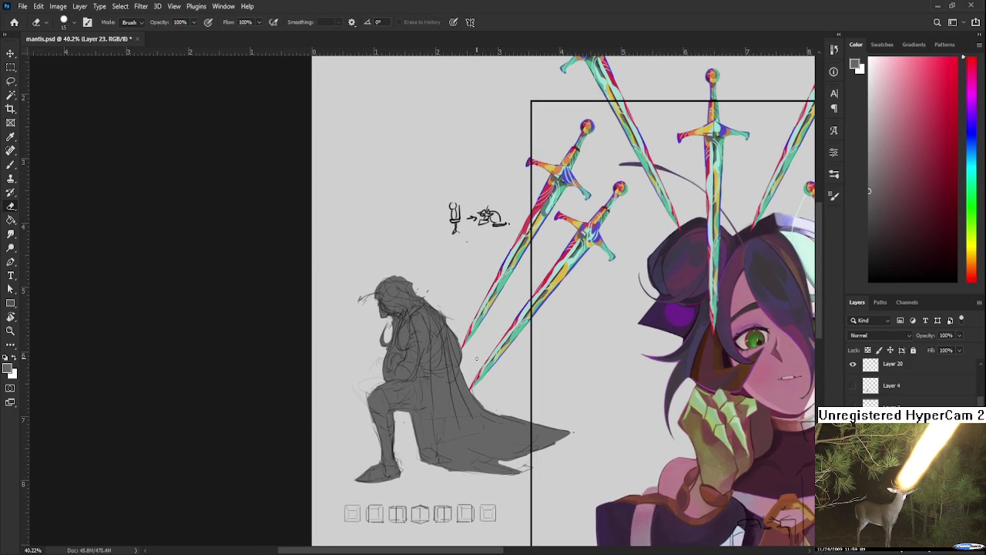
scroll(405, 328, up, 3)
scroll(405, 328, up, 2)
scroll(405, 328, up, 2)
Tilt the view and paint a white mask-like face inside the knight's hood.
scroll(405, 328, up, 2)
drag(408, 328, 433, 363)
click(874, 232)
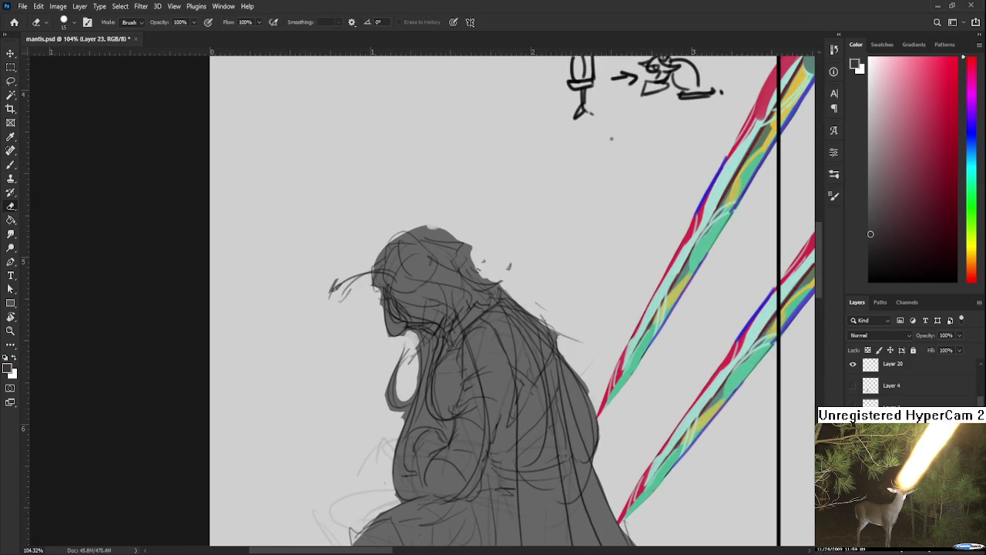
key(b)
drag(386, 339, 405, 299)
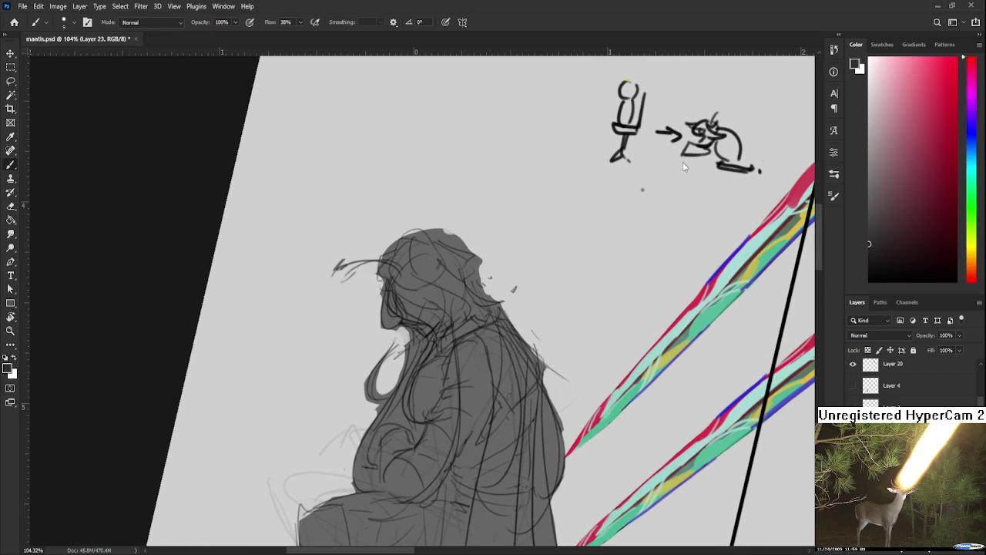
key(x)
mouse_move(401, 303)
mouse_down()
mouse_move(409, 324)
mouse_move(420, 312)
mouse_move(426, 333)
mouse_move(437, 316)
mouse_up()
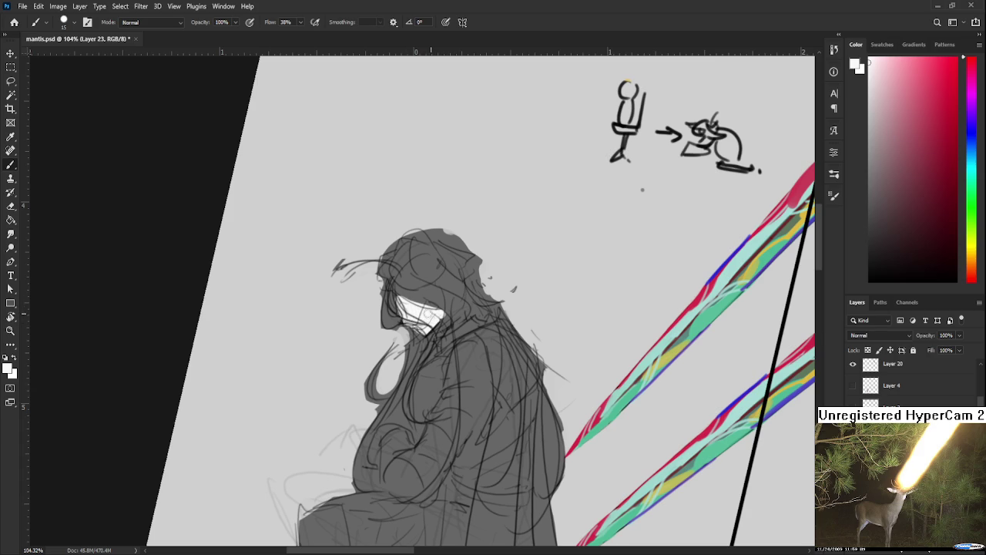
Pick grey and then darker grey painting colours for shading the hood.
click(870, 191)
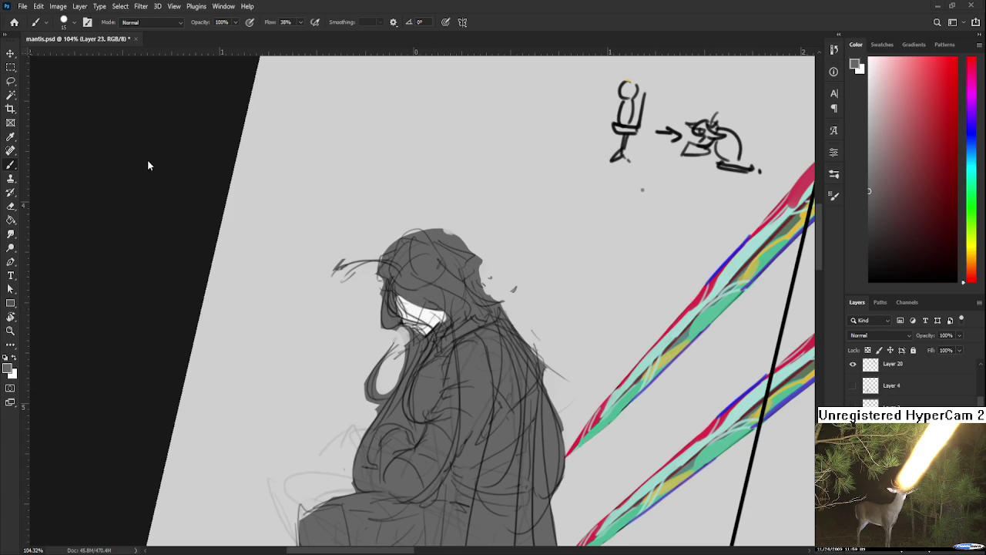
scroll(642, 189, down, 3)
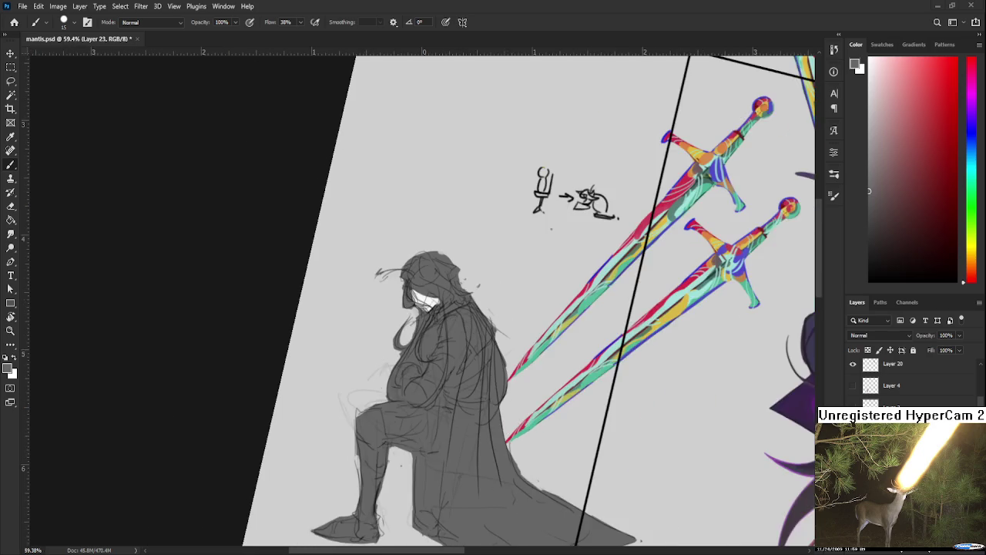
scroll(589, 211, up, 2)
scroll(442, 293, up, 2)
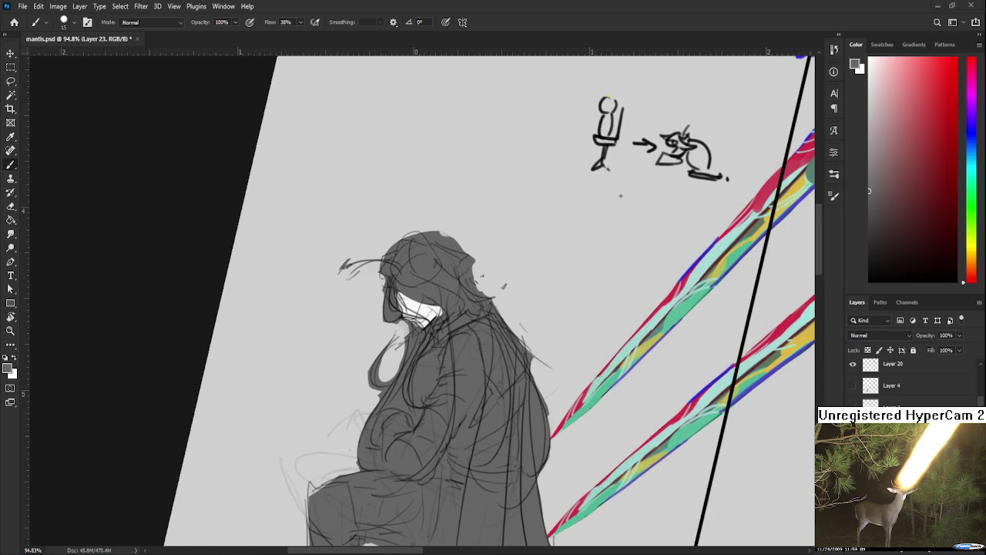
click(869, 247)
Paint near-black shading along the hair beside the white face down to the chin.
mouse_move(405, 288)
mouse_down()
mouse_move(416, 320)
mouse_move(430, 323)
mouse_up()
alt+click(400, 282)
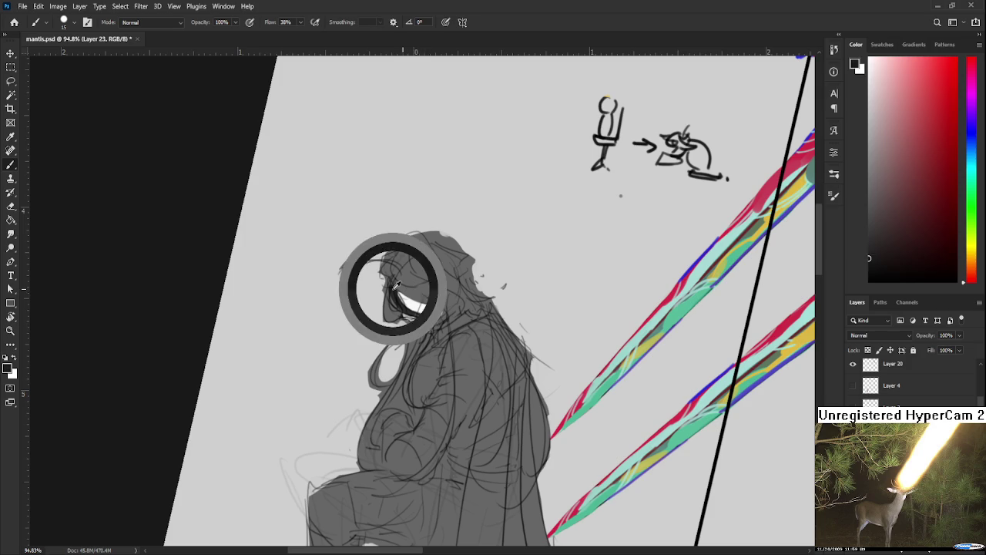
mouse_move(409, 281)
mouse_down()
mouse_move(459, 296)
mouse_move(455, 316)
mouse_move(437, 291)
mouse_move(447, 301)
mouse_up()
alt+click(432, 289)
drag(420, 264, 455, 293)
alt+click(455, 273)
alt+click(435, 274)
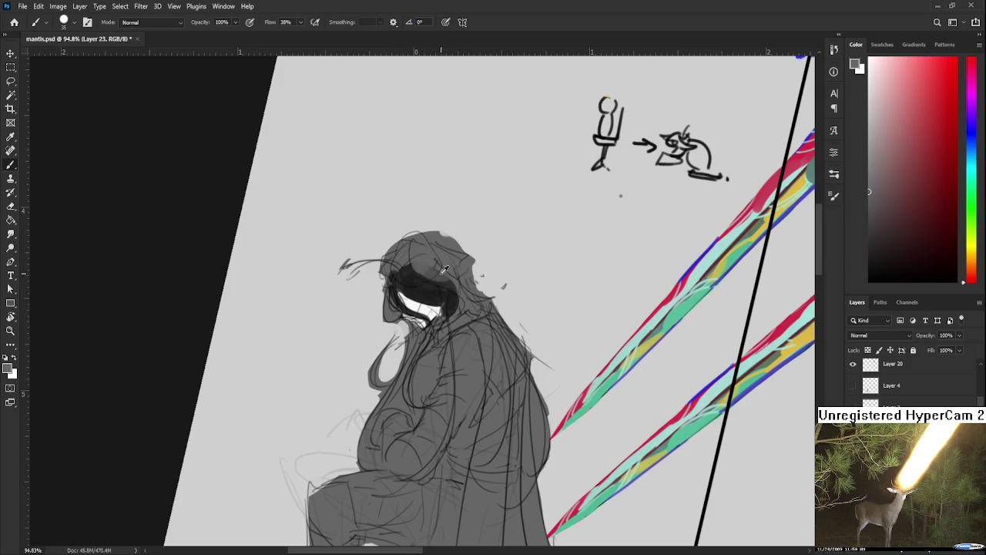
mouse_move(434, 268)
mouse_down()
mouse_move(455, 285)
mouse_move(459, 328)
mouse_move(433, 326)
mouse_up()
Fill the knight's hair and hood with dark grey strokes sampled from the head.
alt+click(450, 290)
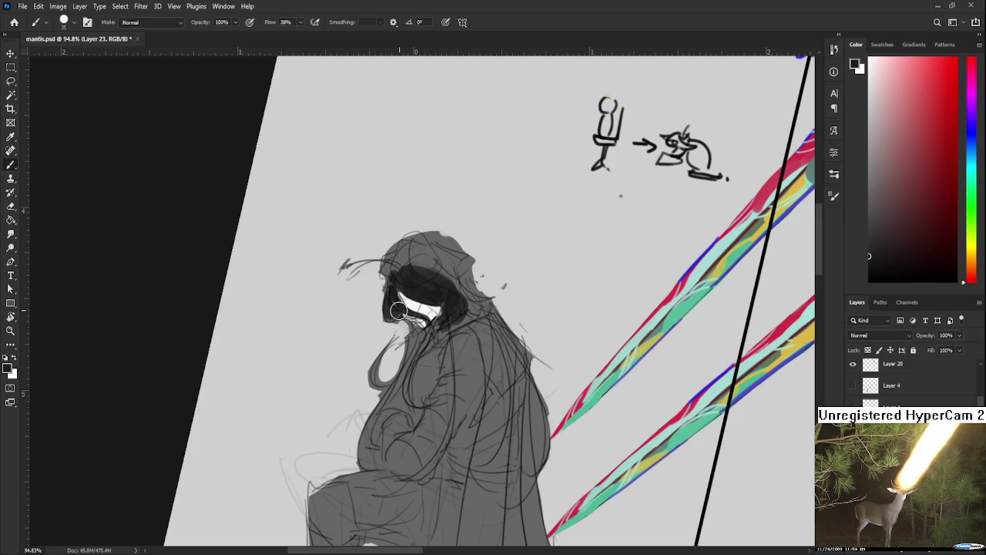
alt+click(429, 259)
alt+click(429, 289)
drag(389, 253, 389, 278)
alt+click(420, 255)
alt+click(406, 277)
alt+click(425, 261)
alt+click(409, 271)
mouse_move(409, 271)
mouse_down()
mouse_move(423, 261)
mouse_move(389, 264)
mouse_move(416, 250)
mouse_move(466, 301)
mouse_move(454, 268)
mouse_move(424, 251)
mouse_move(459, 235)
mouse_move(447, 245)
mouse_move(455, 251)
mouse_move(432, 235)
mouse_move(463, 247)
mouse_move(444, 231)
mouse_up()
alt+click(439, 285)
Alternate between Brush and Eraser to trim the hood into a rounded top edge.
key(e)
key(b)
key(e)
key(b)
key(e)
key(b)
key(e)
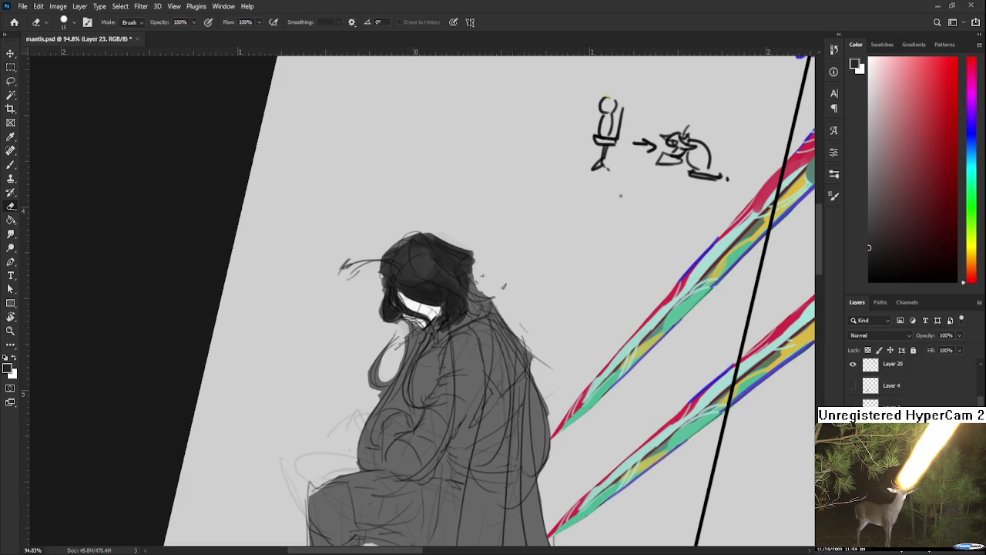
Rotate the view clockwise and dab mid-grey onto the top and right side of the hair.
key(r)
mouse_move(503, 315)
mouse_down()
mouse_move(472, 325)
mouse_move(619, 244)
mouse_up()
key(b)
click(869, 150)
mouse_move(424, 302)
mouse_down()
mouse_move(450, 278)
mouse_move(454, 309)
mouse_move(440, 286)
mouse_up()
alt+click(430, 287)
alt+click(431, 288)
alt+click(431, 299)
Layer lighter sampled grey strokes across the top of the knight's hair.
alt+click(439, 325)
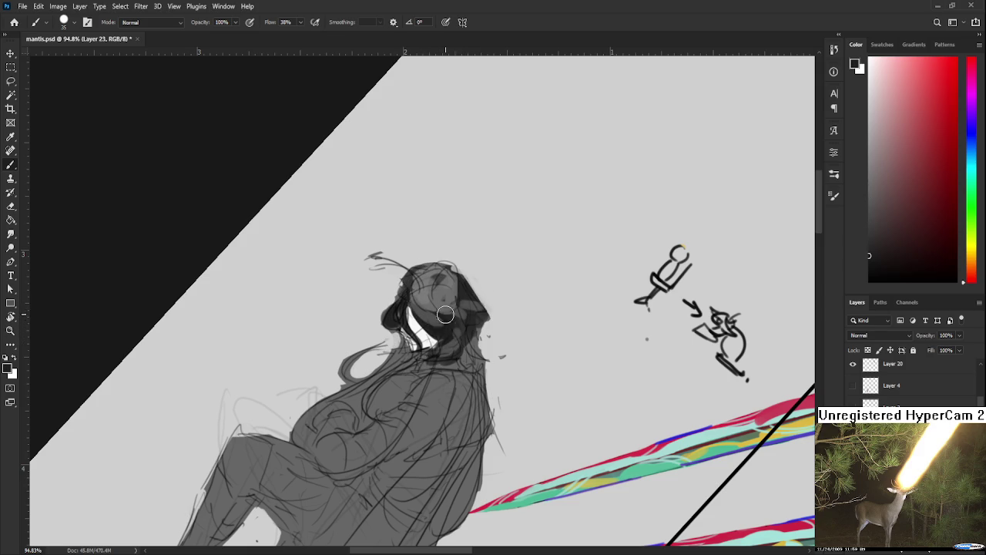
alt+click(438, 306)
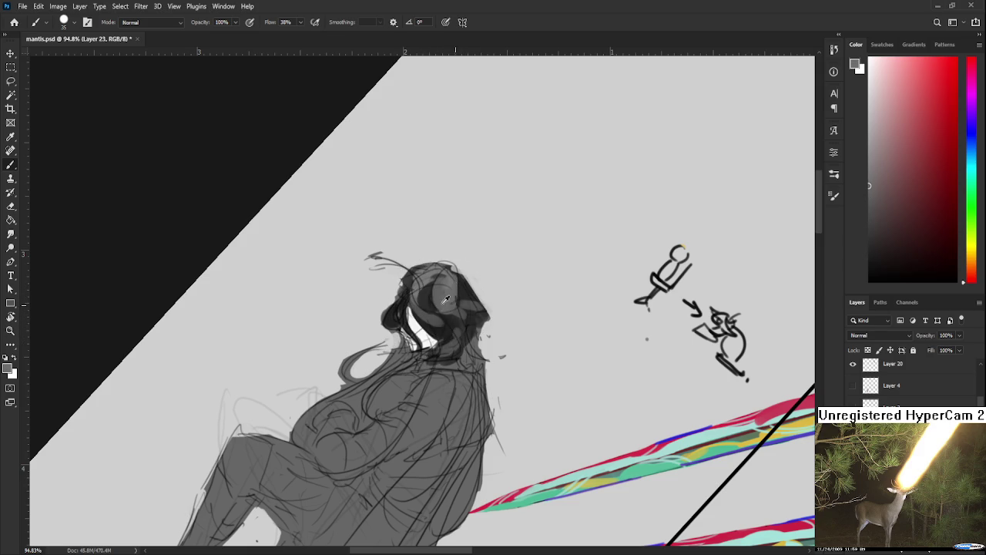
alt+click(428, 280)
alt+click(451, 283)
drag(443, 267, 417, 308)
alt+click(428, 279)
alt+click(423, 276)
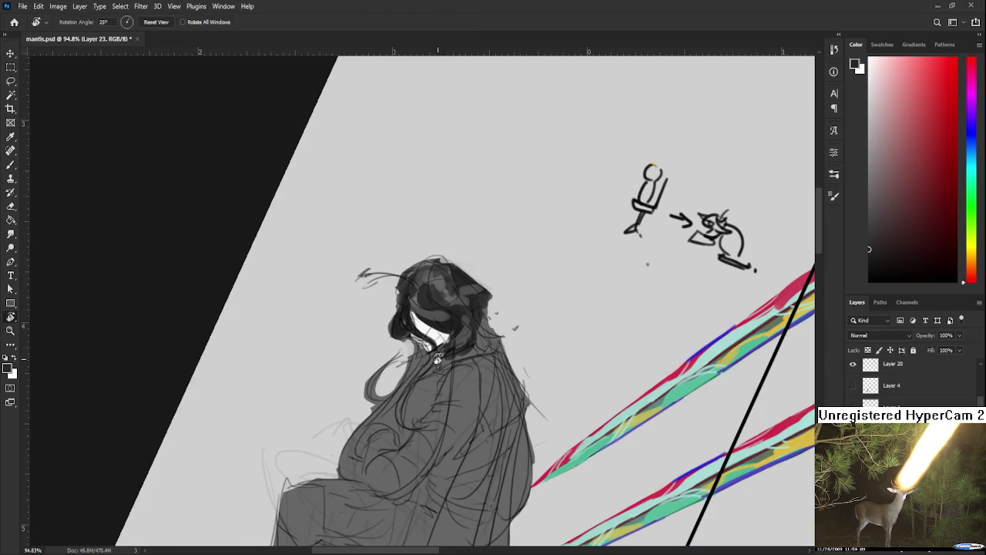
Paint dark grey strokes down the long hair along the knight's back, redoing two strokes.
drag(446, 358, 417, 296)
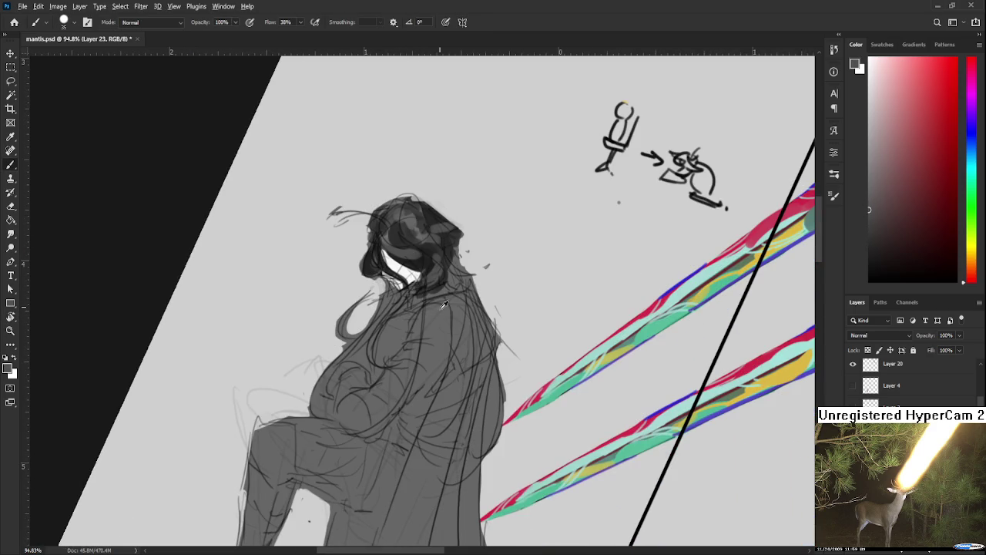
alt+click(447, 285)
alt+click(423, 261)
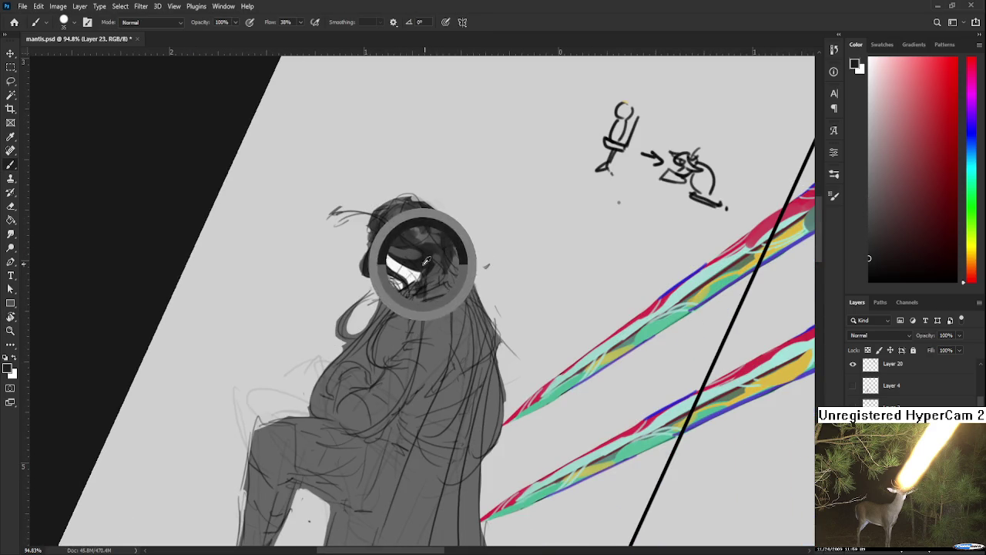
drag(463, 266, 501, 447)
key(ctrl+z)
alt+click(489, 339)
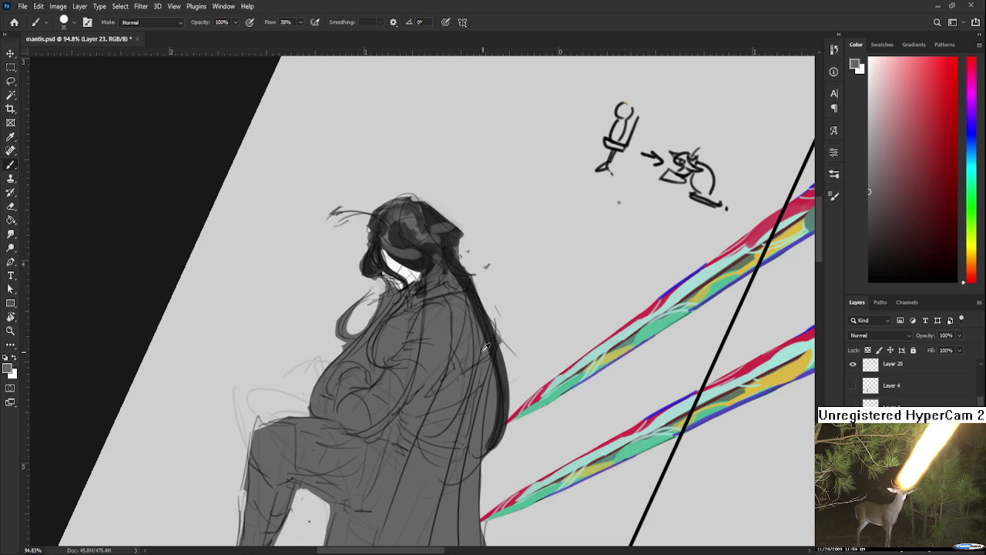
alt+click(462, 266)
drag(462, 268, 478, 462)
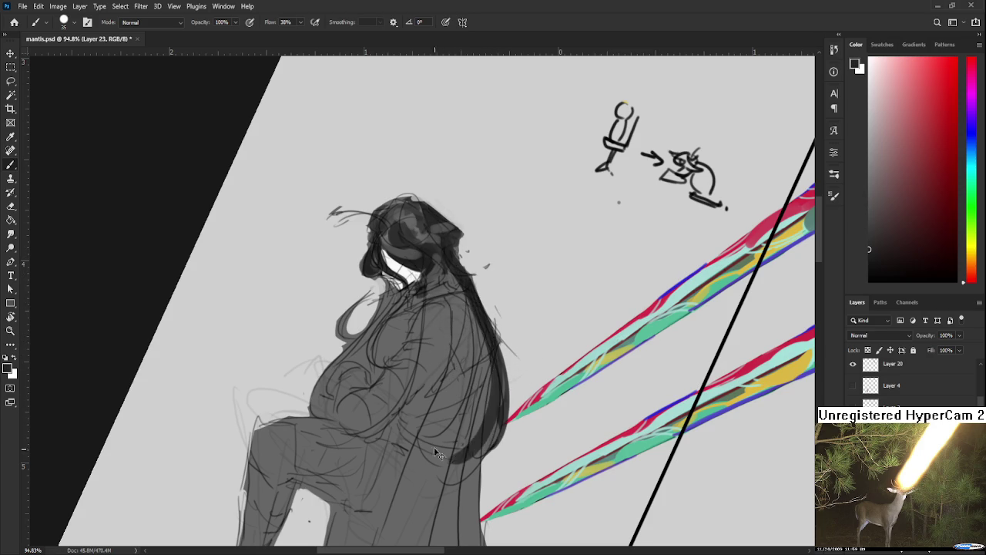
key(ctrl+z)
drag(466, 305, 482, 462)
drag(494, 370, 455, 455)
Darken the bottom of the hair, rotate the view nearly upright, and shrink the brush.
alt+click(484, 402)
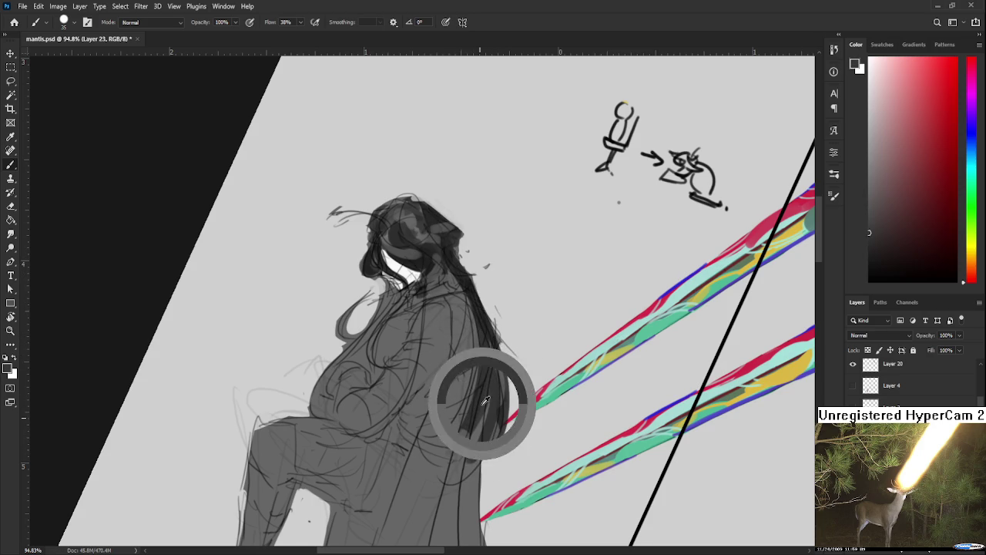
mouse_move(480, 389)
mouse_down()
mouse_move(439, 455)
mouse_move(485, 440)
mouse_up()
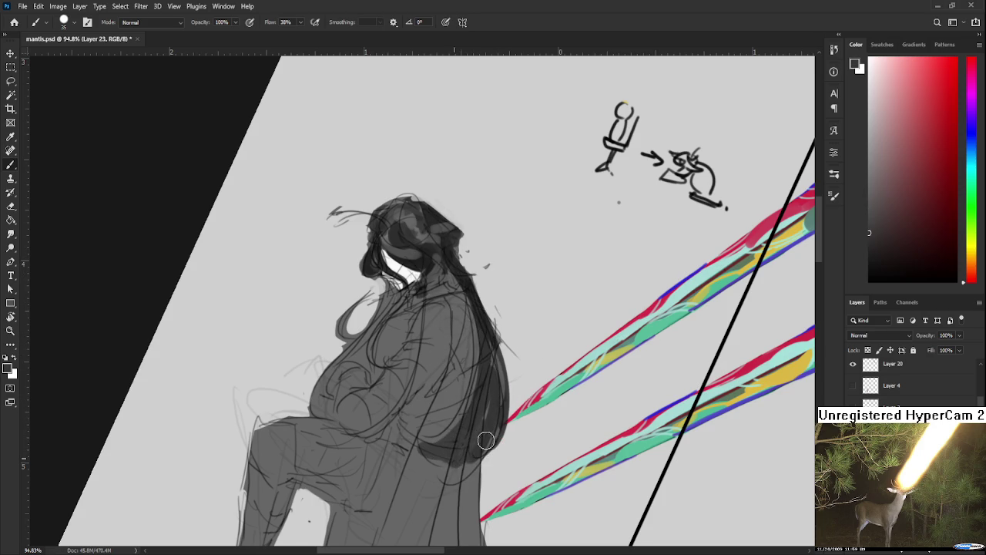
alt+click(473, 373)
key(r)
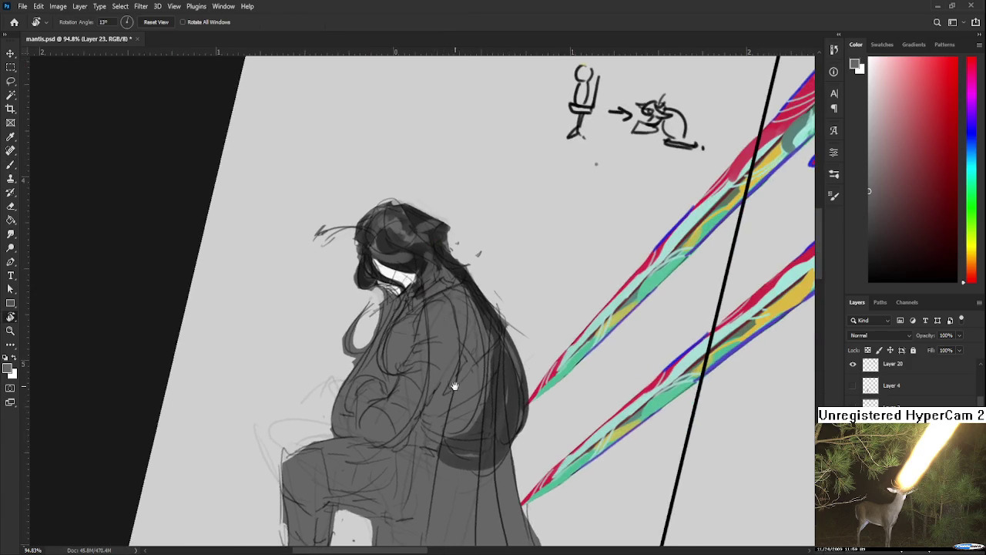
drag(460, 352, 407, 275)
alt+click(407, 273)
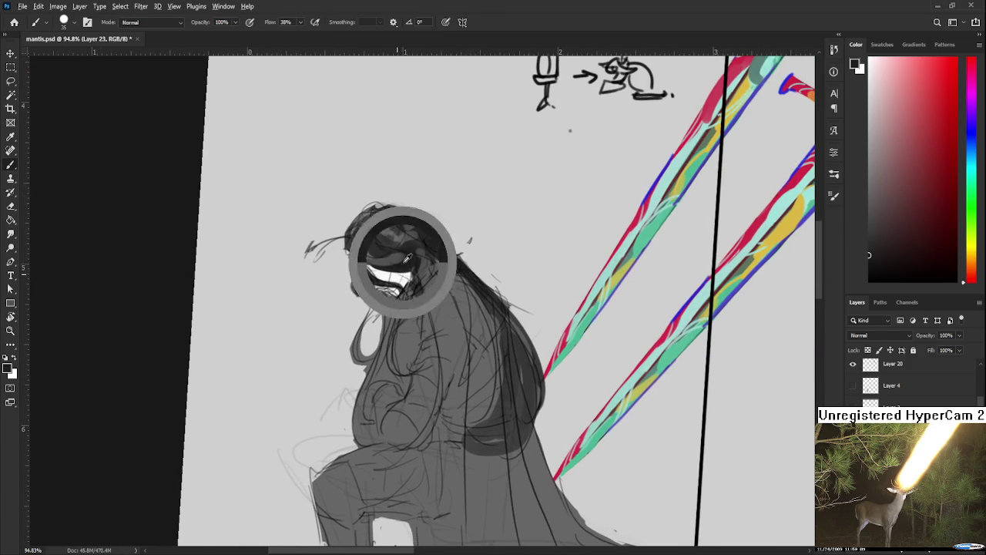
key(bracketleft)
key(bracketleft)
key(bracketleft)
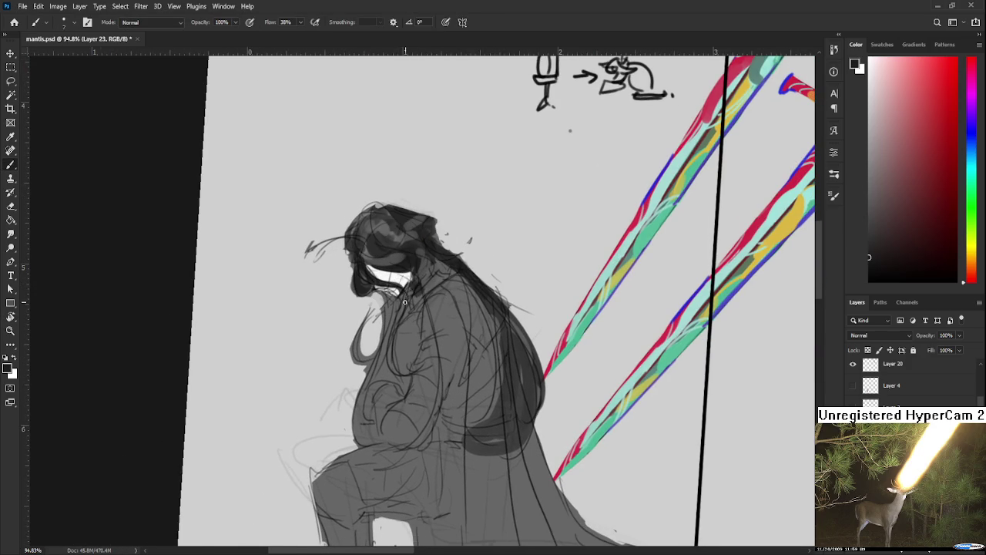
Paint near-white highlight strokes from the face down the chest and along the arm edge.
alt+click(395, 279)
mouse_move(410, 293)
mouse_down()
mouse_move(436, 373)
mouse_move(416, 384)
mouse_up()
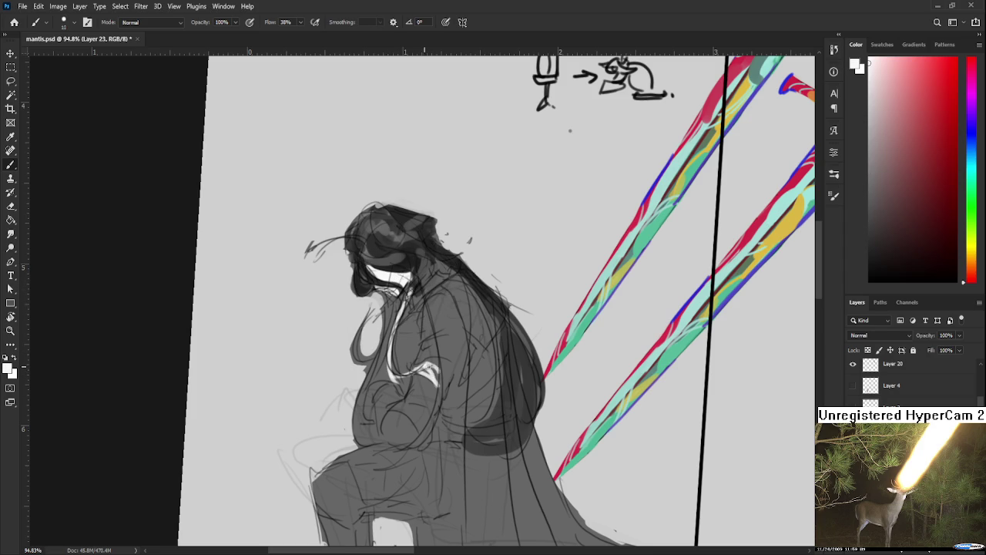
mouse_move(356, 362)
mouse_down()
mouse_move(375, 319)
mouse_move(369, 370)
mouse_up()
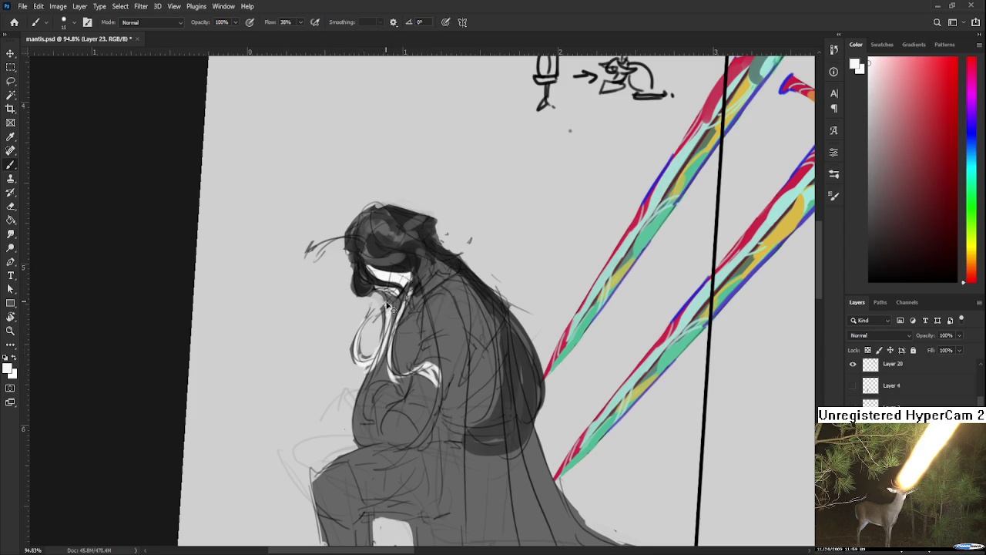
drag(407, 325, 402, 309)
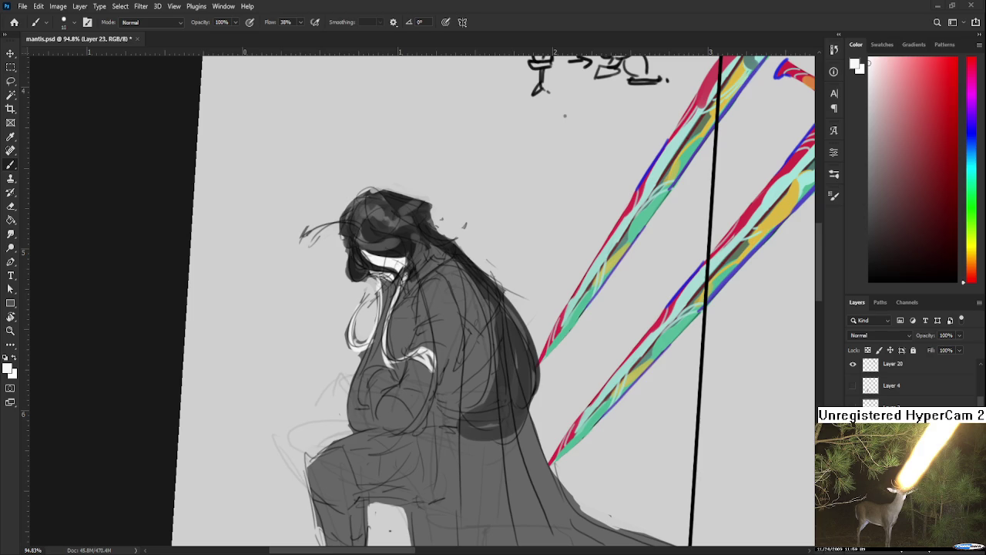
Sample mid greys from the robe and scroll the view around the chest.
alt+click(412, 365)
alt+click(426, 372)
alt+click(428, 360)
scroll(433, 373, down, 2)
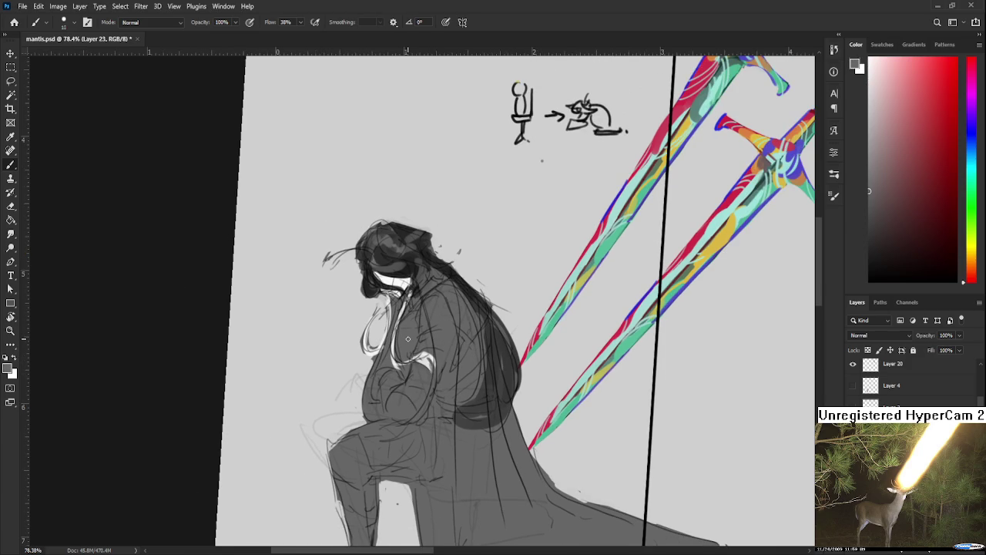
scroll(408, 338, up, 2)
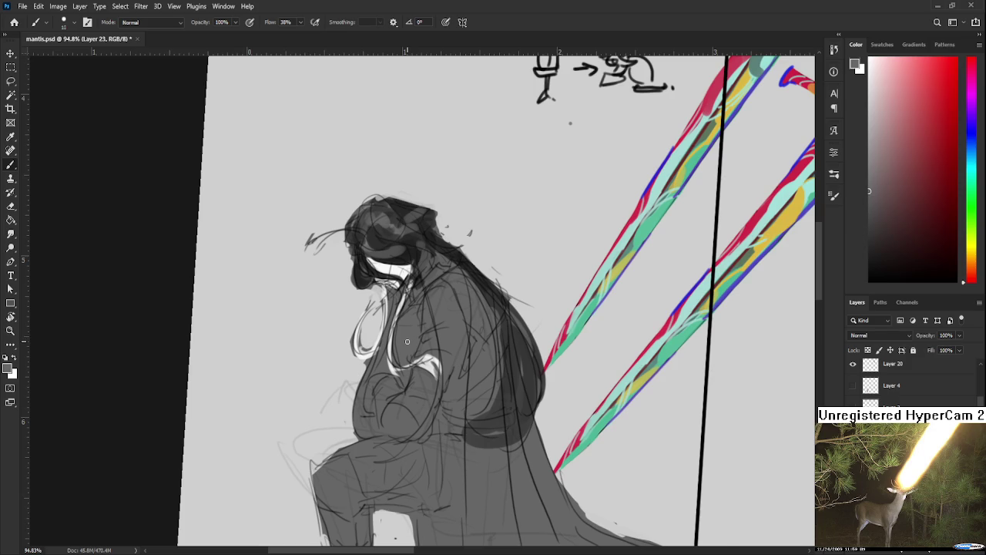
scroll(407, 342, up, 1)
scroll(447, 371, down, 4)
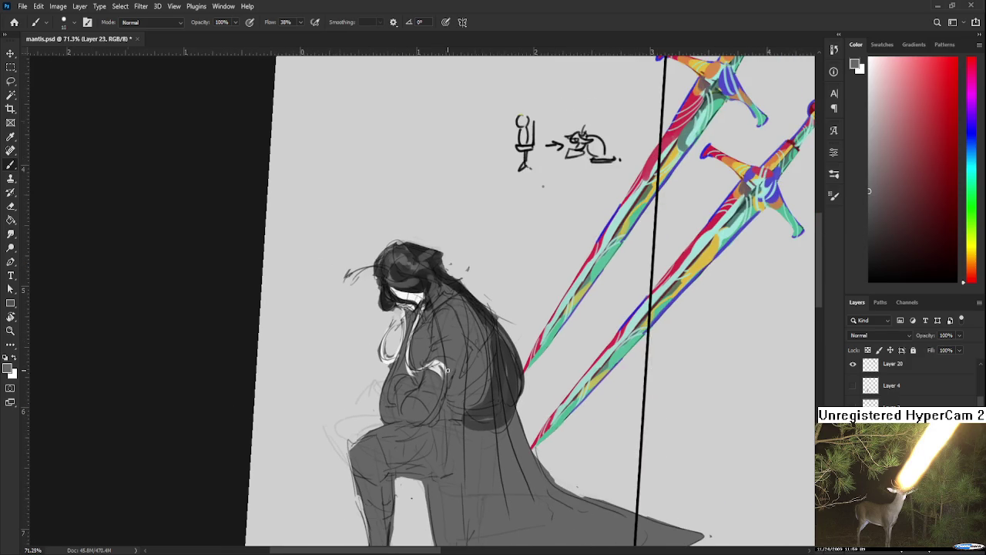
scroll(418, 369, down, 3)
scroll(462, 408, up, 1)
scroll(477, 428, up, 1)
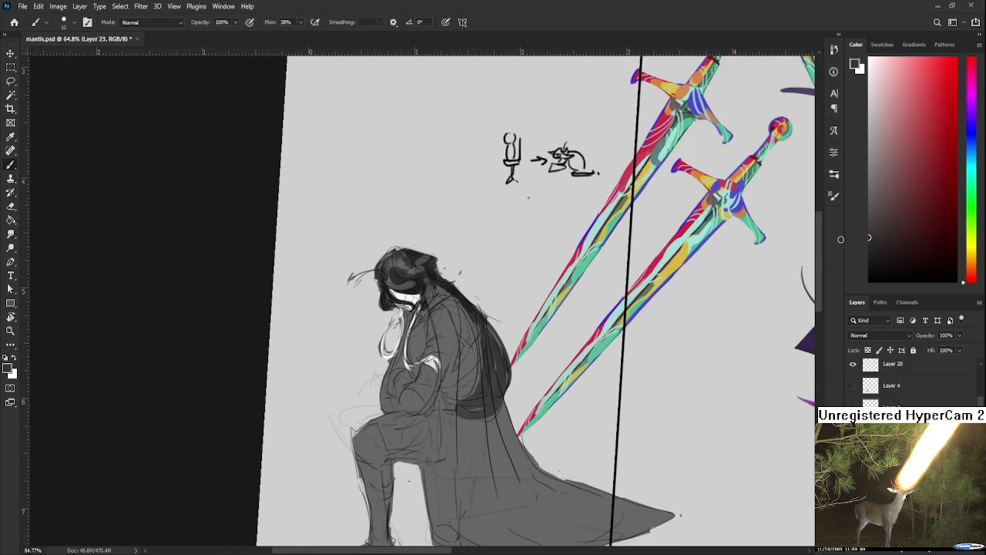
Paint dark shadow down the knight's back and cloak to the hem and toward the sword.
drag(454, 304, 467, 359)
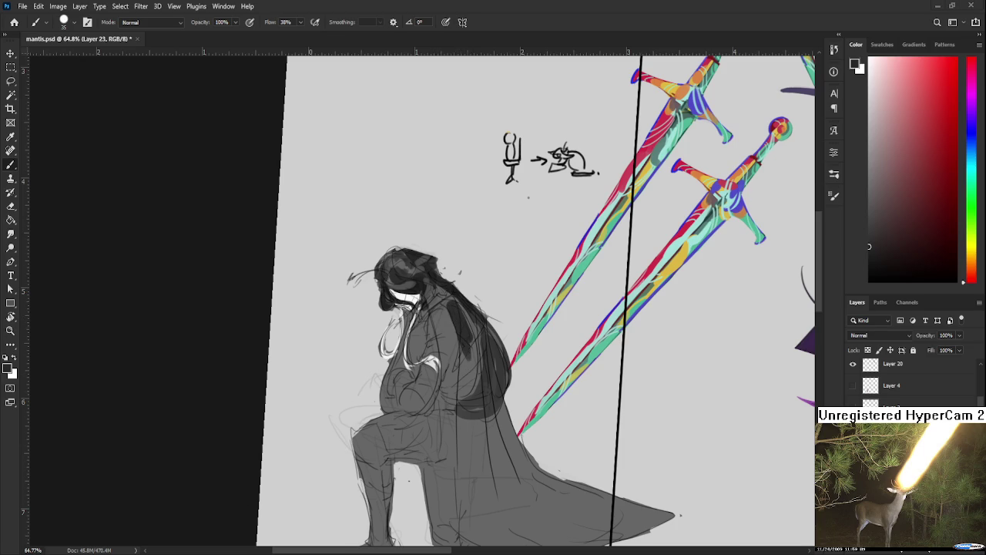
mouse_move(447, 305)
mouse_down()
mouse_move(478, 385)
mouse_move(466, 316)
mouse_up()
mouse_move(481, 368)
mouse_down()
mouse_move(476, 322)
mouse_move(468, 337)
mouse_up()
mouse_move(464, 378)
mouse_down()
mouse_move(462, 445)
mouse_move(491, 373)
mouse_move(472, 463)
mouse_move(493, 470)
mouse_up()
drag(483, 392, 478, 478)
drag(459, 385, 468, 498)
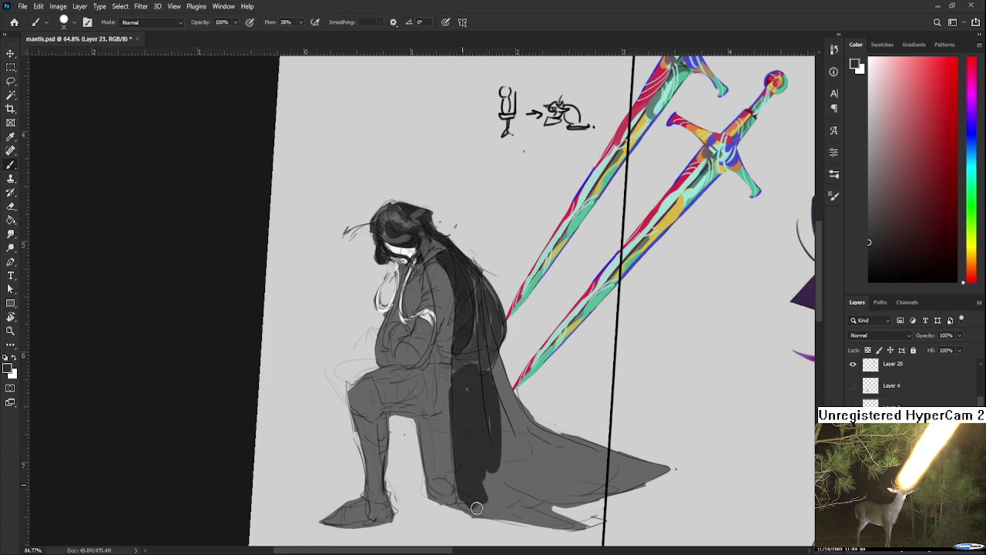
drag(495, 460, 510, 494)
drag(514, 433, 484, 450)
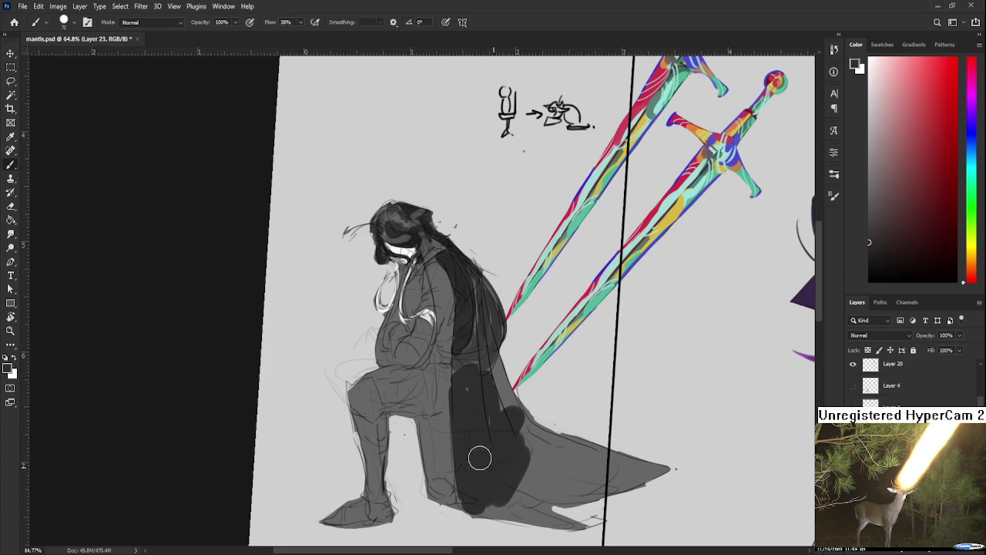
drag(511, 408, 493, 393)
drag(502, 353, 497, 408)
Redo the last cloak shadow out to the trailing hem, then rotate the view nearly upright.
key(ctrl+z)
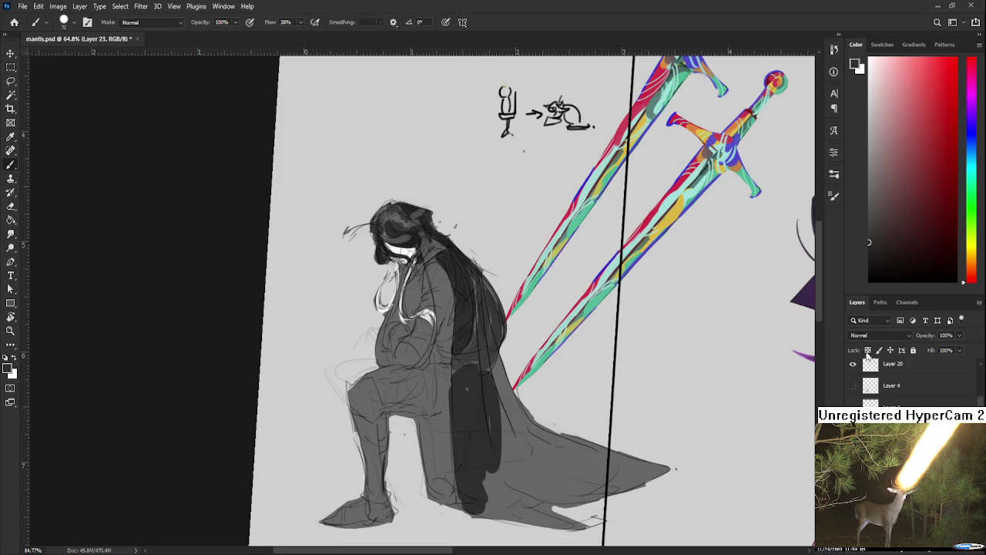
mouse_move(469, 443)
mouse_down()
mouse_move(493, 399)
mouse_move(495, 427)
mouse_move(544, 437)
mouse_move(586, 482)
mouse_move(671, 470)
mouse_up()
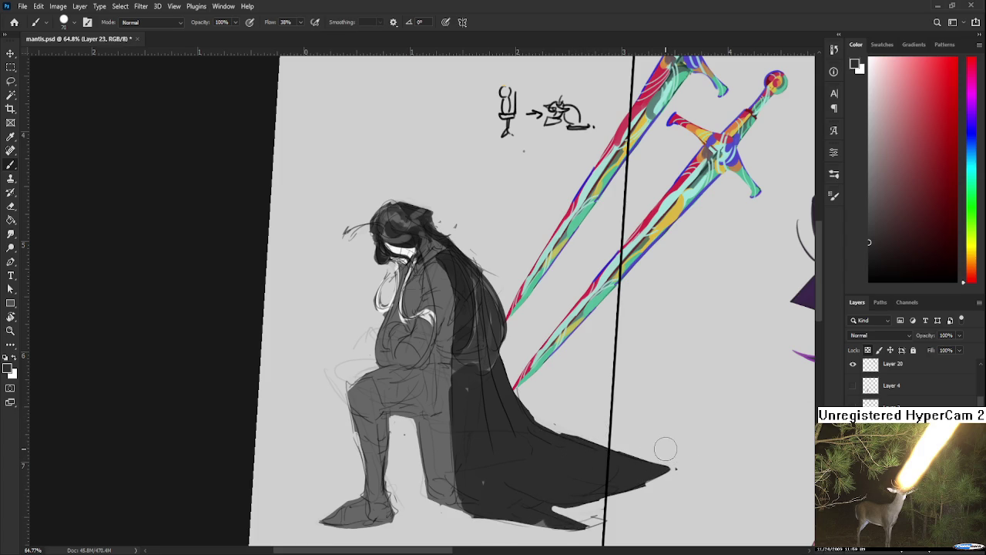
scroll(665, 449, down, 3)
key(r)
drag(651, 436, 487, 395)
scroll(487, 395, up, 1)
scroll(487, 395, up, 1)
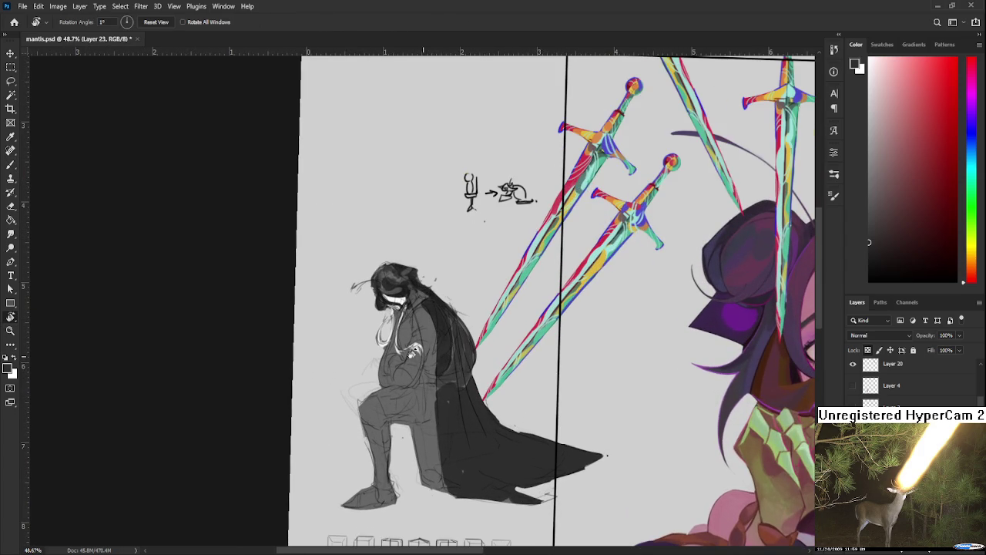
key(b)
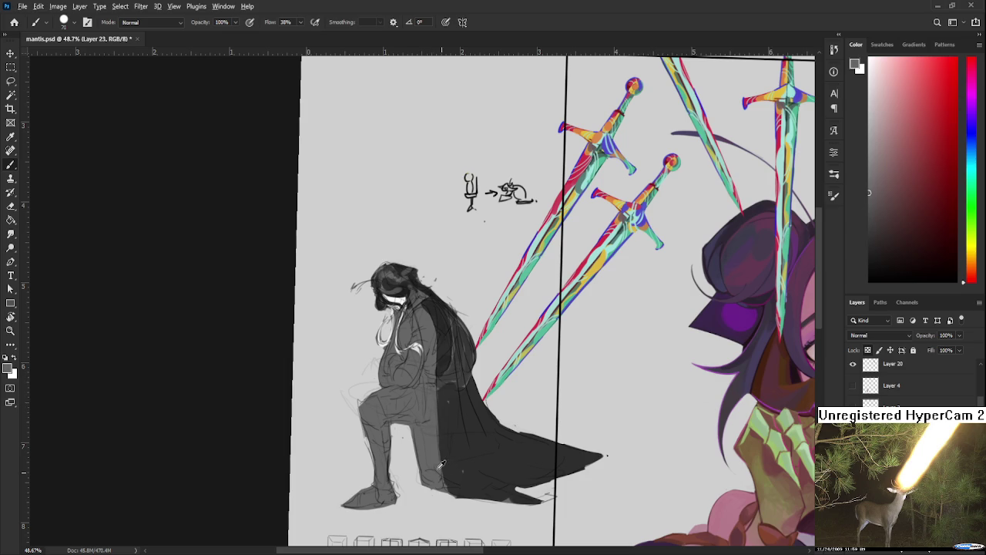
Rotate the view upright and lighten the knight's knee and leg from knee to foot.
key(r)
drag(425, 427, 457, 459)
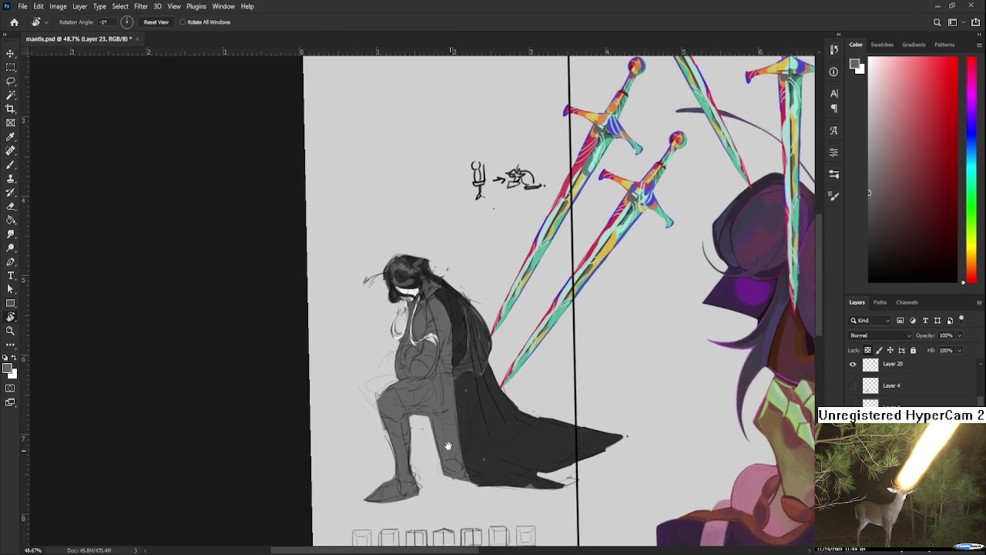
key(b)
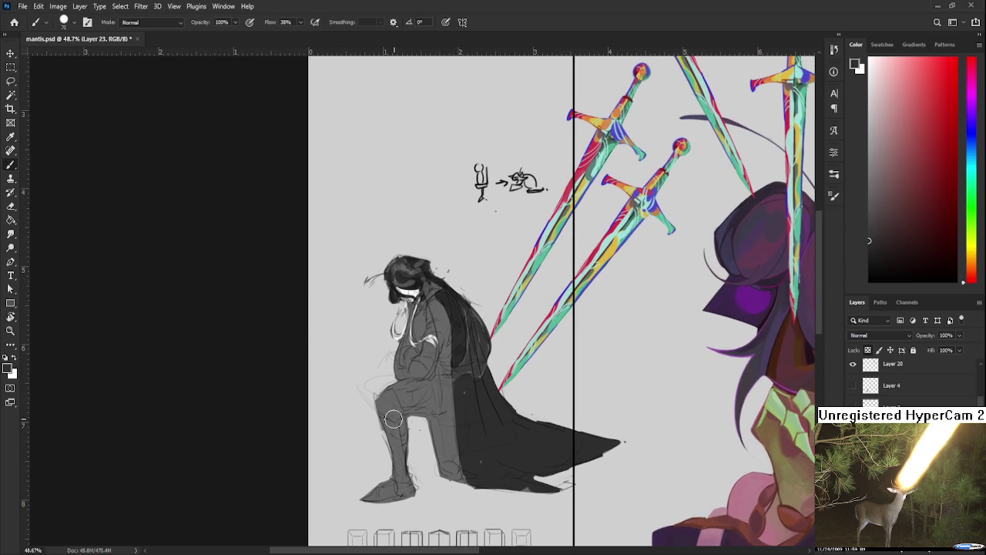
drag(385, 406, 402, 428)
alt+click(434, 338)
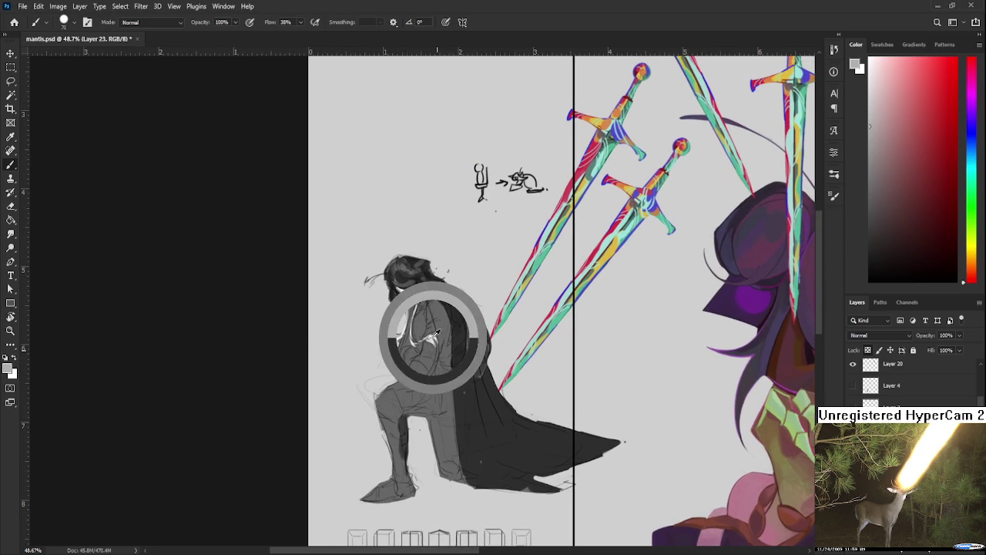
mouse_move(393, 475)
mouse_down()
mouse_move(392, 398)
mouse_move(397, 447)
mouse_up()
alt+click(397, 411)
alt+click(392, 439)
drag(378, 398, 412, 499)
Add a darker stroke on the lower leg and lighten the foot.
alt+click(398, 448)
alt+click(403, 447)
drag(401, 443, 362, 500)
alt+click(388, 487)
alt+click(411, 483)
alt+click(396, 481)
Lighten the bottom of the cape and paint dark patches near its tip.
drag(474, 480, 570, 485)
alt+click(506, 468)
alt+click(489, 487)
drag(539, 431, 609, 447)
alt+click(528, 425)
alt+click(552, 432)
mouse_move(544, 425)
mouse_down()
mouse_move(562, 453)
mouse_move(540, 435)
mouse_move(530, 466)
mouse_up()
alt+click(514, 443)
mouse_move(501, 435)
mouse_down()
mouse_move(474, 482)
mouse_move(532, 438)
mouse_up()
Dab small light and dark tonal patches across the middle of the cape.
alt+click(505, 462)
mouse_move(474, 427)
mouse_down()
mouse_move(512, 451)
mouse_move(497, 428)
mouse_move(509, 412)
mouse_move(482, 443)
mouse_up()
alt+click(509, 456)
alt+click(505, 456)
alt+click(478, 417)
mouse_move(482, 408)
mouse_down()
mouse_move(504, 443)
mouse_move(521, 408)
mouse_move(489, 405)
mouse_move(489, 443)
mouse_move(501, 401)
mouse_move(480, 438)
mouse_move(493, 455)
mouse_move(512, 420)
mouse_up()
alt+click(487, 401)
alt+click(484, 422)
alt+click(487, 401)
Paint grey strokes on the knight's chest and arm using tones sampled from the head.
alt+click(420, 293)
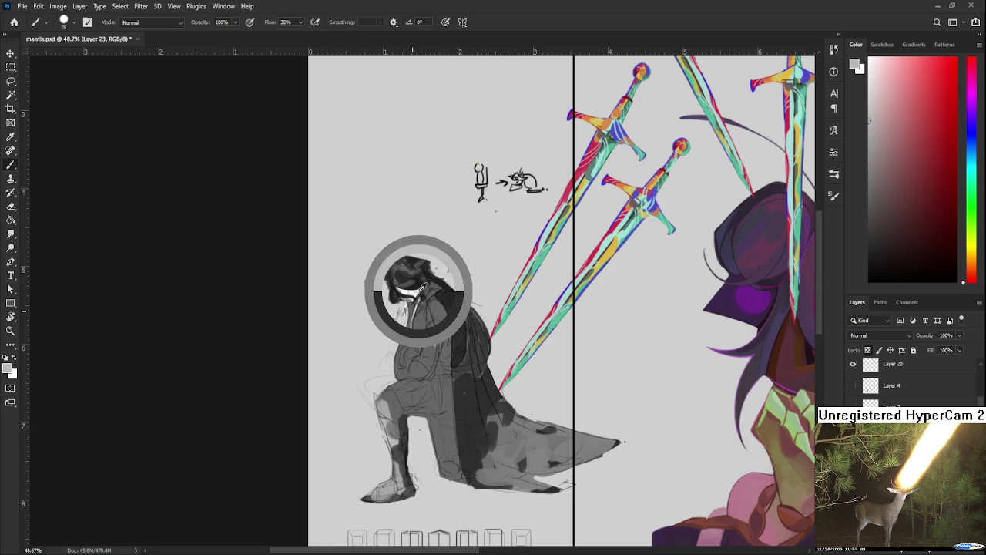
drag(418, 318, 422, 384)
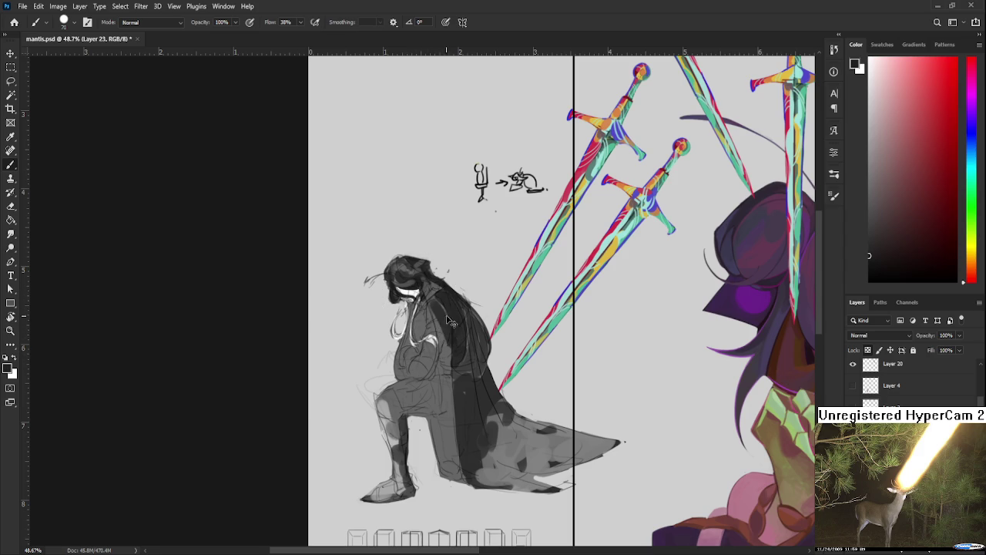
drag(433, 307, 443, 328)
alt+click(443, 330)
alt+click(435, 336)
alt+click(394, 430)
alt+click(385, 398)
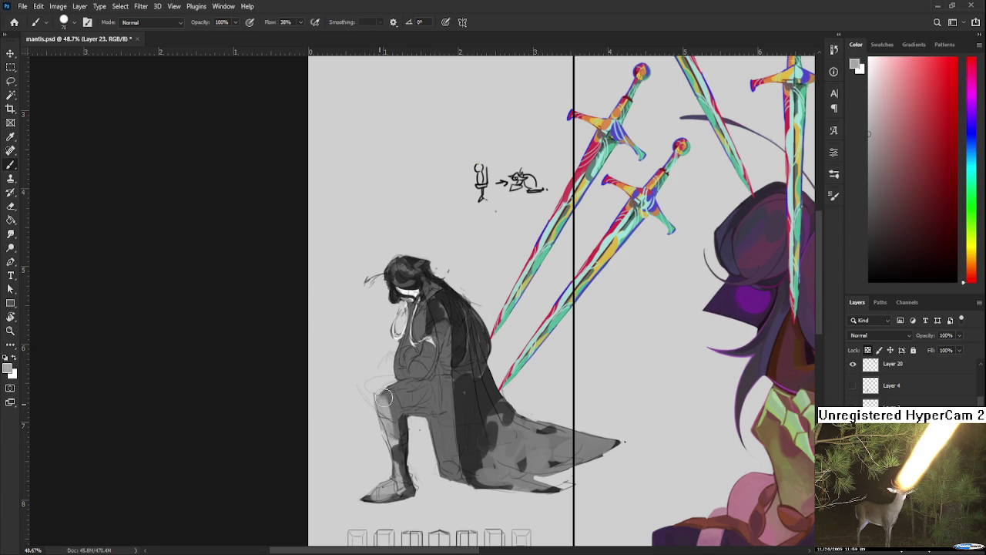
Darken the knight's lower leg and torso with vertical strokes of dark cloak tone.
drag(423, 361, 417, 397)
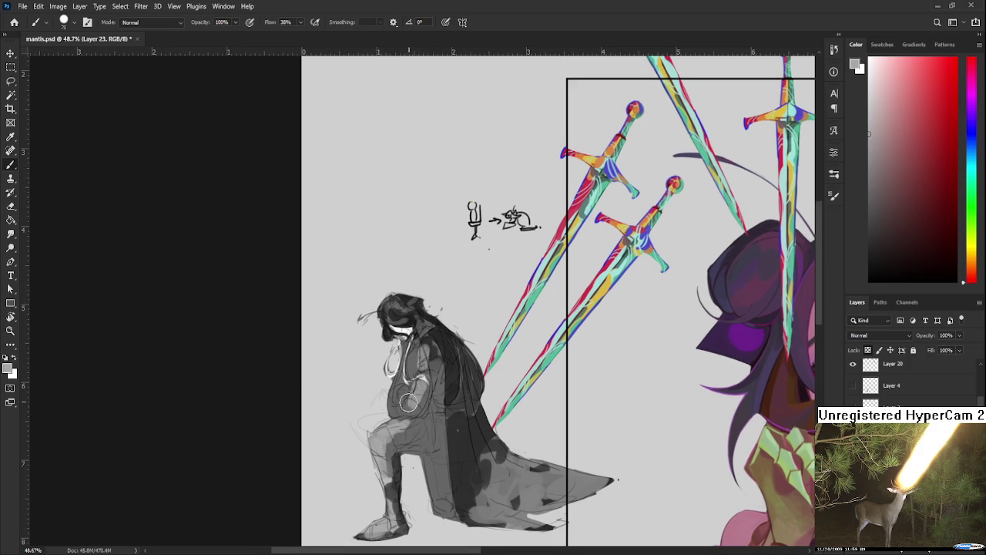
alt+click(457, 441)
alt+click(385, 322)
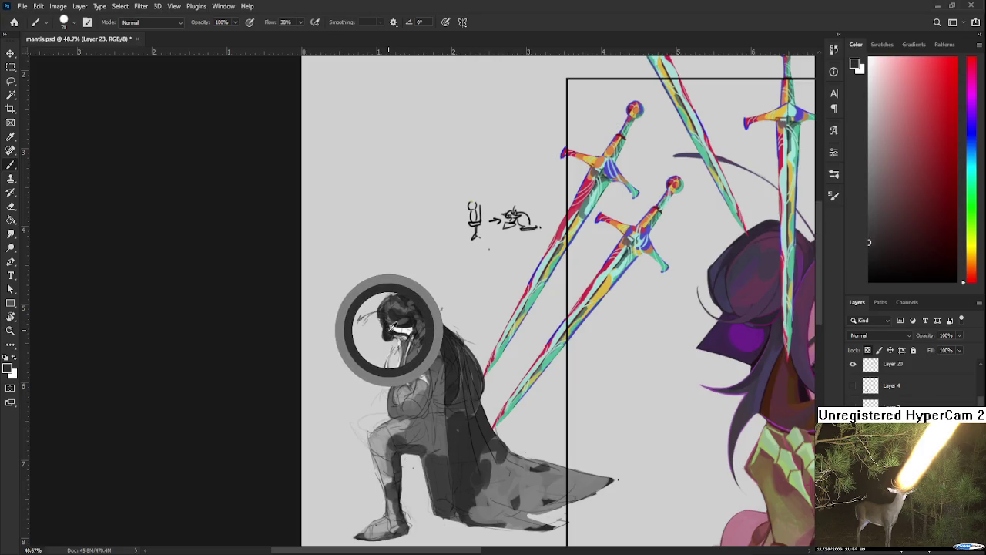
mouse_move(439, 472)
mouse_down()
mouse_move(446, 524)
mouse_move(447, 512)
mouse_up()
alt+click(443, 439)
alt+click(443, 487)
mouse_move(439, 410)
mouse_down()
mouse_move(445, 456)
mouse_move(442, 362)
mouse_up()
alt+click(434, 429)
Paint lighter grey over the thigh and hands, resampling tones from the body and cloak.
alt+click(429, 434)
alt+click(409, 449)
drag(386, 450, 413, 434)
alt+click(430, 439)
alt+click(439, 422)
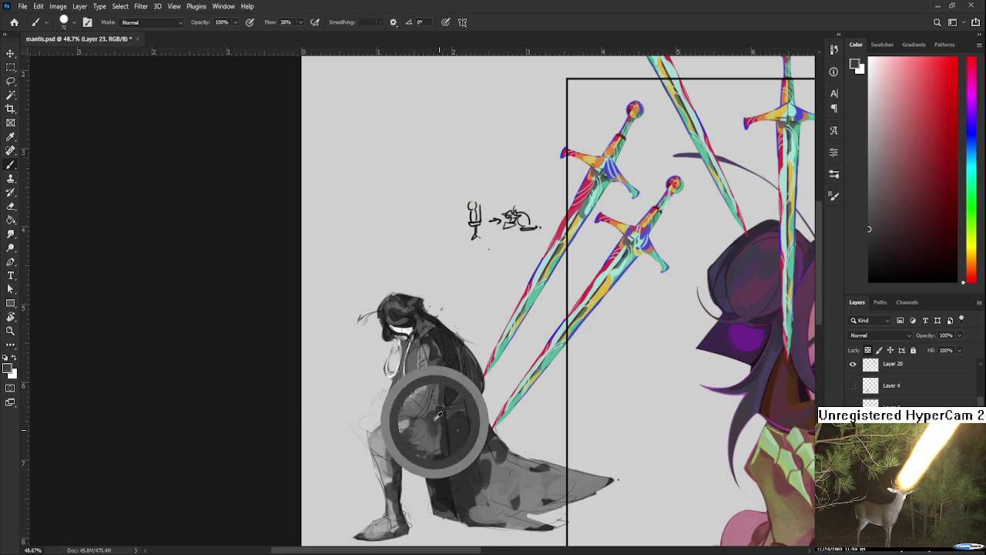
alt+click(420, 399)
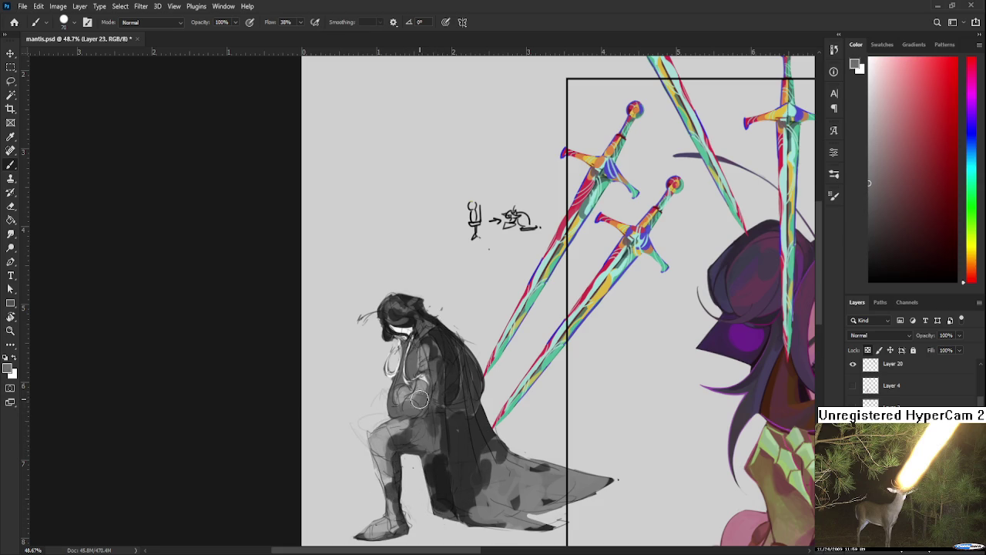
alt+click(431, 458)
Paint a lighter grey patch on the knight's arm using tones sampled from the torso.
alt+click(419, 392)
alt+click(420, 389)
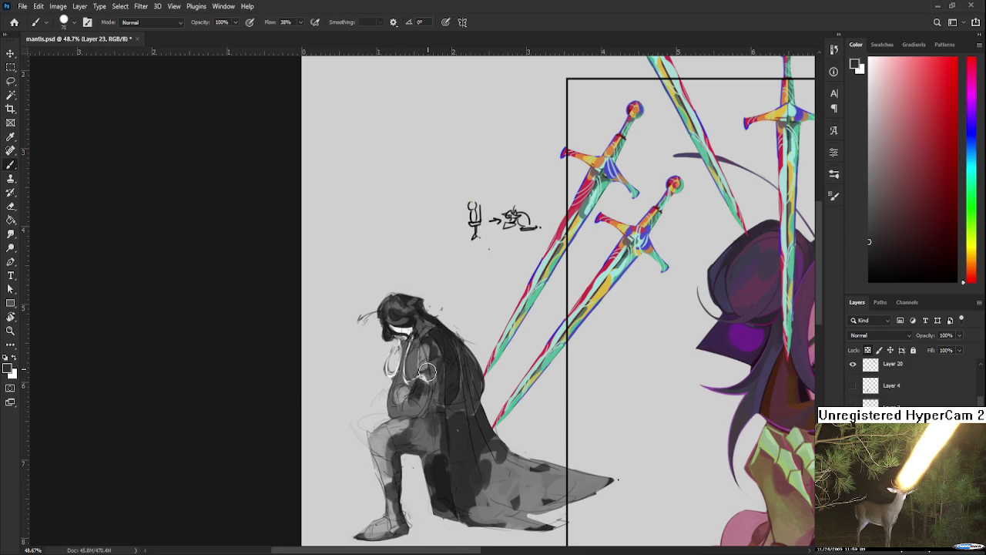
alt+click(435, 359)
alt+click(420, 410)
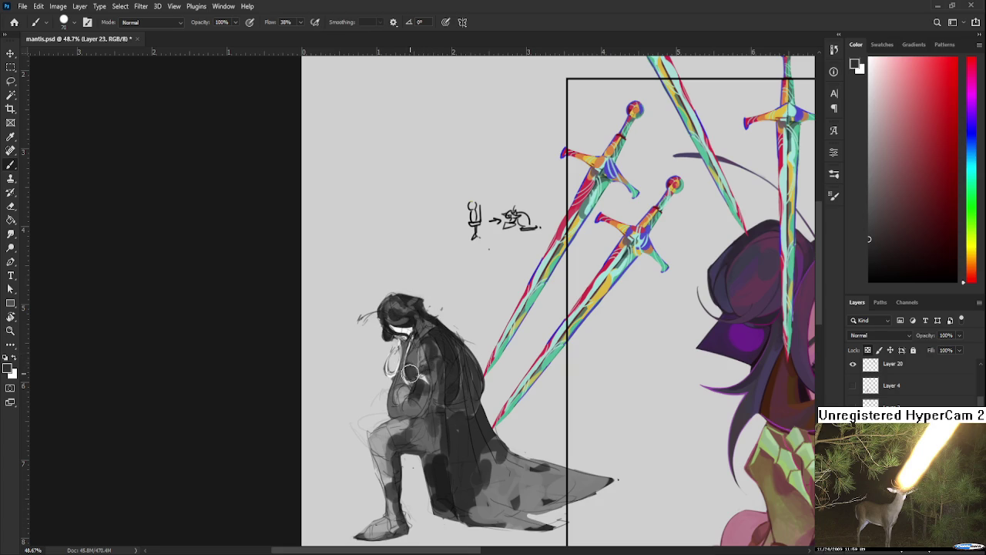
alt+click(415, 356)
alt+click(417, 356)
drag(399, 381, 418, 388)
scroll(416, 387, down, 3)
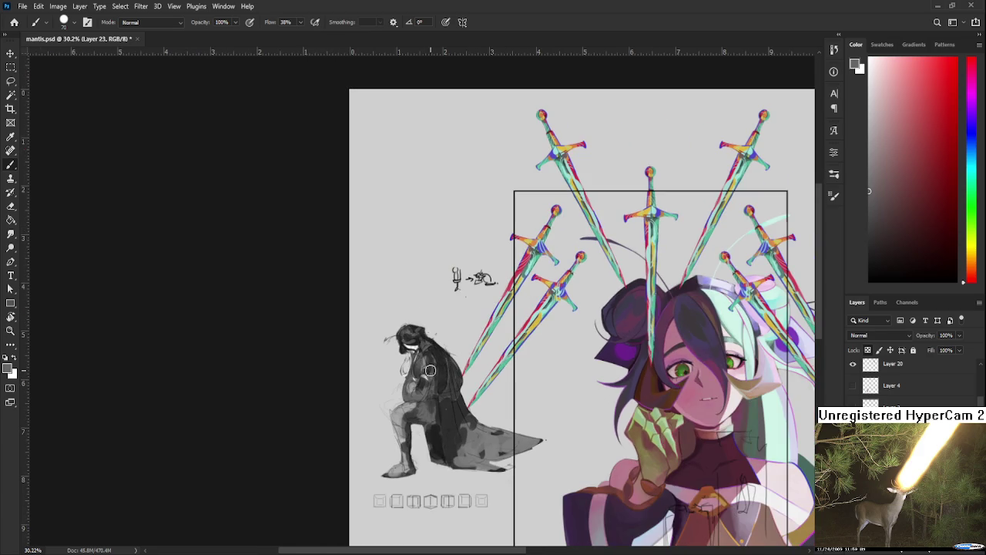
scroll(477, 326, up, 2)
scroll(440, 359, up, 3)
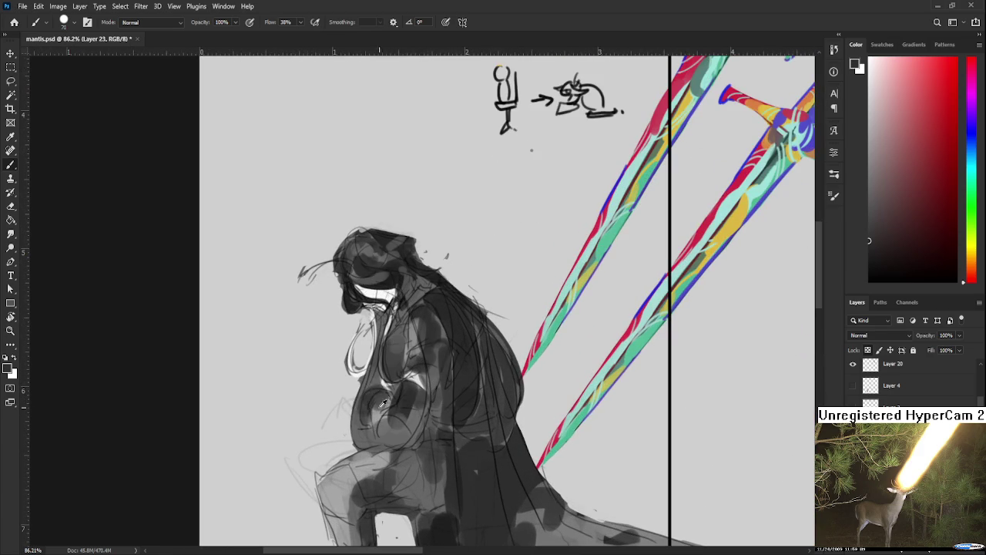
Brush white, sampled from the face, down the left edge of the belly.
alt+drag(361, 289, 378, 326)
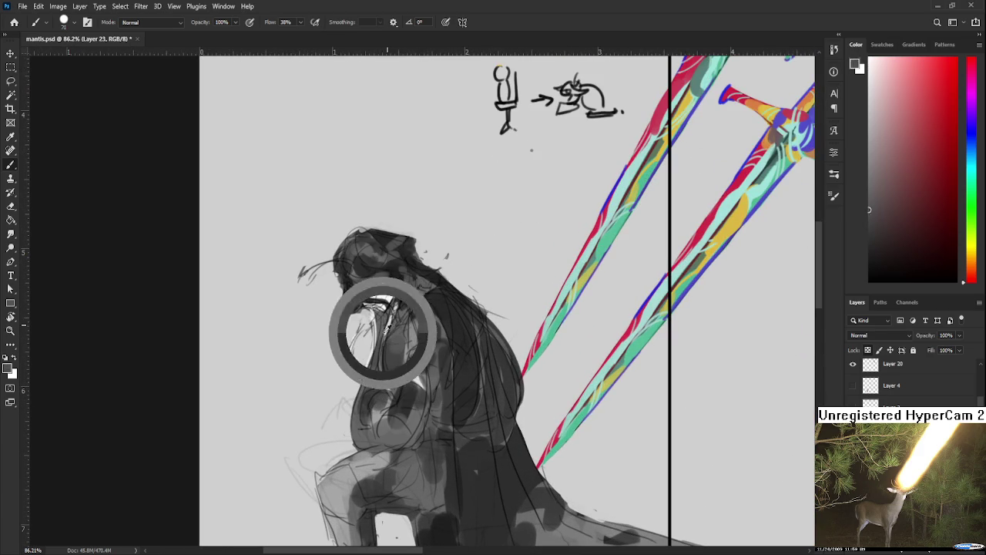
alt+click(385, 299)
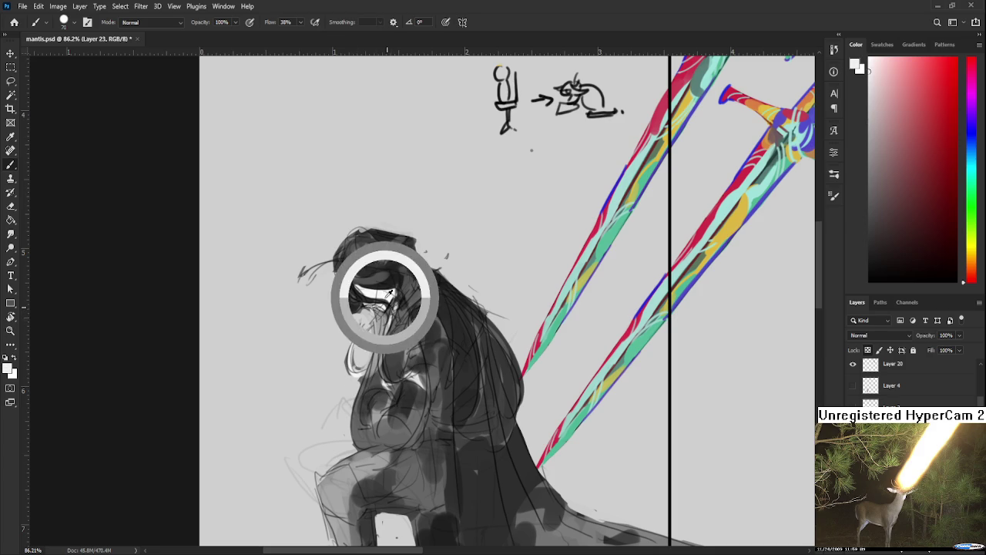
mouse_move(366, 316)
mouse_down()
mouse_move(370, 390)
mouse_move(385, 386)
mouse_move(350, 444)
mouse_move(361, 451)
mouse_up()
scroll(431, 322, down, 2)
scroll(431, 322, down, 3)
scroll(430, 322, up, 1)
scroll(401, 304, up, 1)
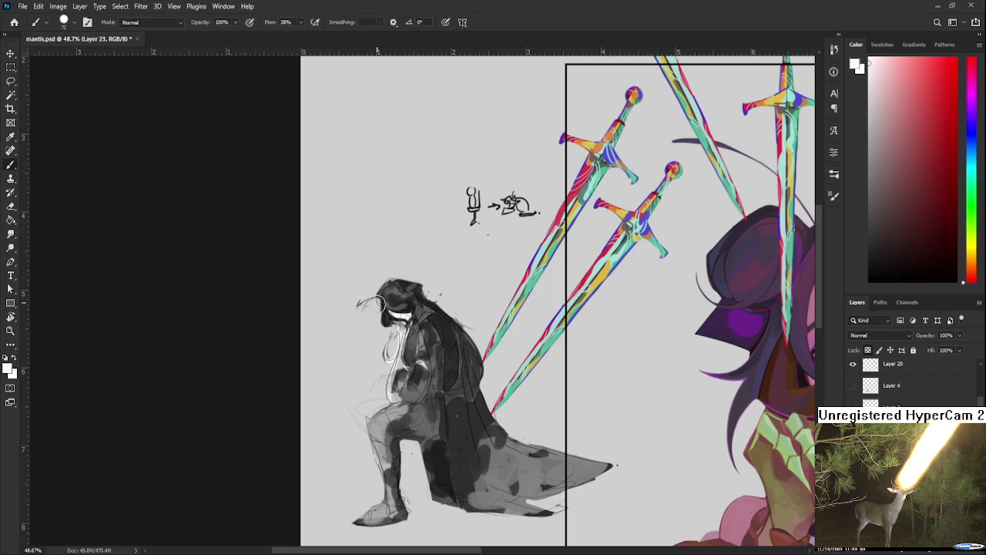
Sample dark, white and grey tones from the knight's head and hood.
alt+click(389, 319)
alt+click(390, 316)
alt+click(394, 287)
alt+click(388, 291)
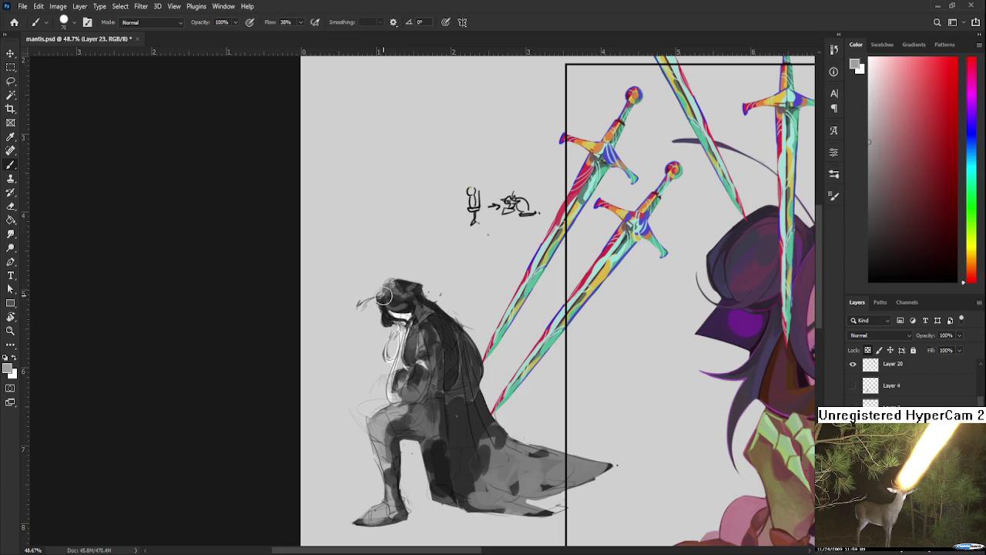
alt+click(388, 310)
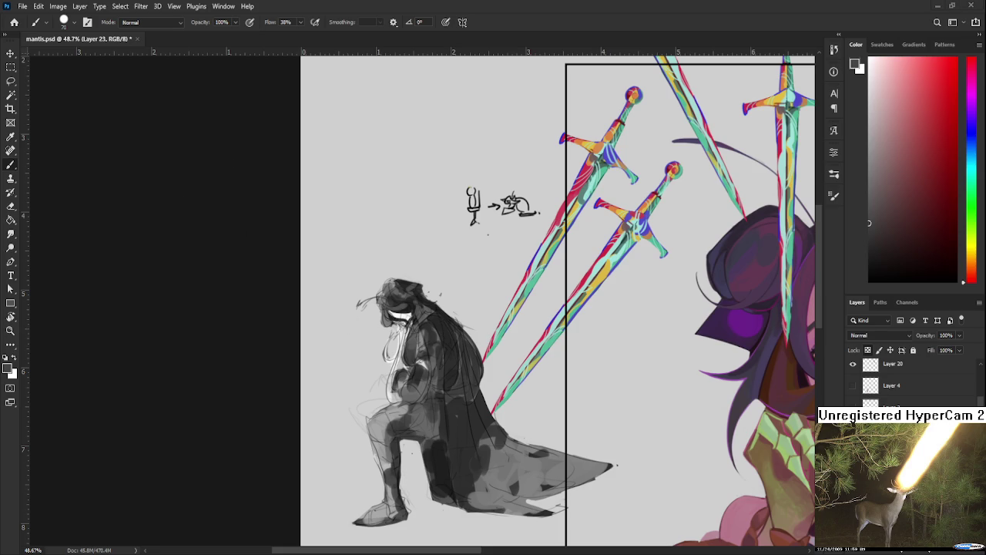
scroll(428, 262, up, 1)
alt+click(398, 319)
Darken the hood around the head and widen the white face.
alt+click(385, 320)
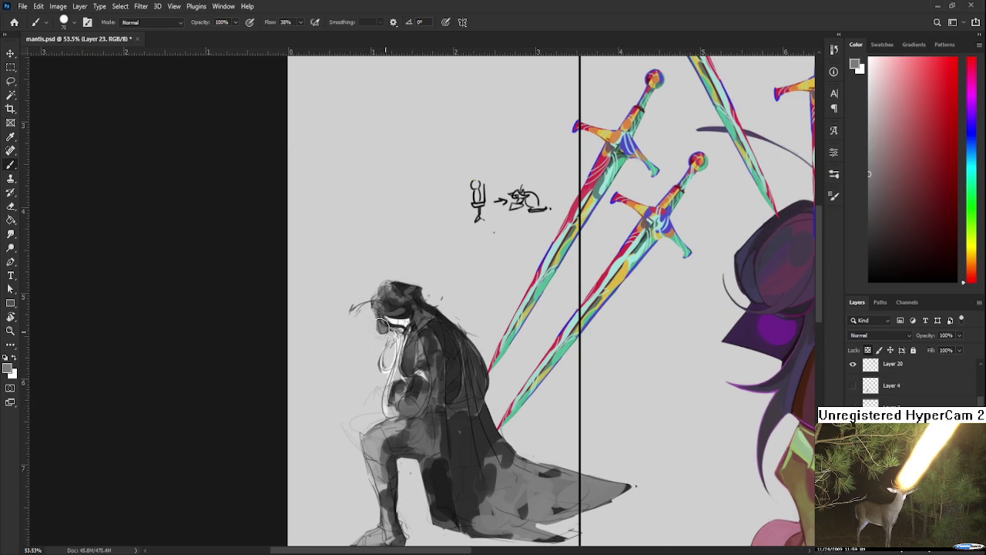
alt+click(385, 330)
drag(374, 302, 405, 316)
alt+click(411, 319)
alt+click(431, 286)
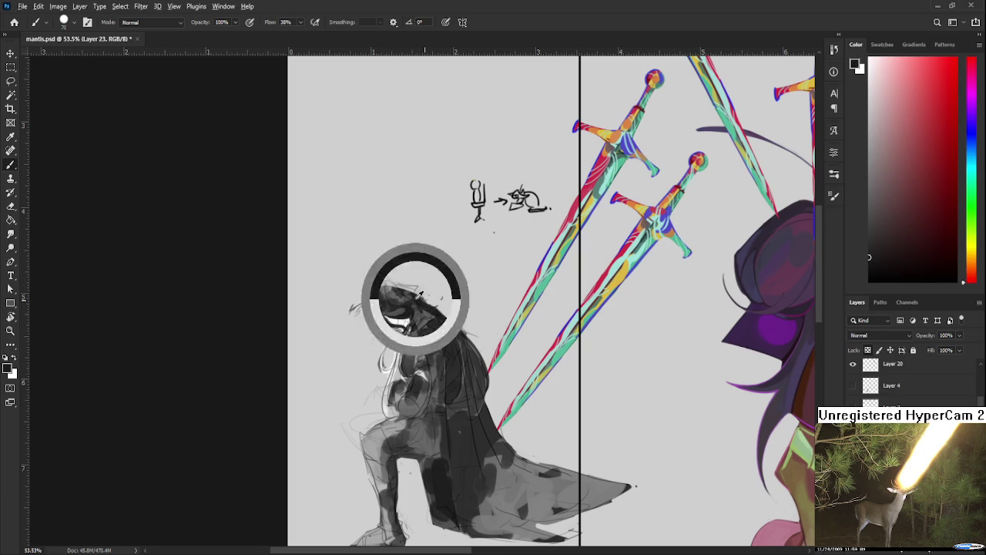
alt+click(405, 314)
Paint near-white highlights along the hood top, the cloak's right edge and its trailing tip.
mouse_move(394, 301)
mouse_down()
mouse_move(424, 279)
mouse_move(482, 340)
mouse_up()
mouse_move(446, 311)
mouse_down()
mouse_move(493, 368)
mouse_move(499, 419)
mouse_move(508, 351)
mouse_move(539, 420)
mouse_move(621, 436)
mouse_up()
mouse_move(524, 467)
mouse_down()
mouse_move(586, 447)
mouse_move(531, 471)
mouse_up()
alt+click(528, 452)
drag(508, 431, 531, 462)
alt+click(535, 436)
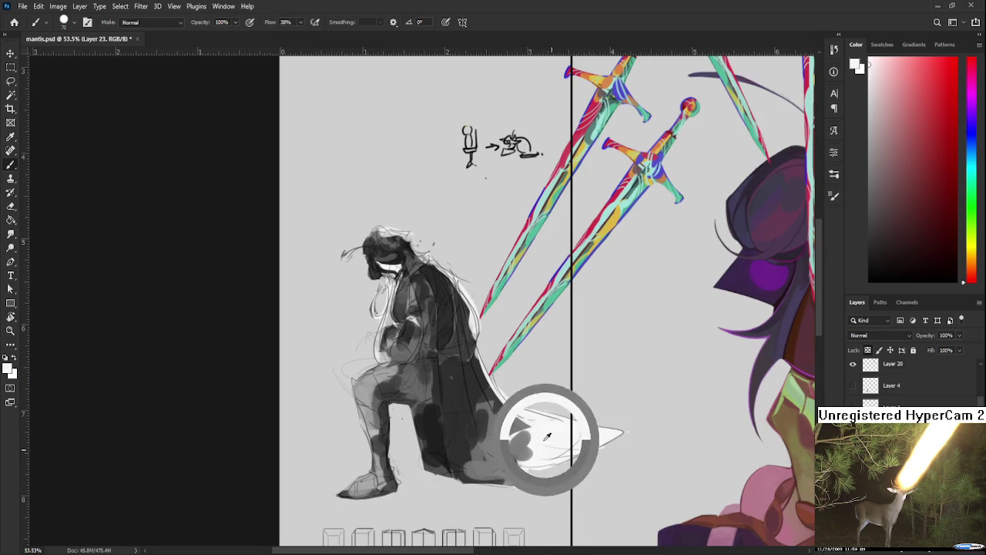
alt+click(550, 420)
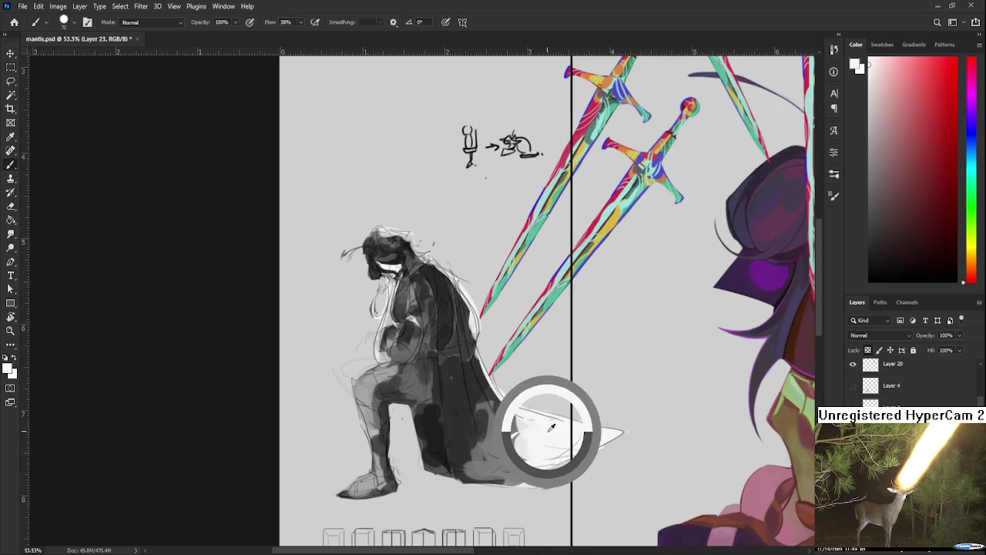
Recentre the view and sample dark and light greys from the knight's arm and chest.
alt+click(414, 323)
alt+click(417, 322)
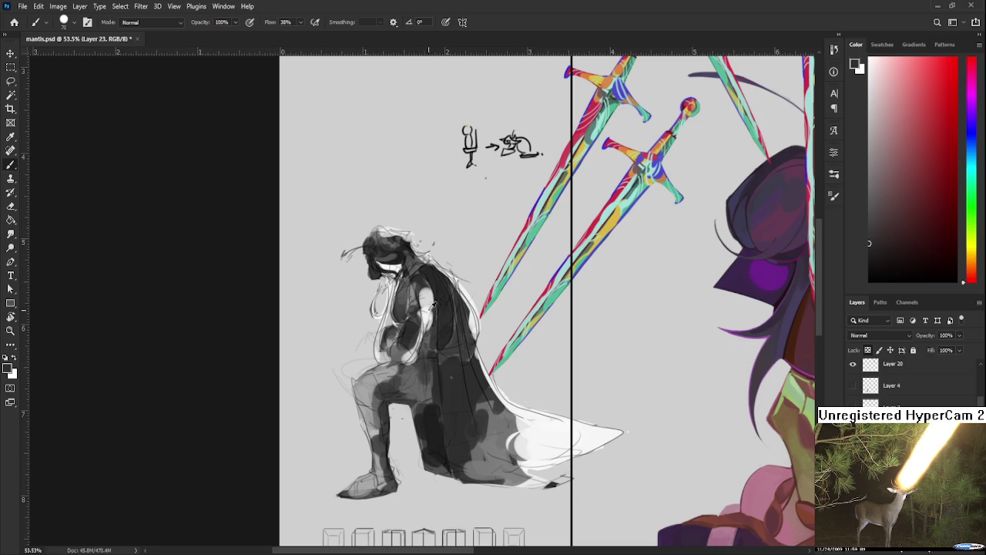
alt+click(421, 300)
drag(439, 279, 423, 321)
alt+click(407, 320)
alt+click(407, 319)
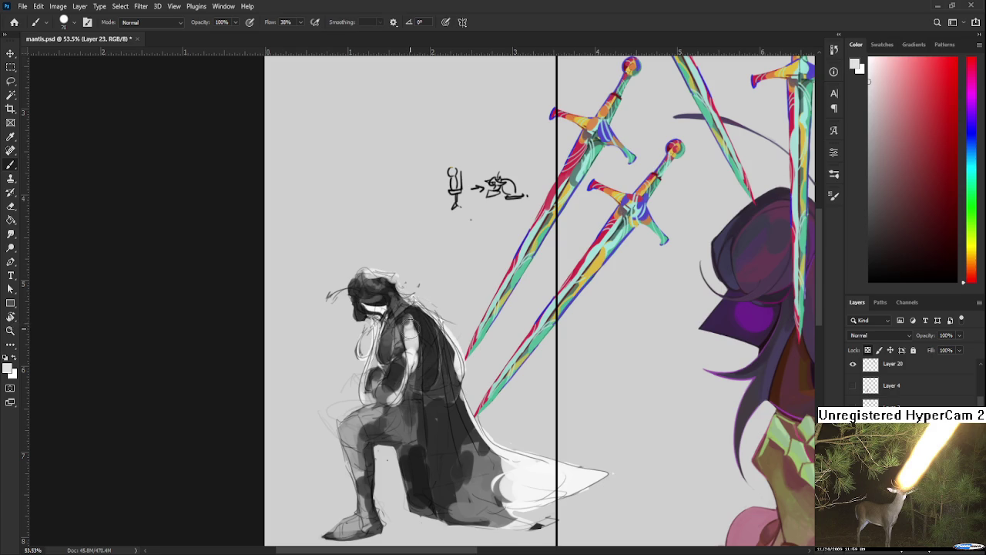
alt+click(414, 319)
alt+click(415, 321)
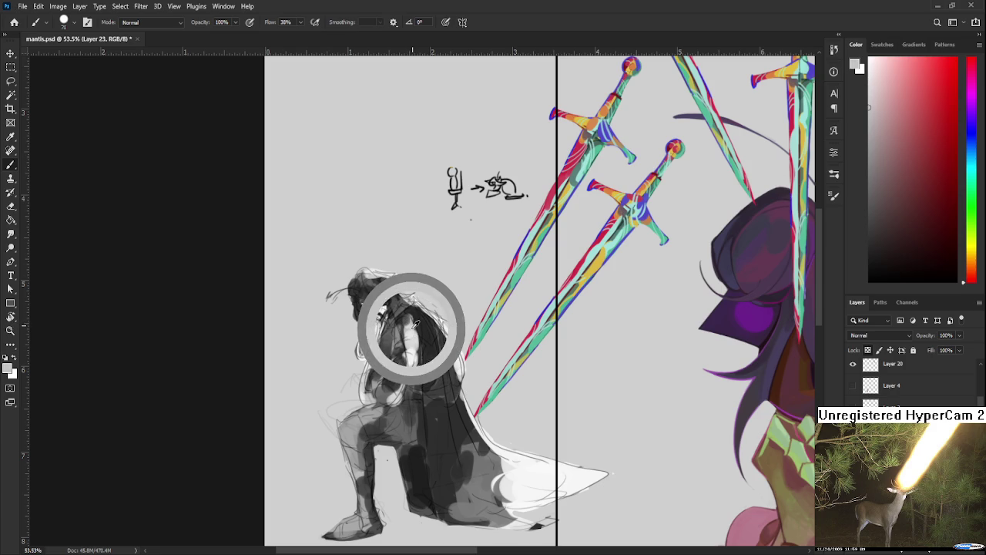
alt+click(418, 322)
alt+click(414, 319)
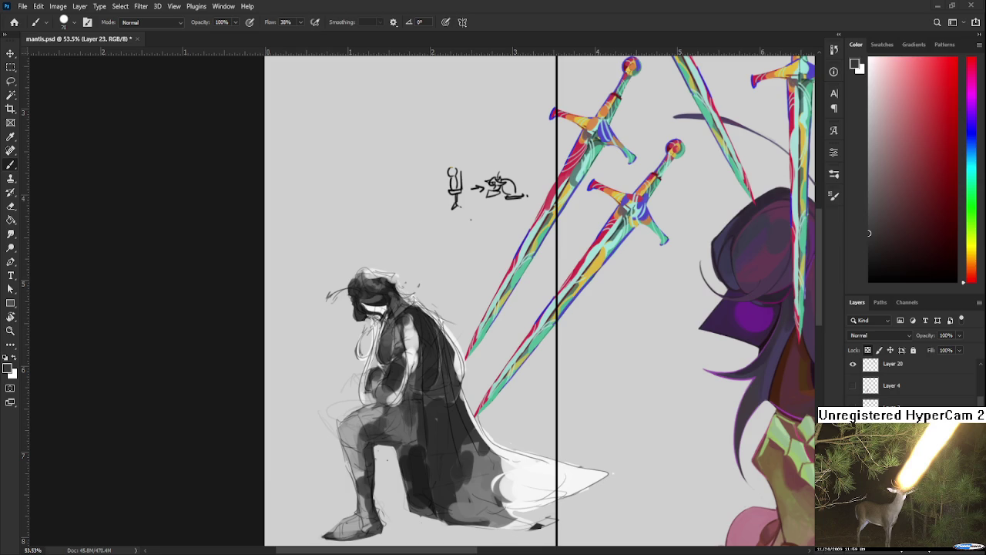
scroll(490, 337, down, 2)
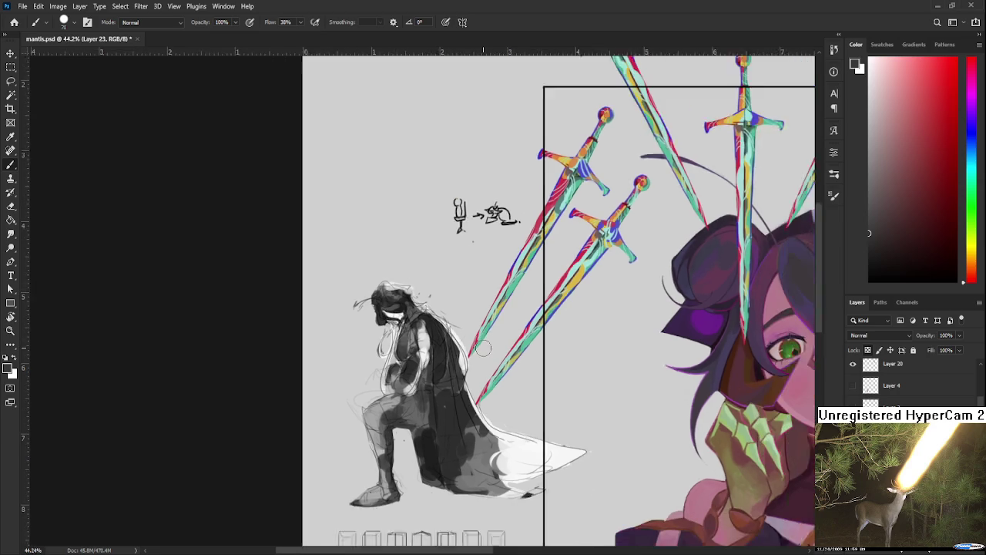
Try a light vertical stroke on the cape, undo it, and resample cape tones.
scroll(485, 345, down, 2)
scroll(474, 343, up, 2)
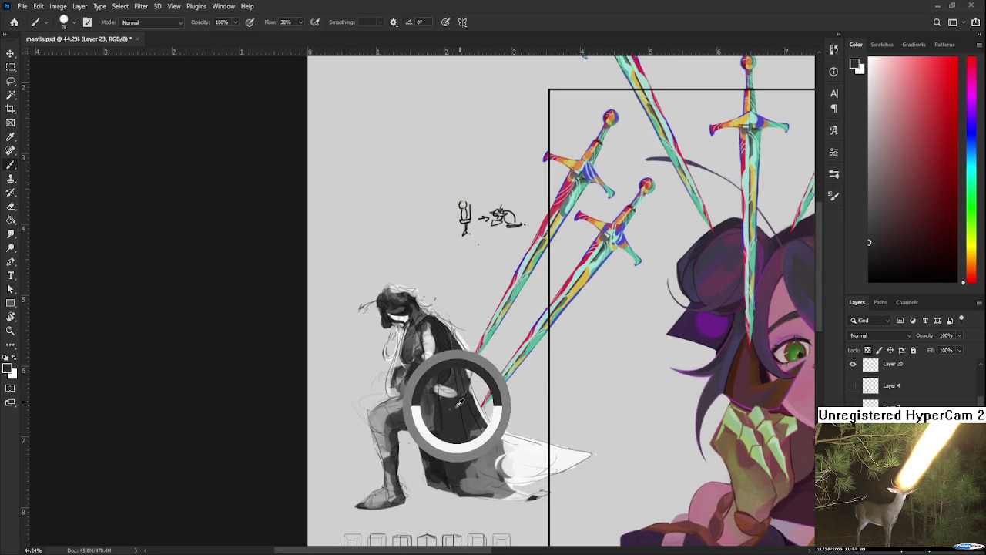
alt+click(431, 379)
drag(453, 387, 472, 457)
key(ctrl+z)
alt+click(468, 415)
alt+click(471, 407)
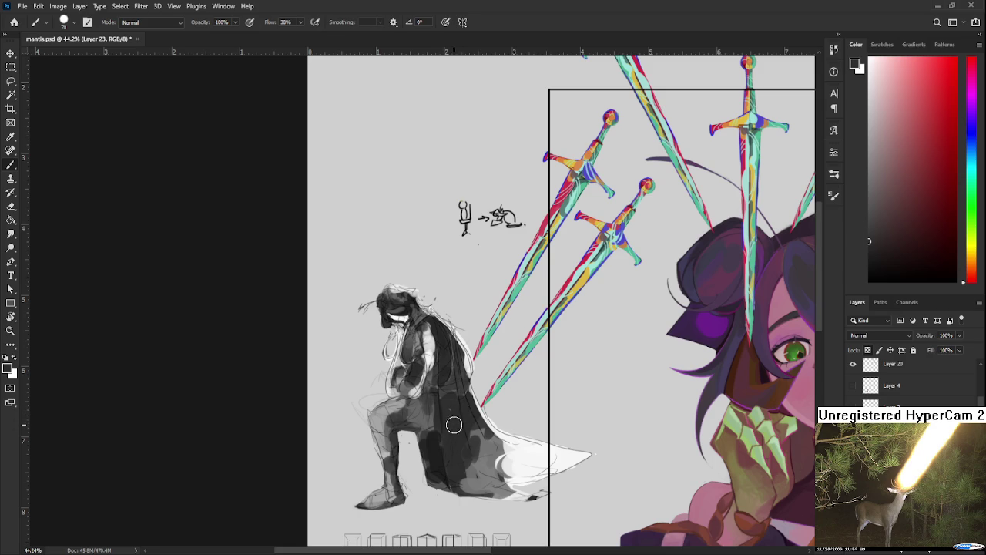
Highlight the knight's shin, boot and knee in pale grey.
alt+click(455, 371)
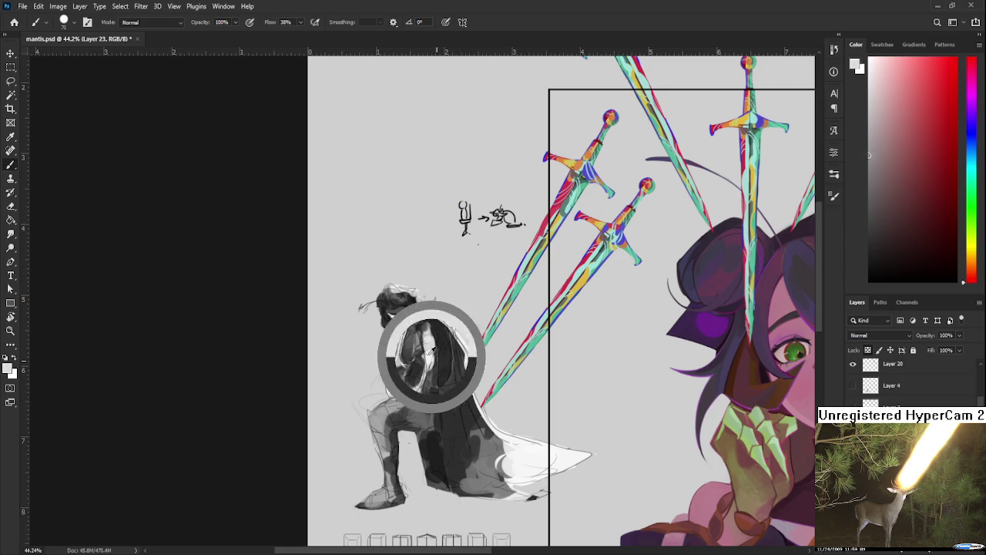
mouse_move(455, 372)
mouse_down()
mouse_move(399, 389)
mouse_move(472, 358)
mouse_up()
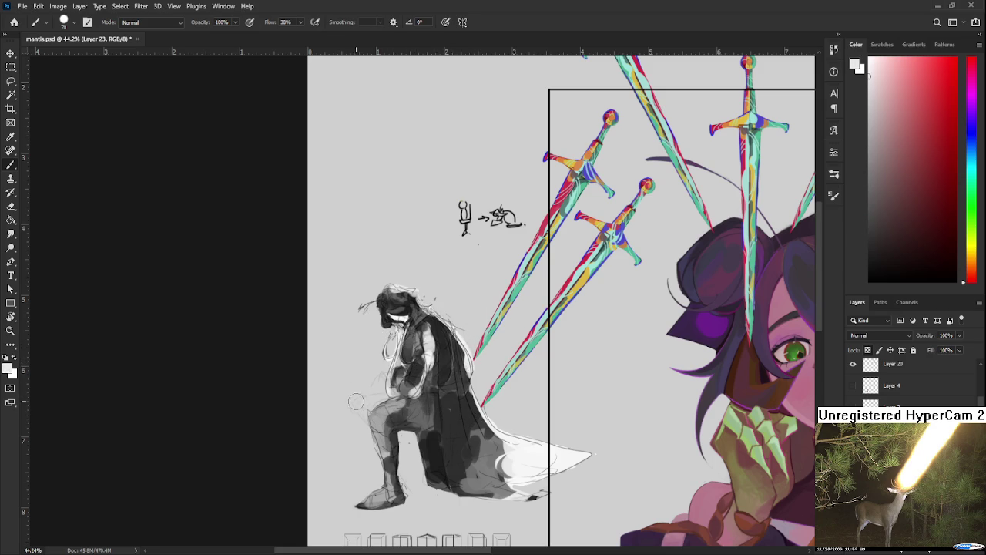
mouse_move(381, 441)
mouse_down()
mouse_move(383, 495)
mouse_move(362, 508)
mouse_move(382, 413)
mouse_up()
alt+click(409, 407)
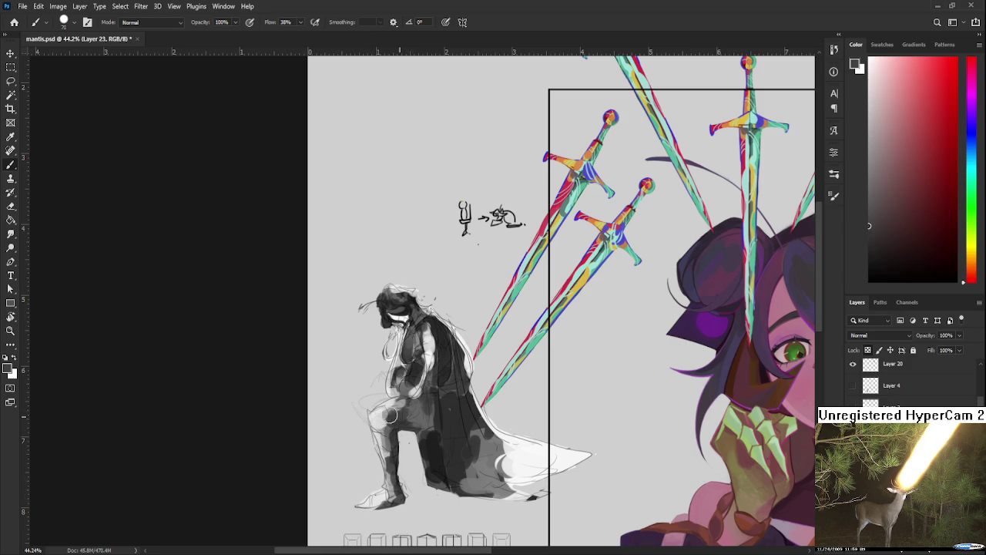
alt+click(405, 408)
alt+click(378, 409)
alt+click(375, 415)
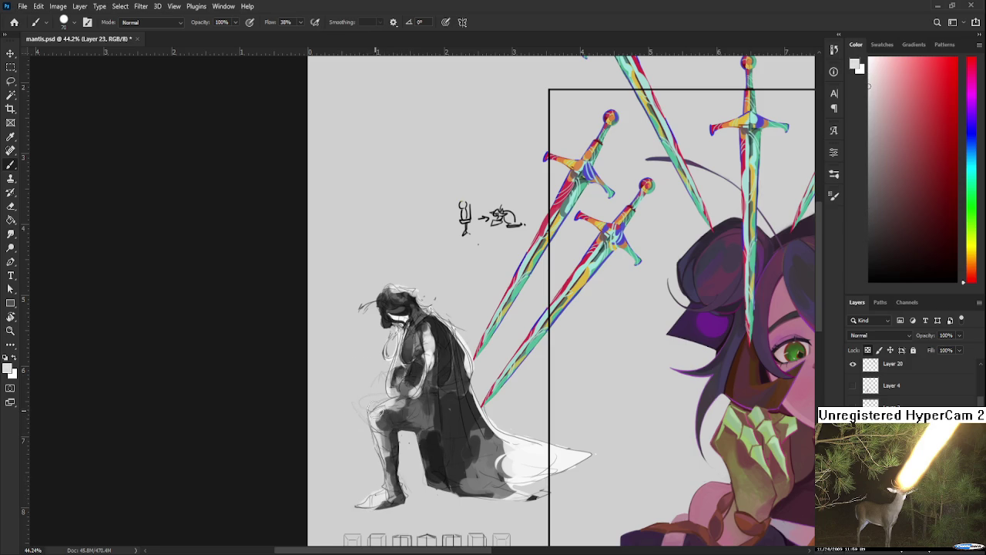
Darken the knight's hand and arm with dark grey.
alt+click(405, 356)
drag(407, 362, 410, 340)
scroll(410, 340, down, 4)
scroll(410, 341, down, 4)
scroll(450, 319, up, 5)
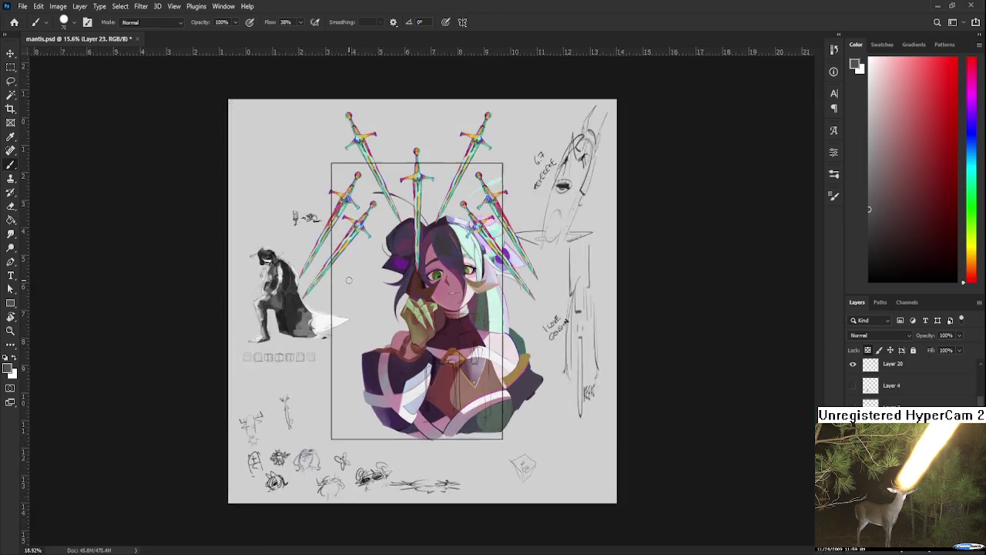
Sample light and dark greys from the knight and paint light strokes along its arm.
drag(346, 280, 479, 324)
scroll(398, 300, up, 2)
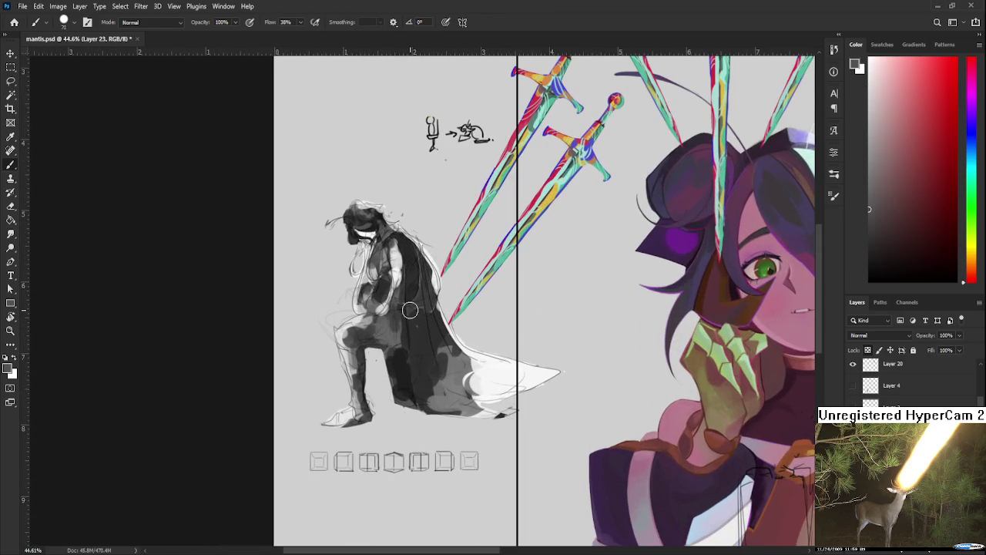
alt+click(347, 347)
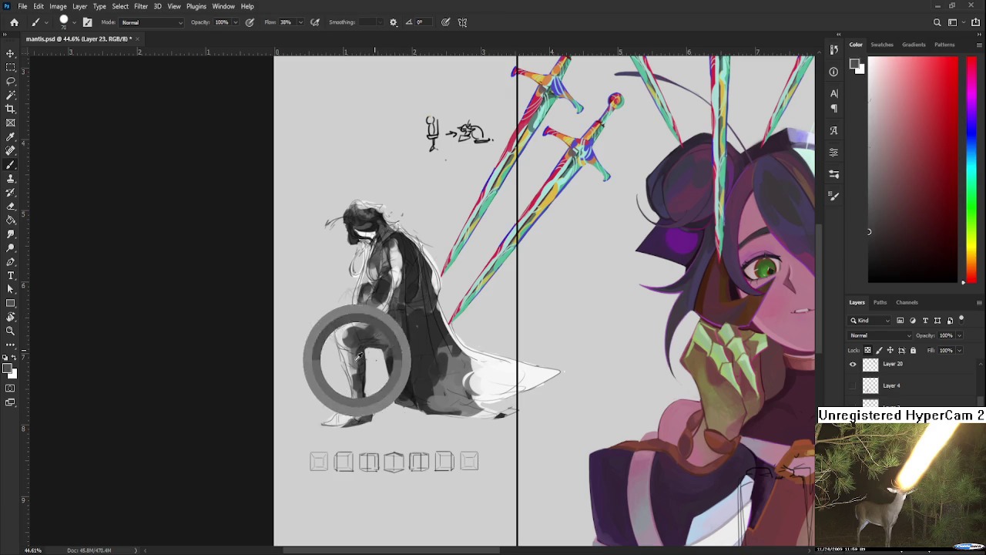
alt+click(406, 395)
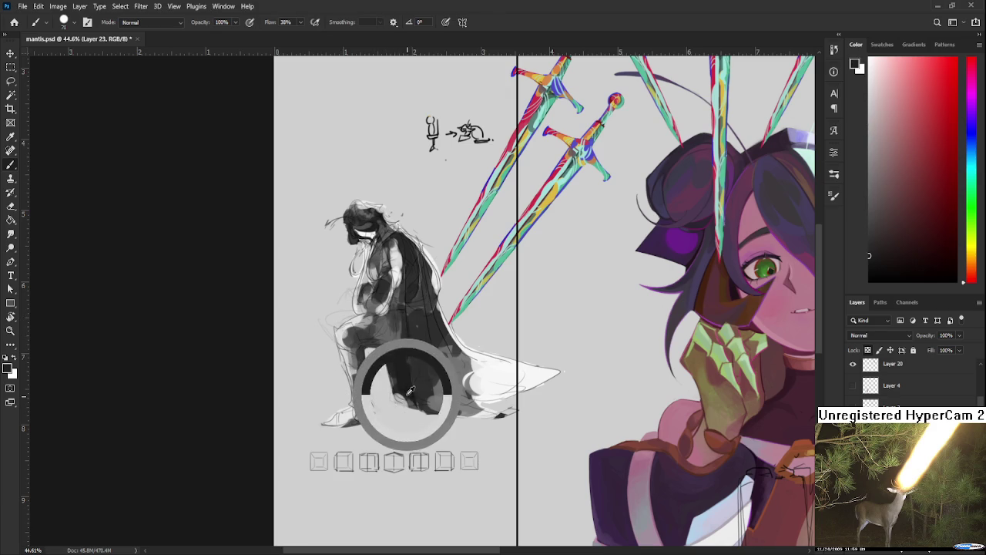
scroll(424, 341, up, 2)
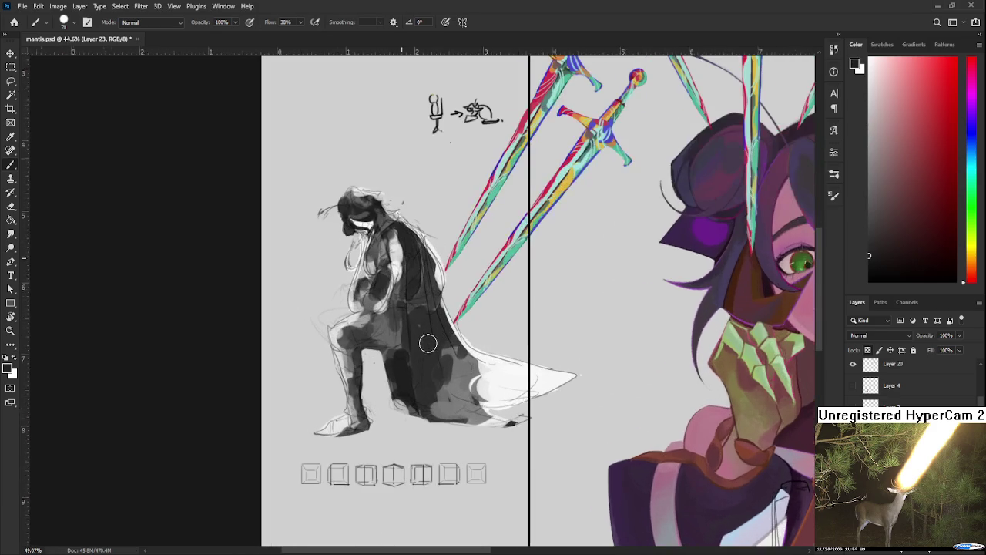
drag(425, 342, 446, 365)
alt+click(434, 359)
alt+click(408, 374)
alt+click(377, 368)
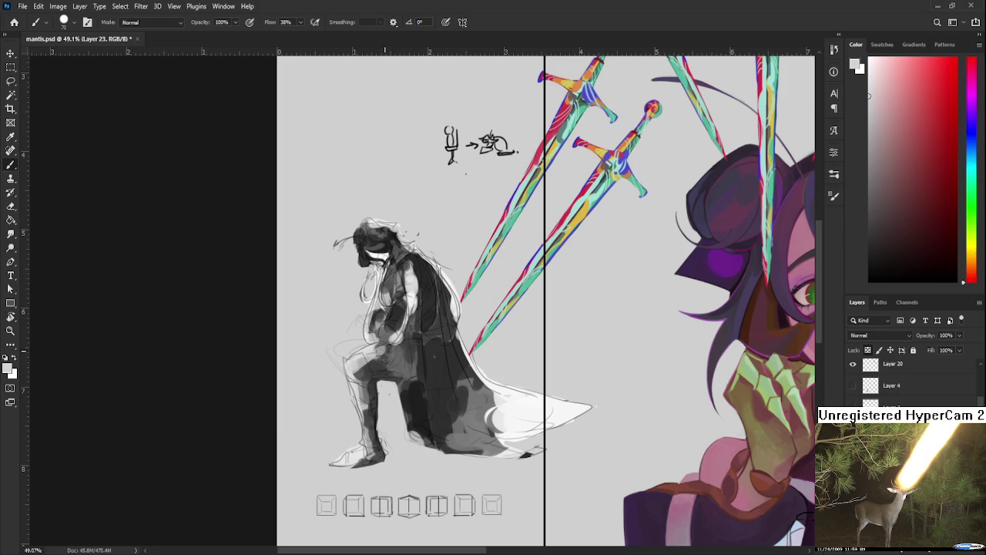
alt+click(388, 359)
alt+click(420, 291)
mouse_move(416, 291)
mouse_down()
mouse_move(410, 262)
mouse_move(412, 274)
mouse_up()
Sample lighter greys near the head and paint light strokes around the knight's head and chest.
alt+click(407, 284)
alt+click(388, 290)
alt+click(393, 302)
alt+click(394, 244)
alt+click(373, 236)
alt+click(390, 258)
drag(376, 248, 336, 243)
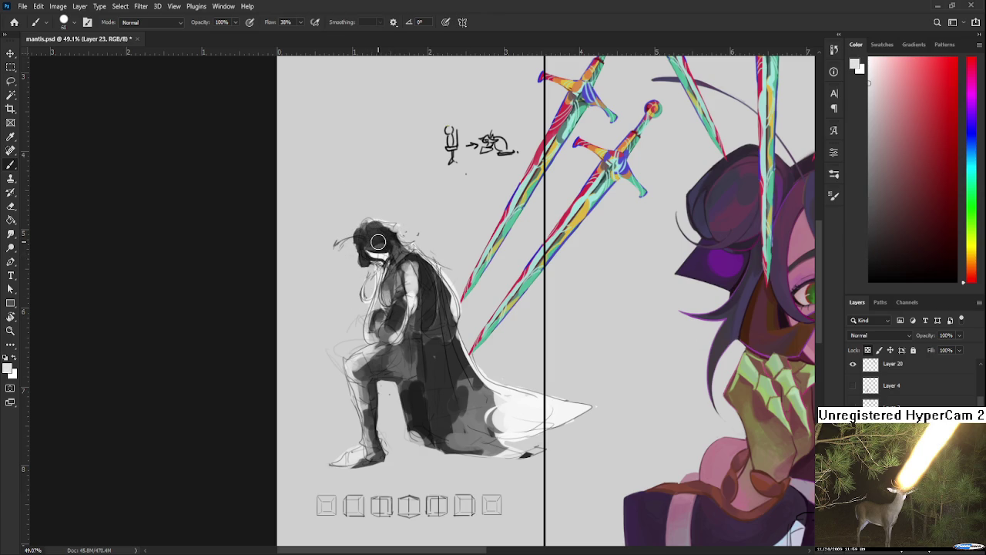
Sample lighter greys from the knight's cloak.
scroll(377, 241, up, 1)
alt+click(440, 389)
alt+click(441, 380)
alt+click(443, 374)
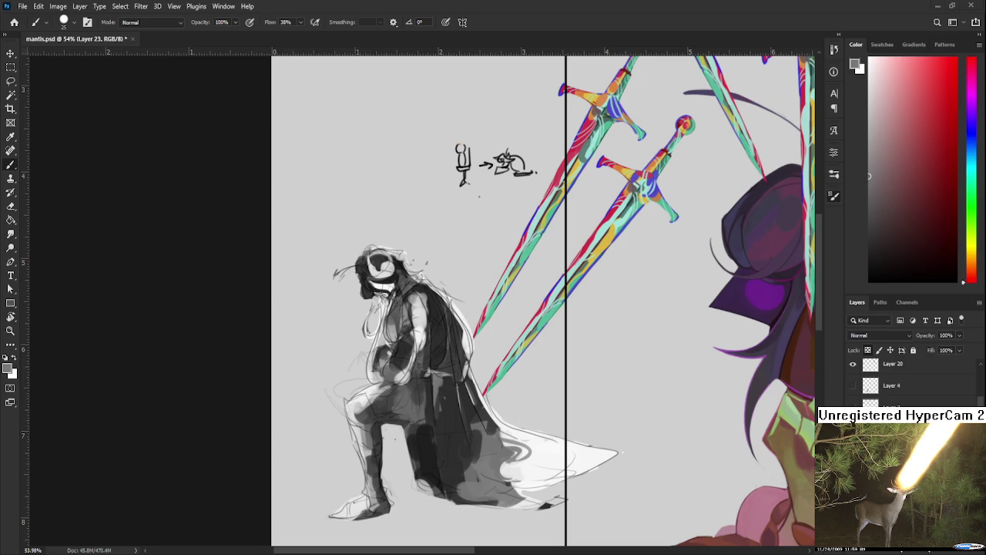
Sample lighter and darker greys at the kneeling knight's knee.
scroll(519, 463, down, 2)
scroll(520, 463, up, 3)
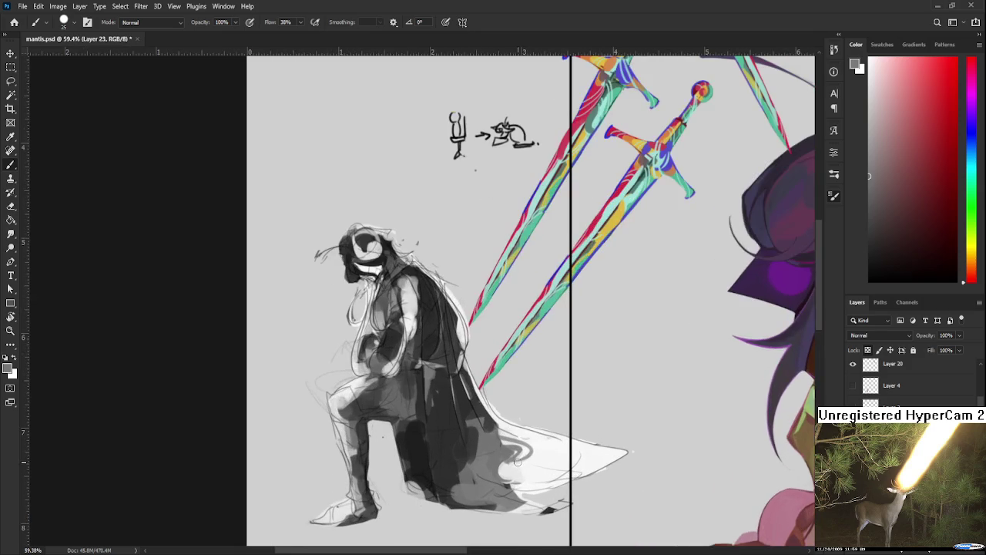
alt+click(359, 379)
alt+click(406, 407)
alt+click(400, 411)
alt+click(401, 410)
drag(415, 381, 441, 409)
Sample and resample greys from the knight's torso for the torso shading.
alt+click(433, 358)
alt+click(438, 378)
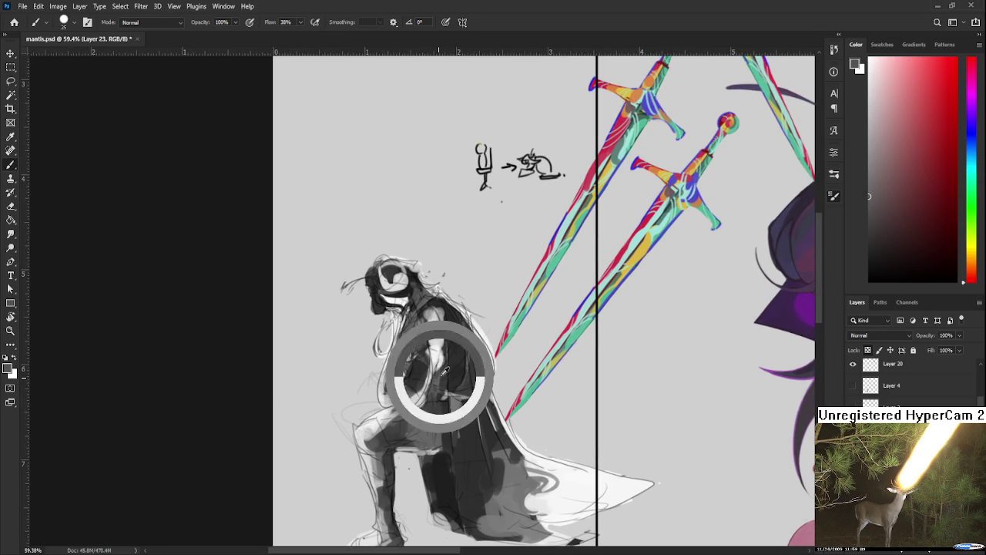
alt+click(440, 340)
alt+click(438, 323)
alt+click(437, 317)
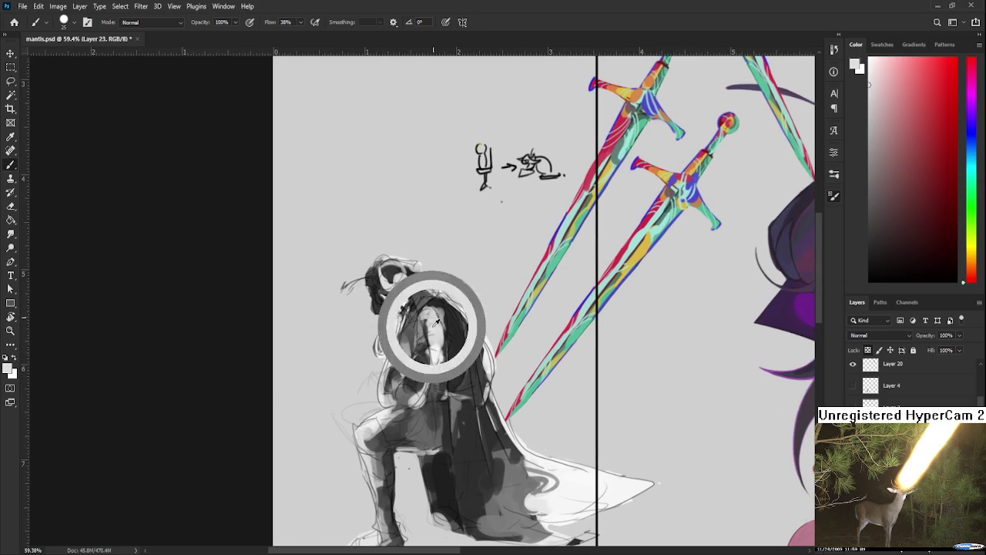
alt+click(439, 323)
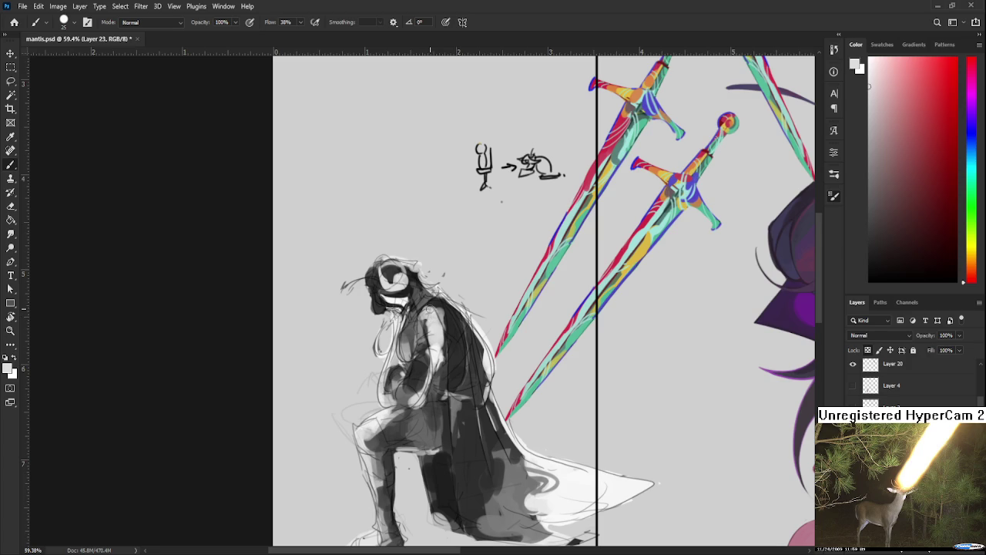
Zoom out to view the whole illustration, then zoom back in on the knight.
scroll(460, 336, down, 1)
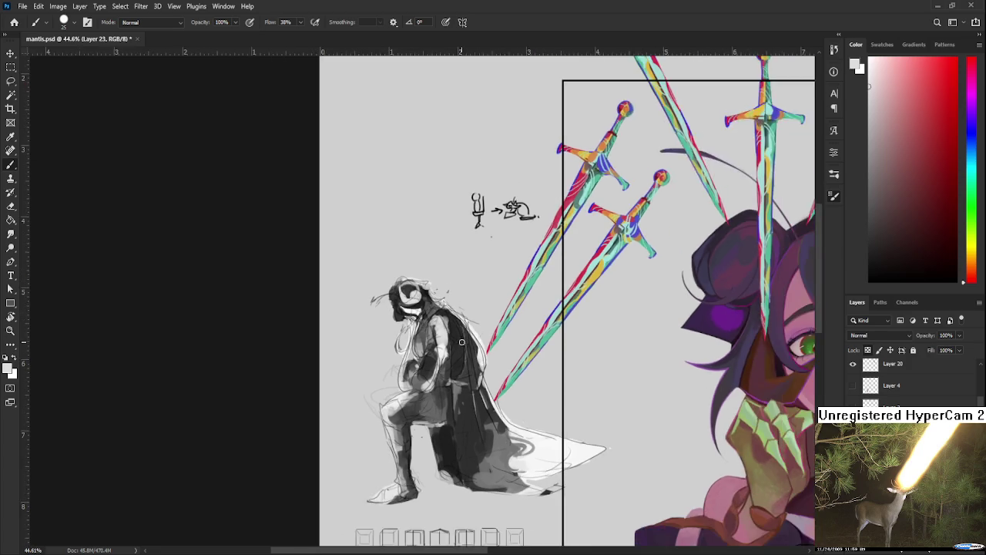
scroll(460, 337, down, 1)
scroll(460, 334, down, 1)
scroll(460, 333, down, 1)
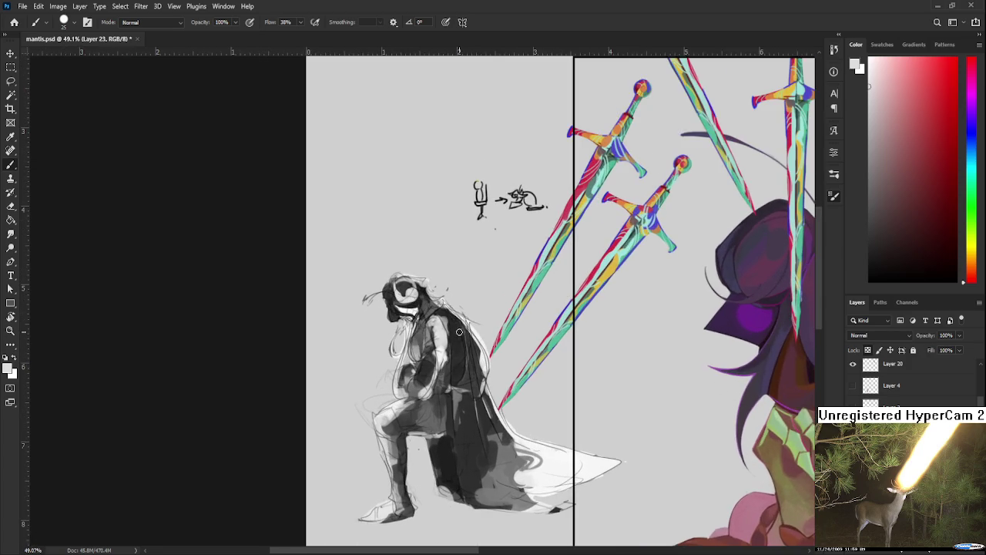
scroll(460, 333, down, 1)
scroll(460, 332, down, 2)
scroll(447, 331, down, 2)
scroll(432, 324, up, 2)
scroll(416, 324, up, 3)
scroll(477, 309, up, 3)
scroll(508, 296, up, 2)
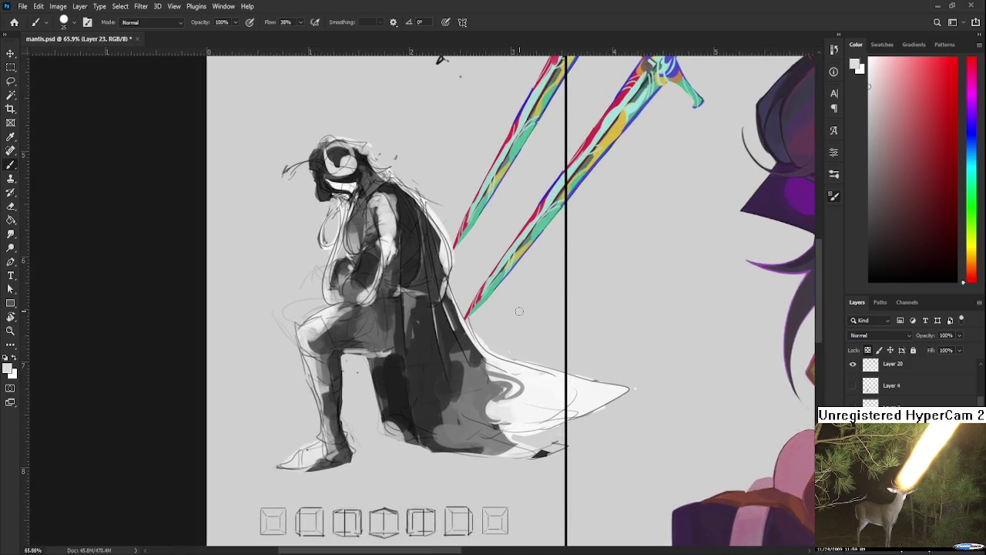
Sample darker and lighter greys from the knight's legs for the lower-body shading.
drag(508, 295, 608, 334)
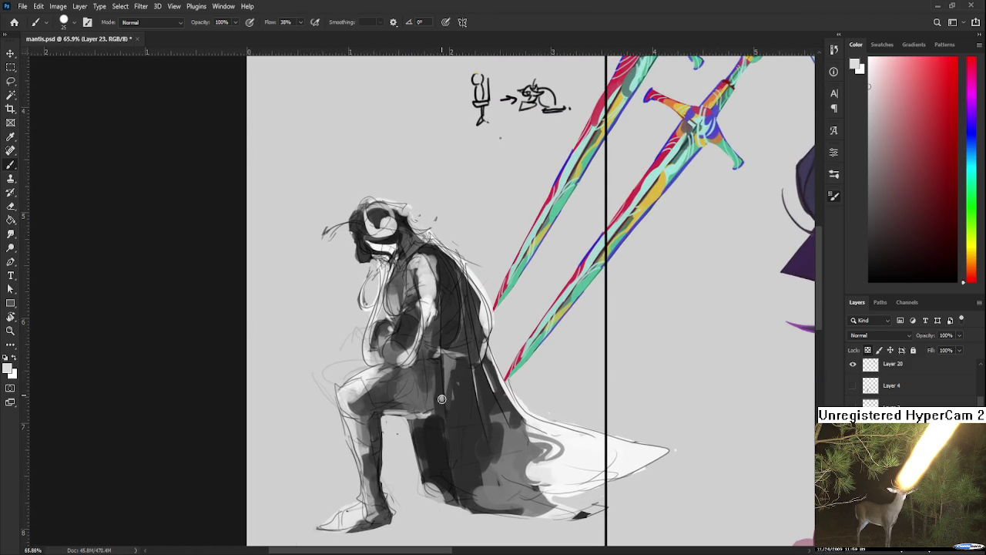
alt+click(418, 426)
alt+click(428, 461)
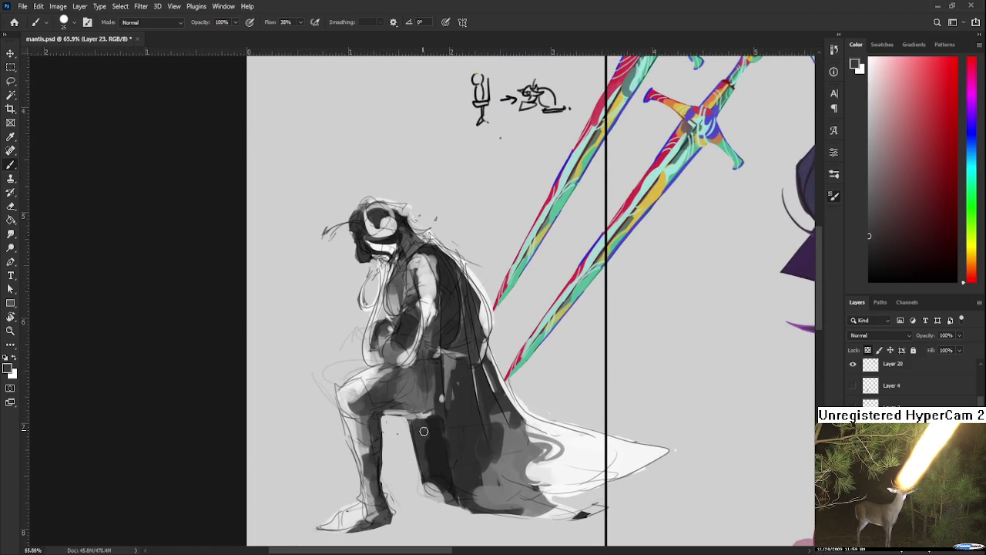
alt+click(430, 494)
alt+click(433, 470)
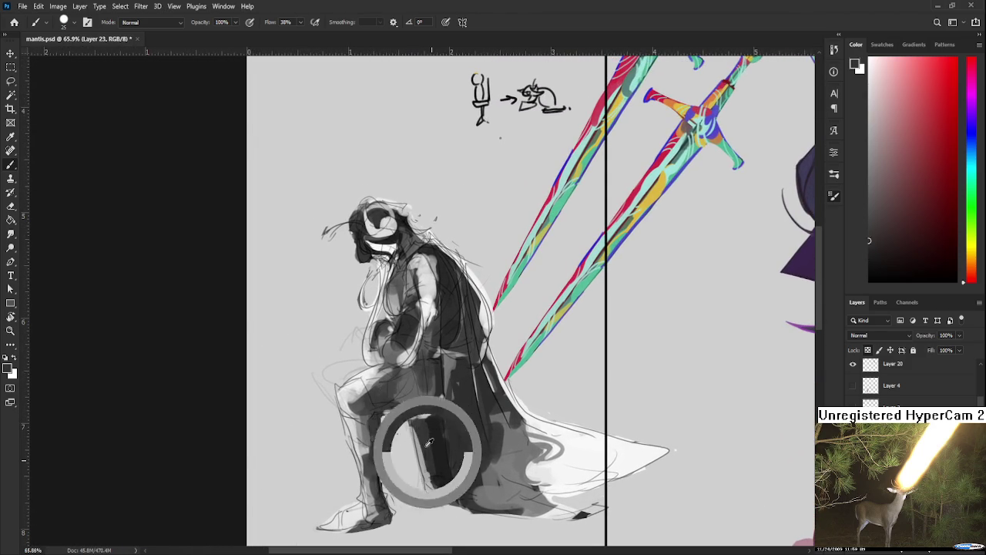
alt+click(423, 468)
alt+click(447, 480)
alt+click(433, 489)
alt+click(438, 488)
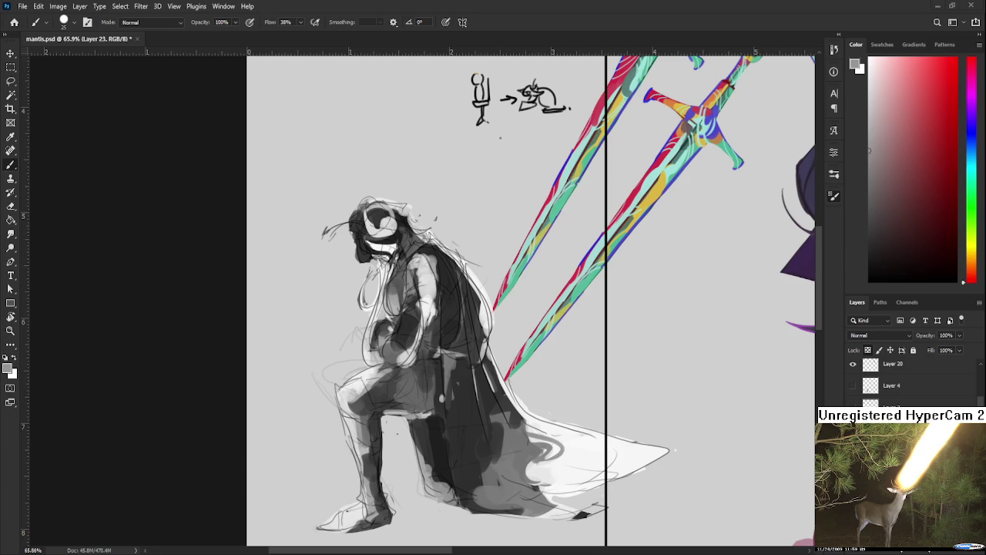
Zoom out to check the composition, then zoom back in on the knight.
scroll(489, 349, down, 2)
scroll(488, 349, down, 2)
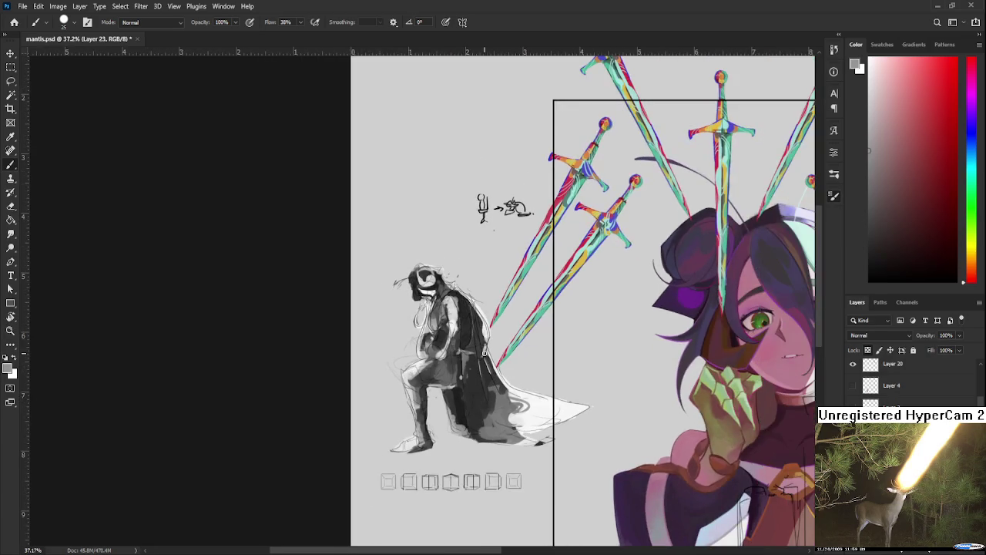
scroll(482, 354, down, 1)
scroll(479, 362, down, 1)
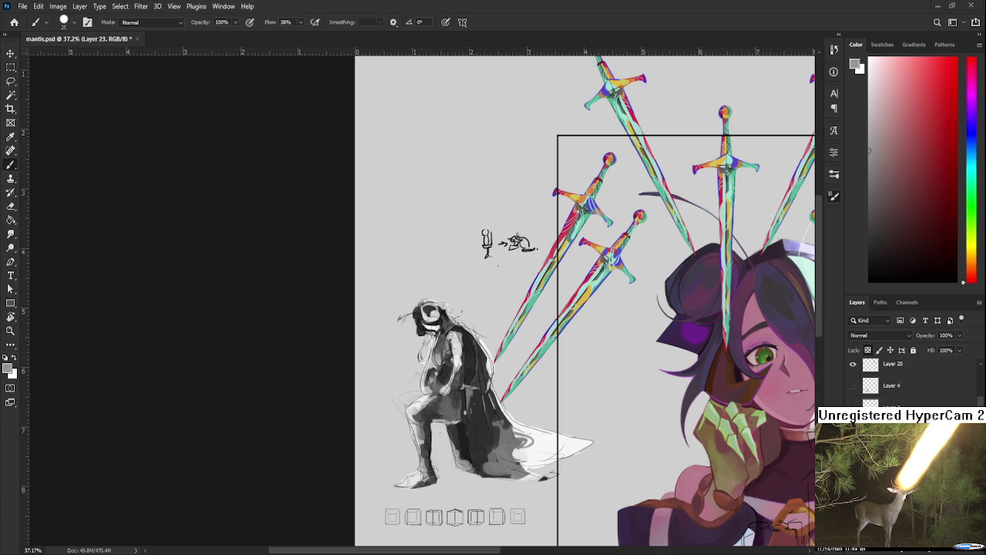
scroll(456, 332, up, 2)
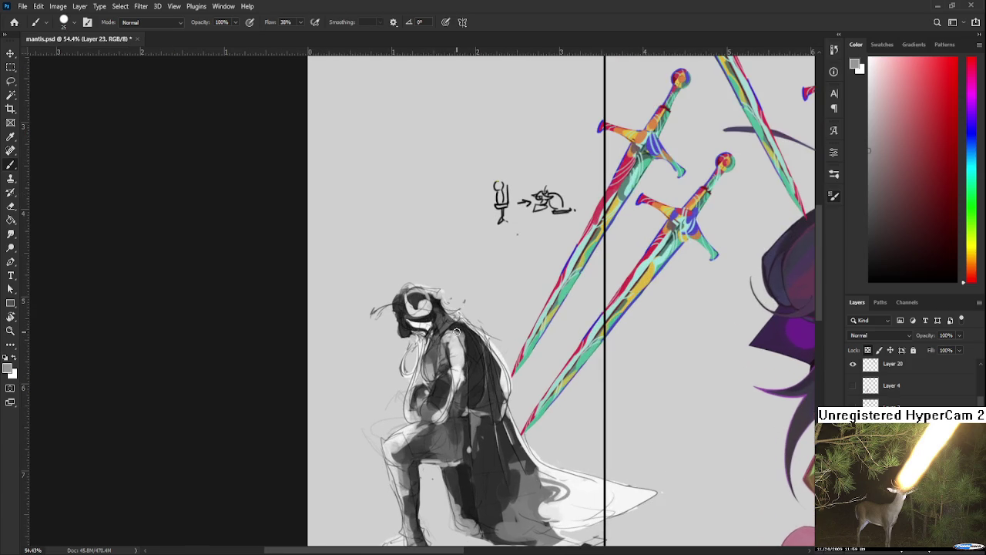
scroll(456, 332, down, 1)
scroll(456, 332, down, 1)
scroll(456, 332, down, 1)
scroll(456, 332, down, 1)
scroll(497, 397, up, 2)
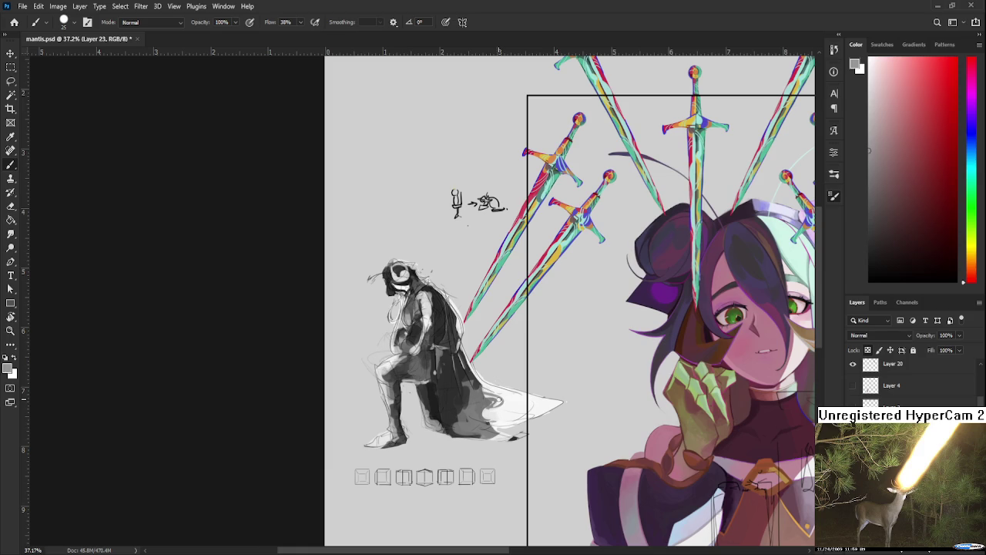
Sample white, light grey and dark grey from the kneeling knight's figure.
alt+click(391, 359)
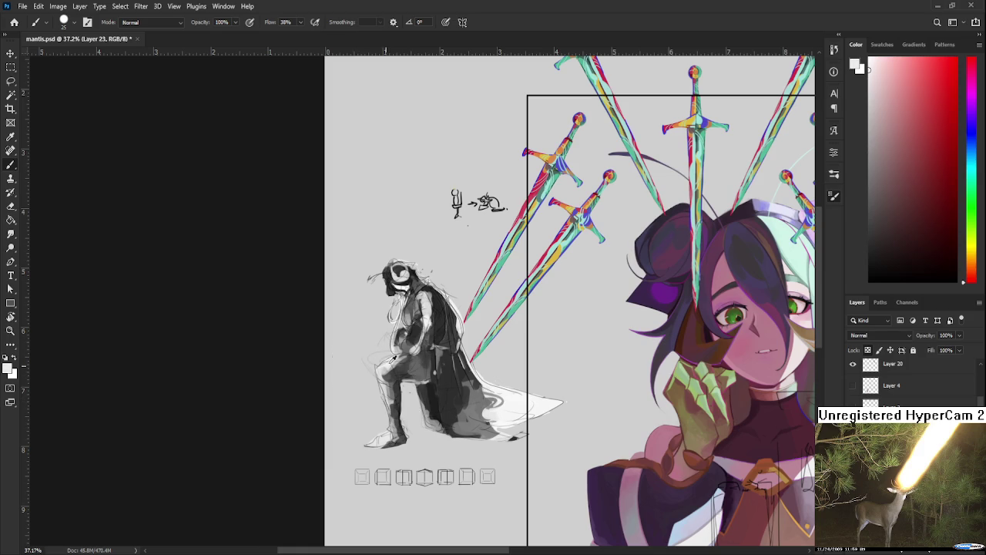
alt+click(428, 390)
alt+click(430, 385)
alt+click(426, 394)
alt+click(428, 393)
alt+click(426, 394)
alt+click(426, 401)
Sample alternating light torso greys and dark arm greys to shade the torso and arm.
scroll(444, 409, down, 1)
scroll(442, 397, up, 1)
scroll(438, 376, up, 2)
alt+click(397, 331)
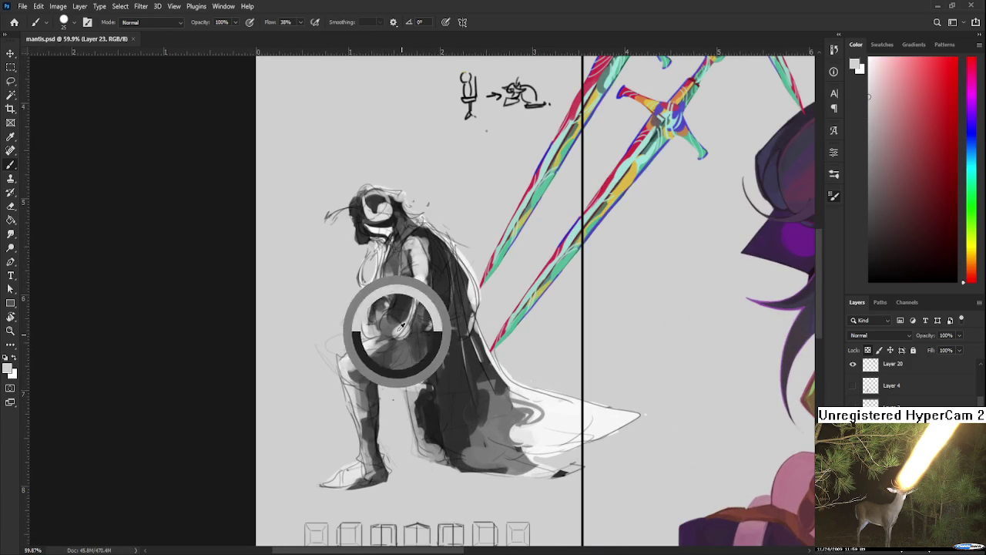
alt+click(391, 312)
alt+click(392, 311)
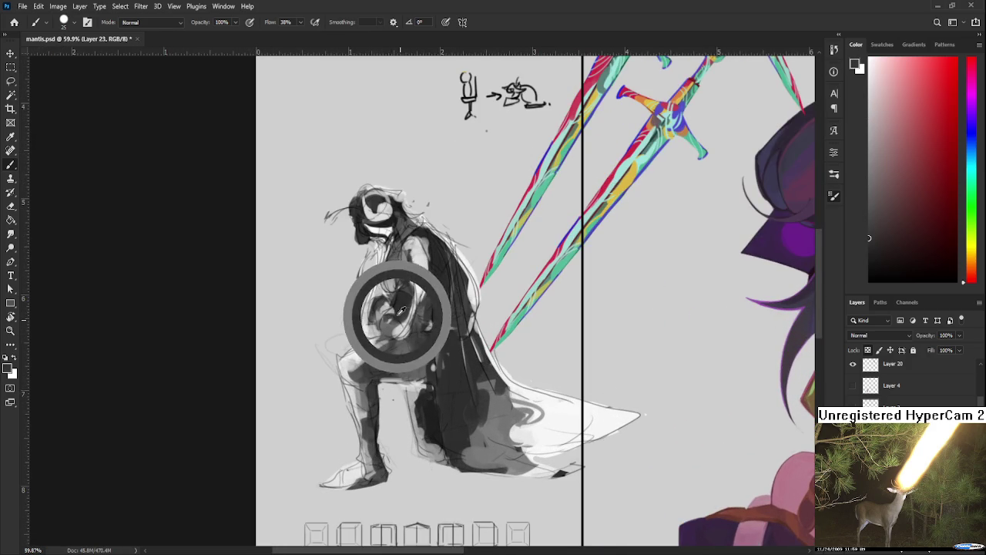
alt+click(398, 324)
alt+click(404, 305)
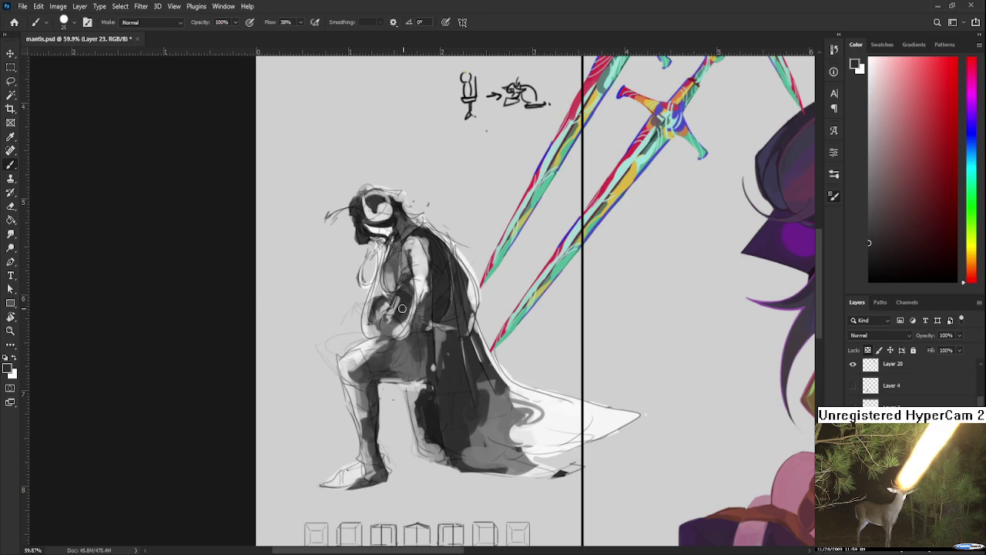
alt+click(400, 307)
Paint a lighter grey stroke down the knight's cape.
scroll(483, 352, down, 1)
scroll(481, 354, down, 1)
scroll(477, 360, down, 1)
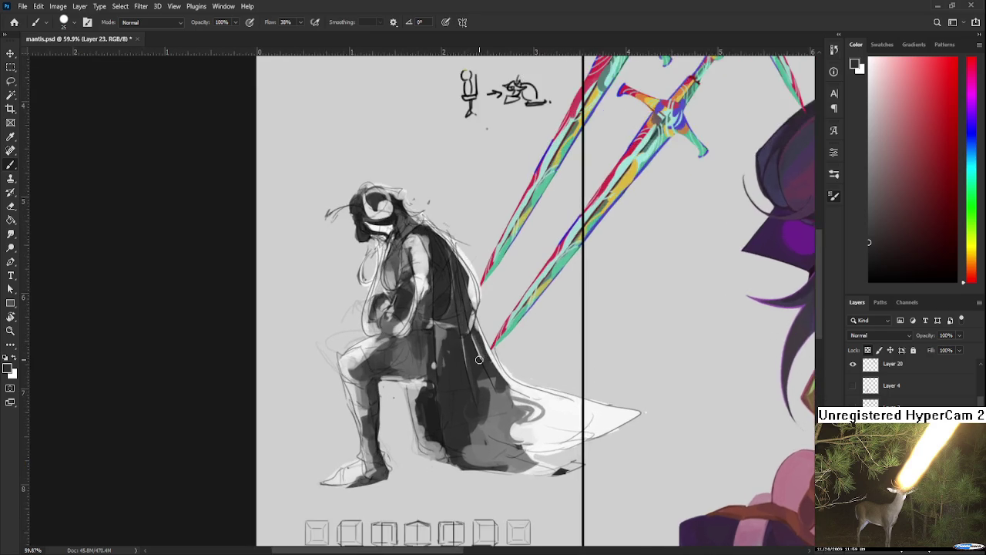
scroll(476, 359, down, 1)
scroll(474, 359, down, 1)
scroll(471, 359, down, 1)
scroll(471, 359, up, 4)
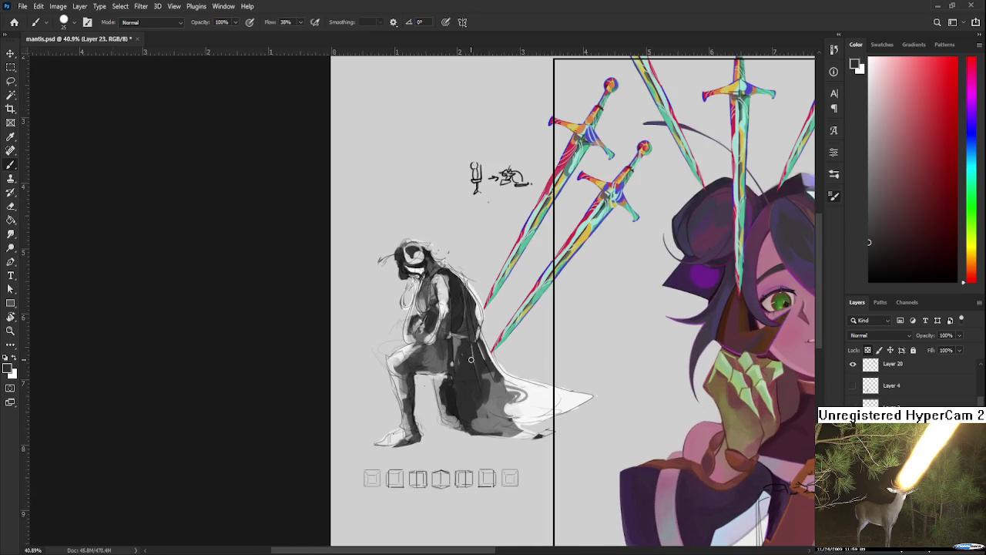
scroll(579, 311, up, 2)
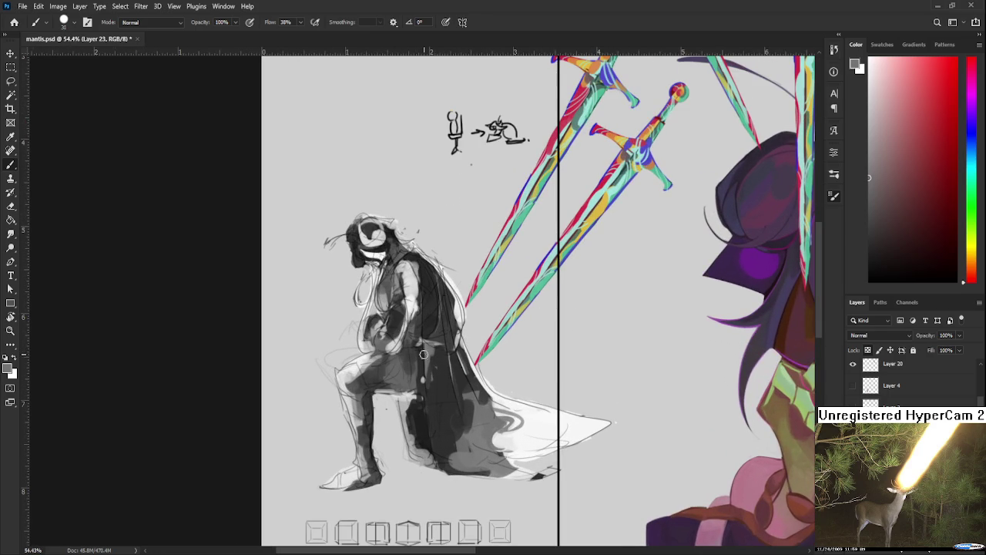
drag(428, 353, 442, 368)
Sample darker cape greys and paint darker shading on the lower cape.
alt+click(431, 361)
alt+click(434, 316)
alt+click(431, 373)
drag(432, 394, 451, 451)
alt+click(449, 441)
alt+click(441, 452)
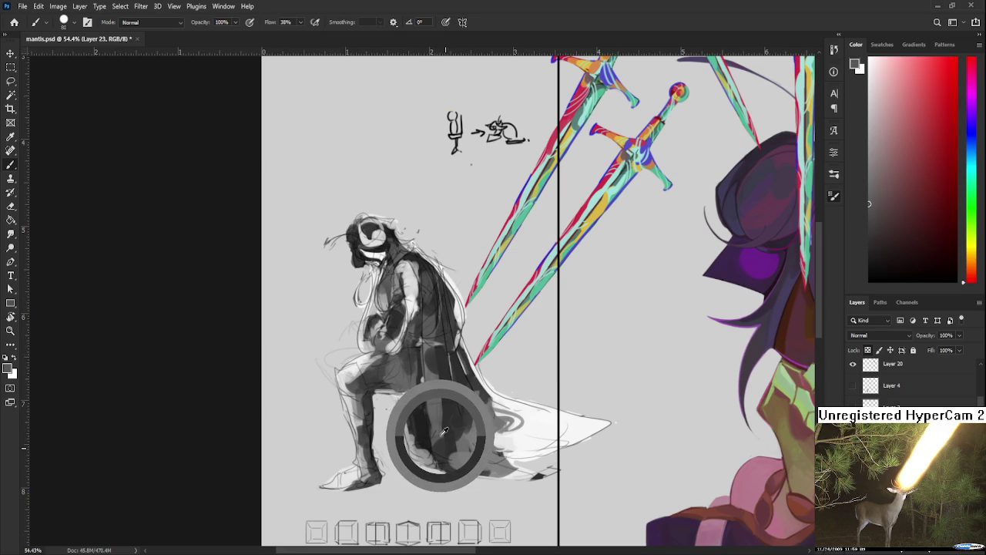
alt+click(448, 449)
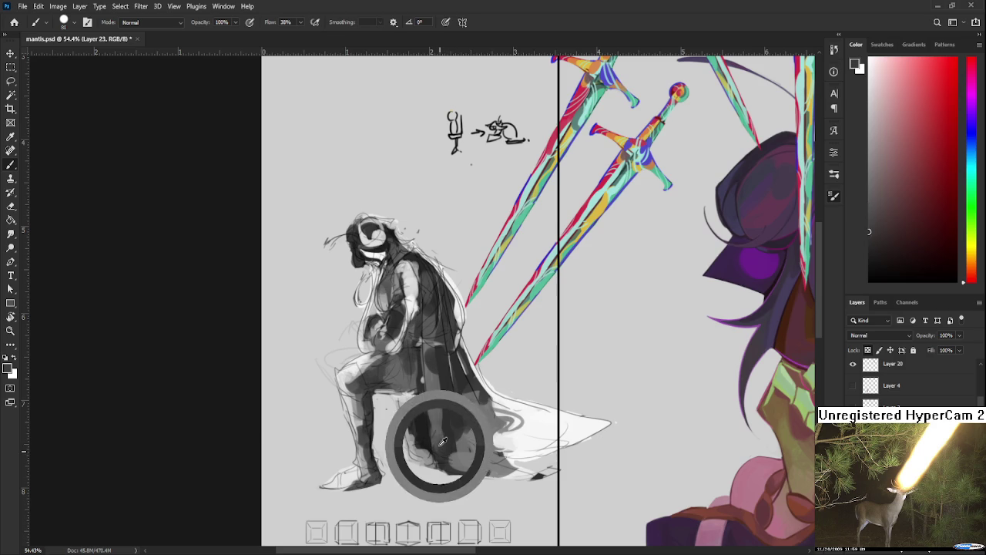
alt+click(447, 455)
alt+click(443, 433)
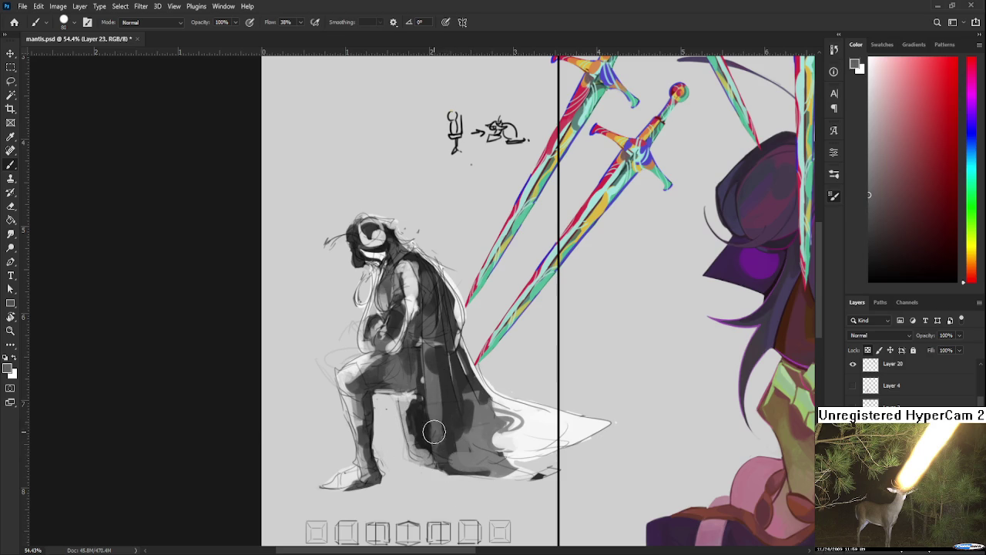
Shade around the knee with dark grey, then sample light and slightly darker greys from the figure.
mouse_move(376, 386)
mouse_down()
mouse_move(385, 435)
mouse_move(392, 425)
mouse_move(400, 435)
mouse_up()
alt+click(419, 456)
drag(422, 389, 428, 427)
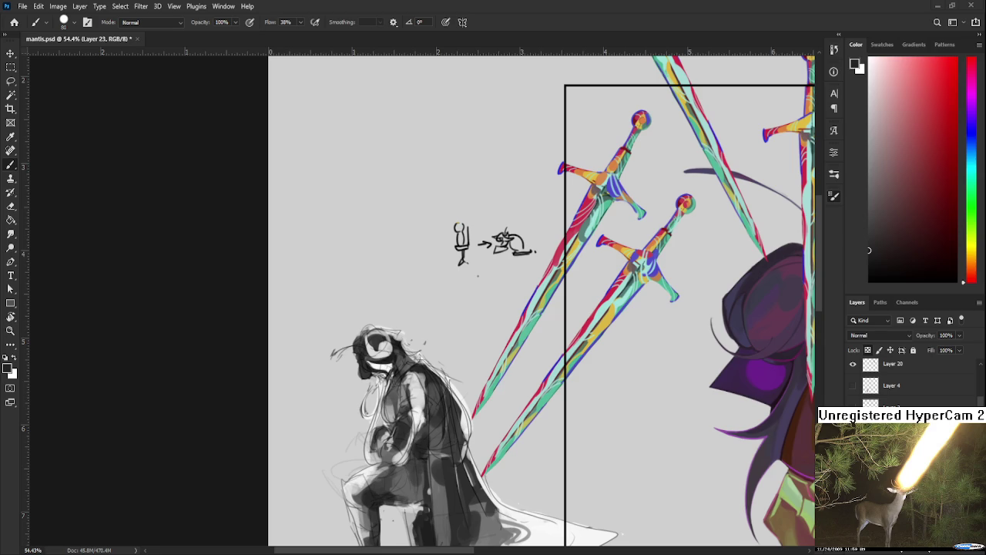
alt+click(416, 378)
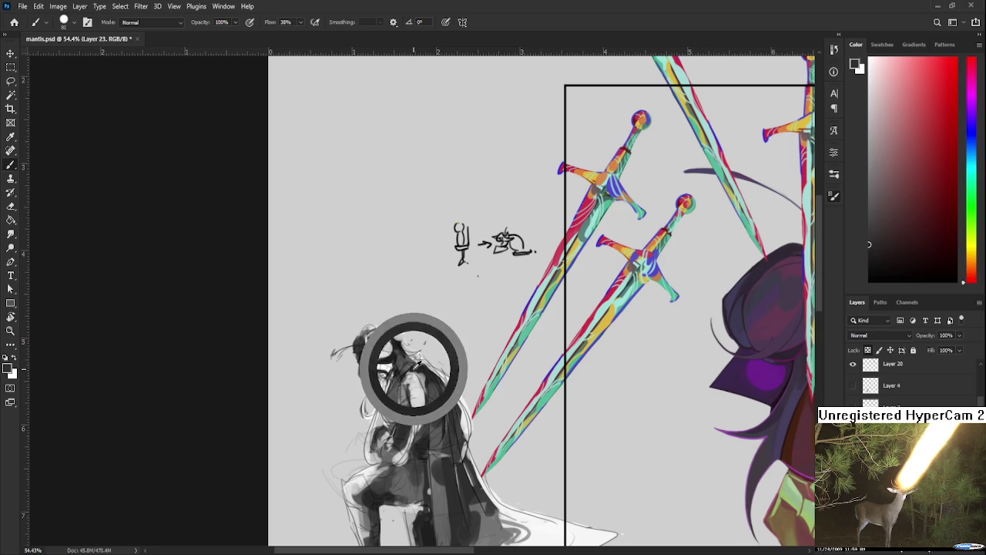
alt+click(423, 386)
alt+click(423, 374)
alt+click(426, 401)
alt+click(405, 426)
alt+click(416, 401)
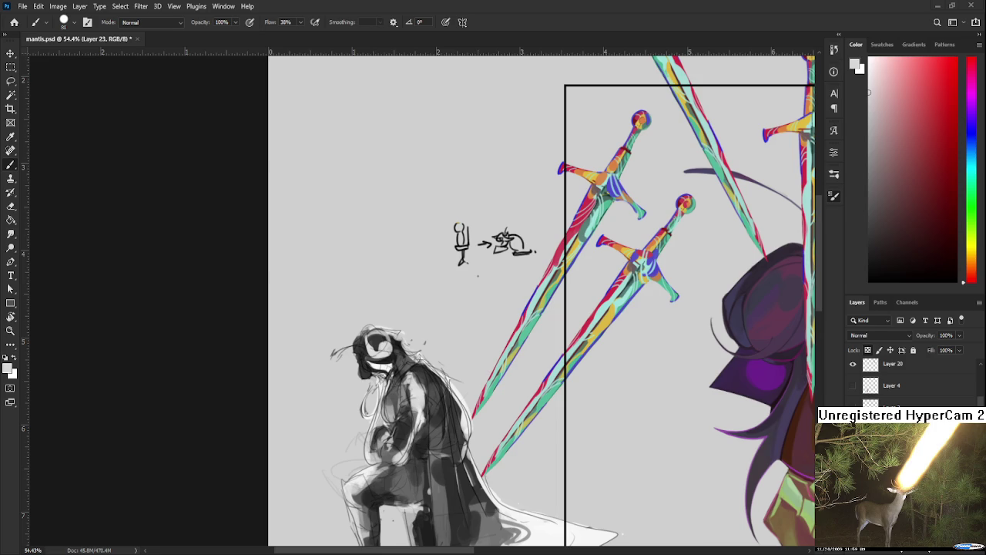
scroll(483, 354, down, 2)
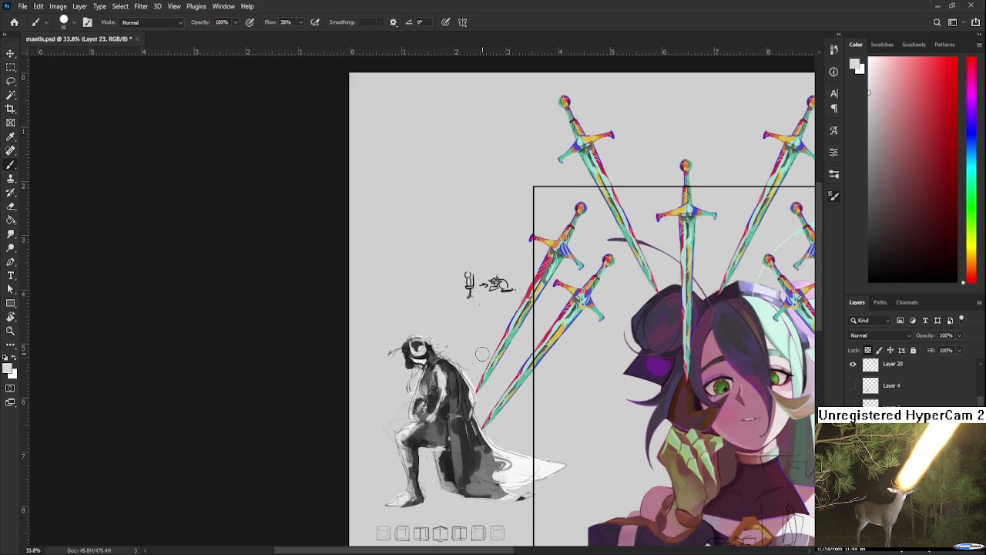
Paint a white highlight on the cape's lower tip and save the document.
scroll(525, 489, up, 1)
drag(509, 472, 503, 486)
scroll(501, 488, down, 1)
key(ctrl+s)
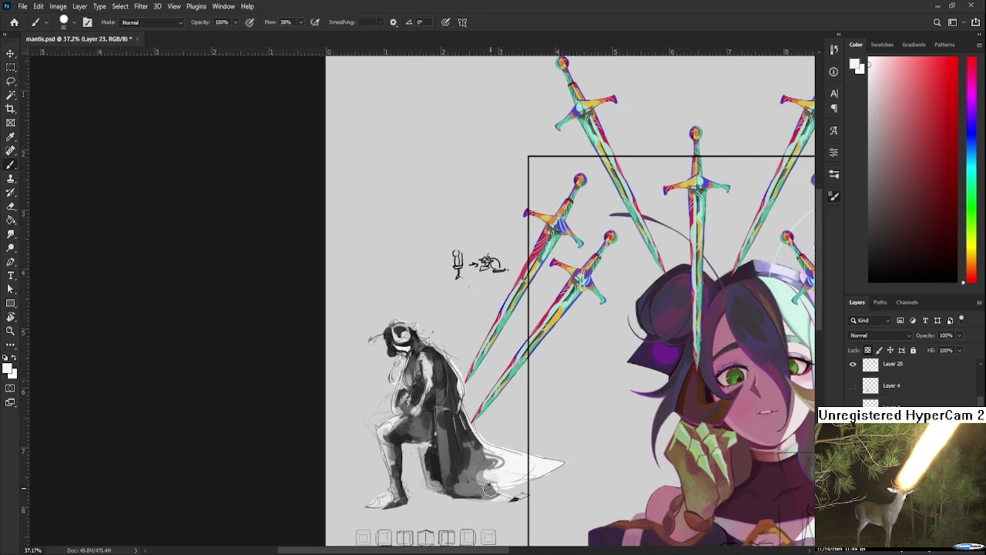
Hide the sketch lines over the knight and step between Layer 22 and Layer 23.
scroll(499, 492, down, 1)
scroll(528, 419, up, 2)
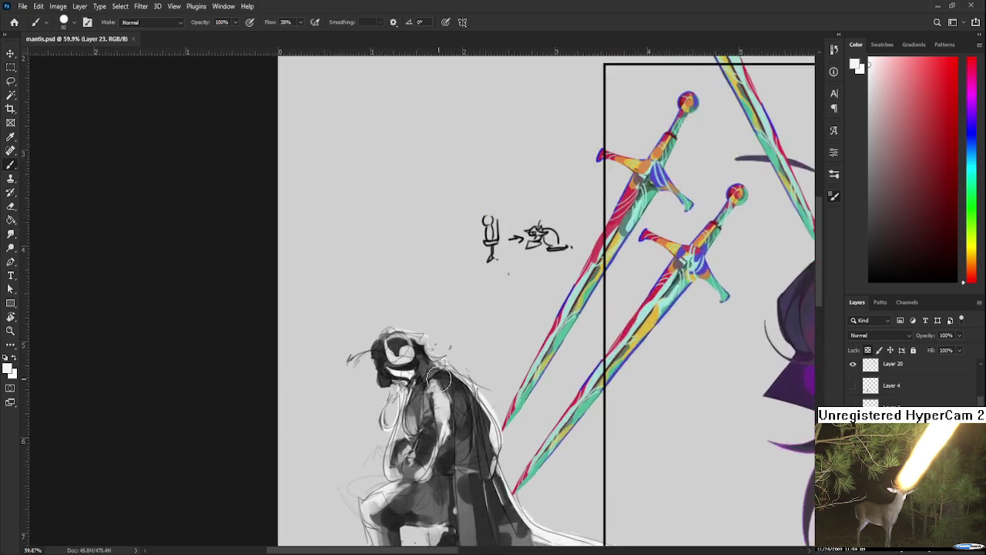
scroll(529, 418, up, 2)
scroll(529, 418, down, 2)
scroll(694, 424, down, 1)
scroll(717, 424, up, 1)
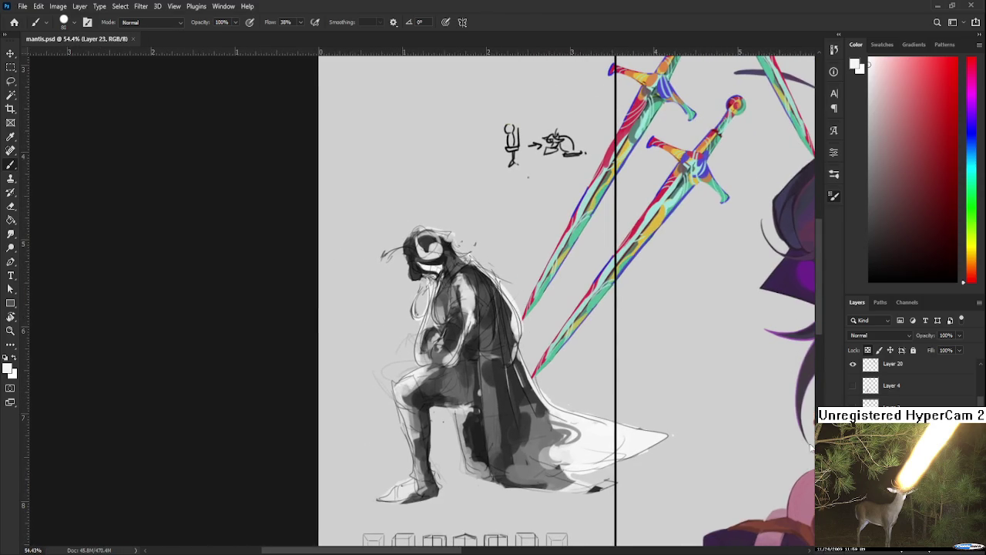
key(ctrl+comma)
key(ctrl+comma)
key(ctrl+comma)
key(ctrl+comma)
key(alt+bracketleft)
scroll(494, 361, up, 3)
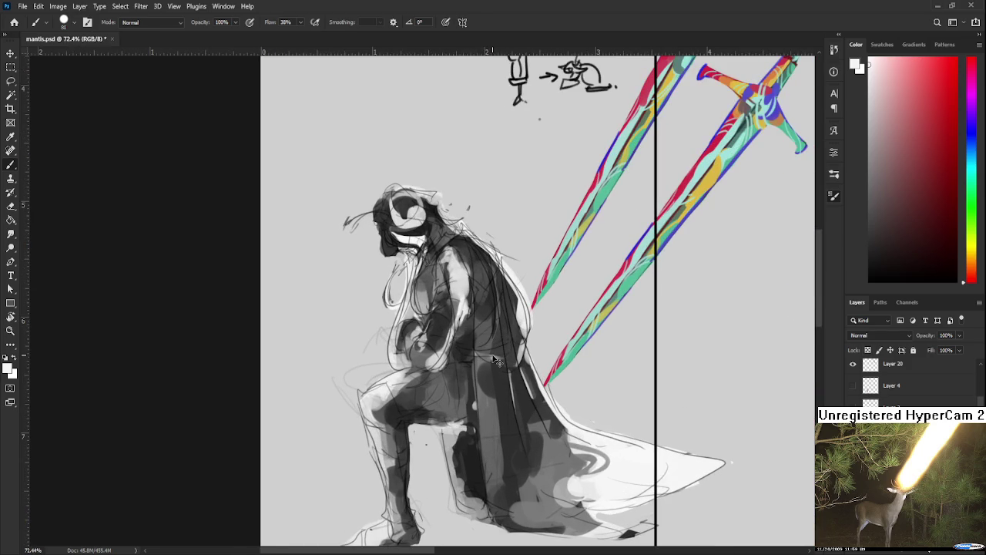
key(alt+bracketright)
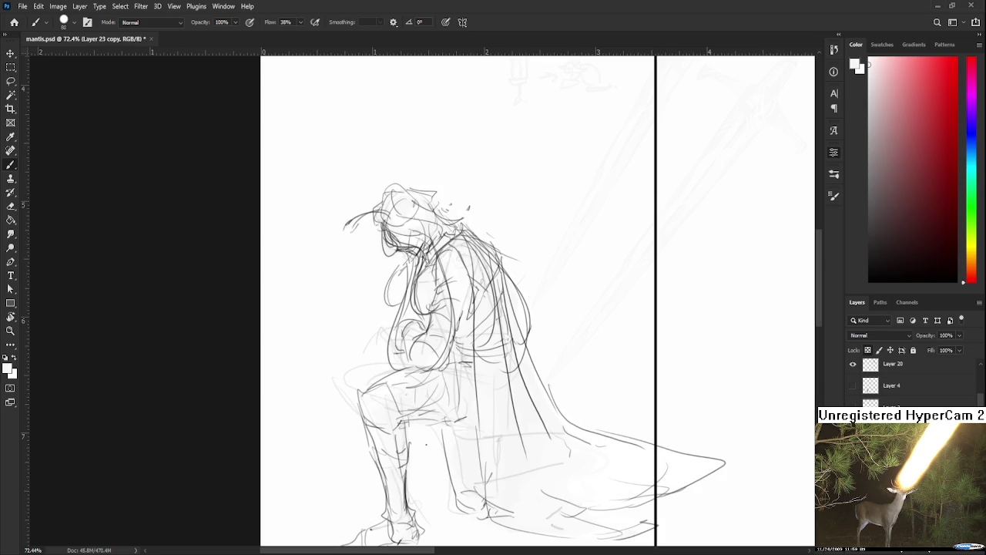
Toggle Gradient Map 1 on and off to compare it against the grey shading.
key(alt+bracketright)
key(ctrl+z)
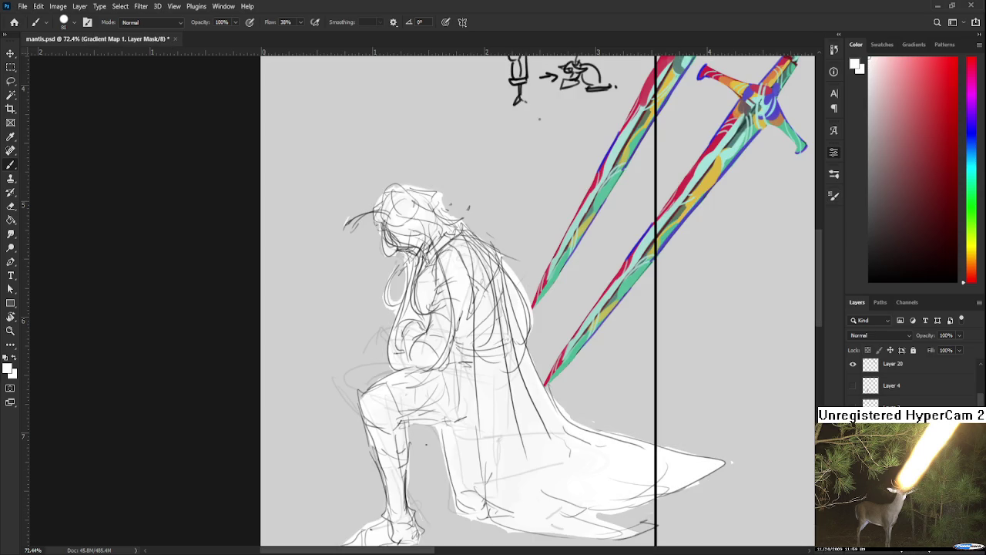
key(ctrl+z)
key(ctrl+shift+z)
key(ctrl+z)
key(ctrl+shift+z)
key(ctrl+shift+z)
key(ctrl+z)
key(ctrl+z)
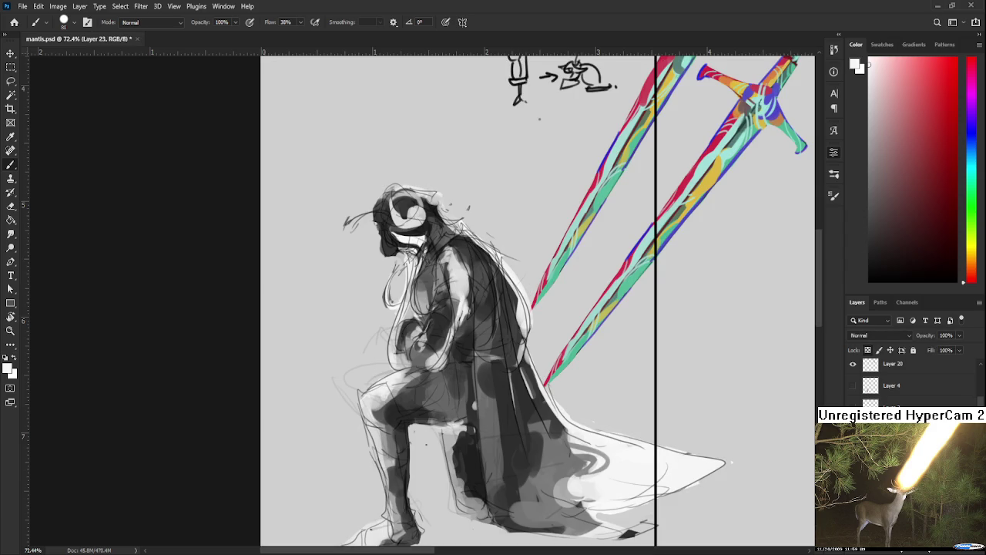
key(ctrl+shift+z)
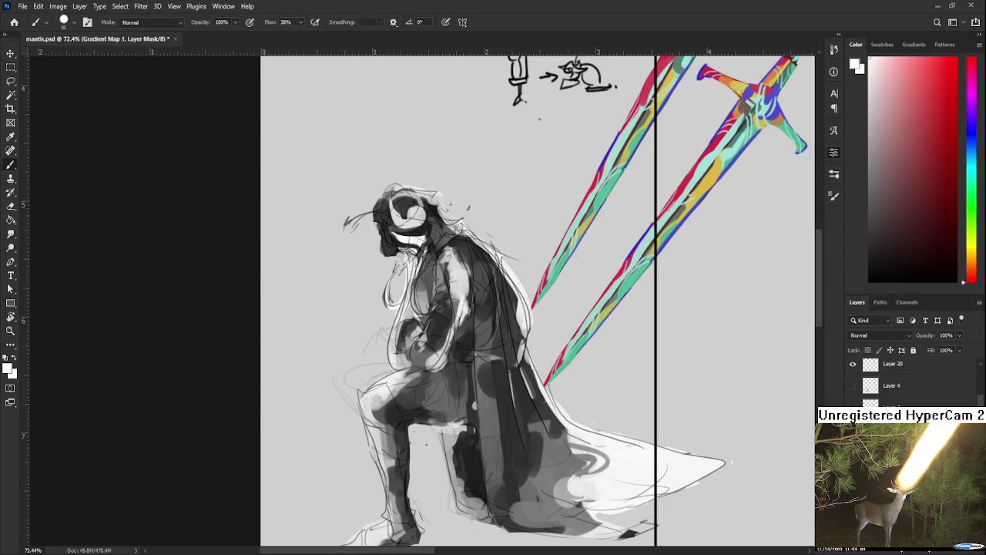
key(ctrl+shift+z)
key(ctrl+z)
key(ctrl+z)
key(ctrl+shift+z)
key(ctrl+z)
key(i)
scroll(552, 425, down, 2)
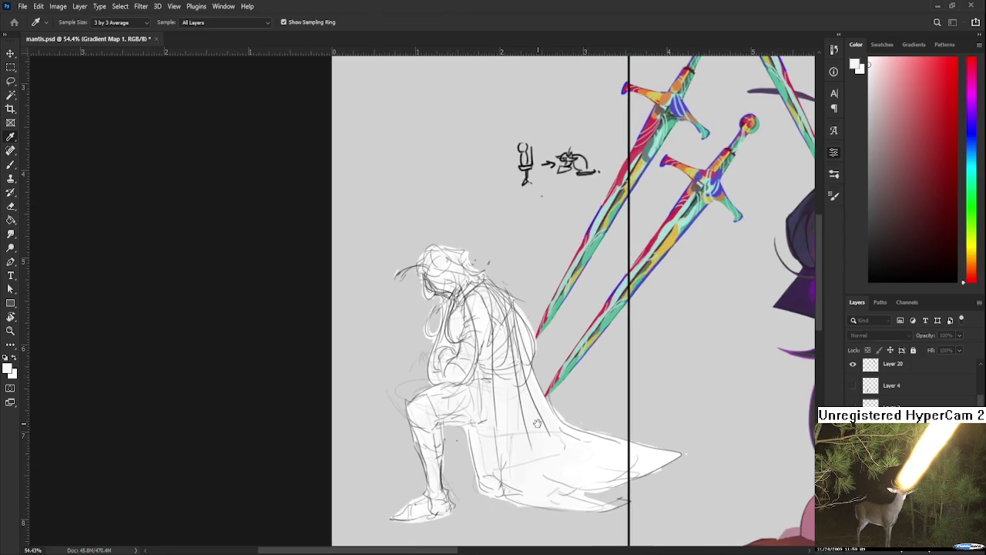
Reveal the mint colour layer over the kneeling knight, then pan to the character's torso.
drag(537, 423, 379, 470)
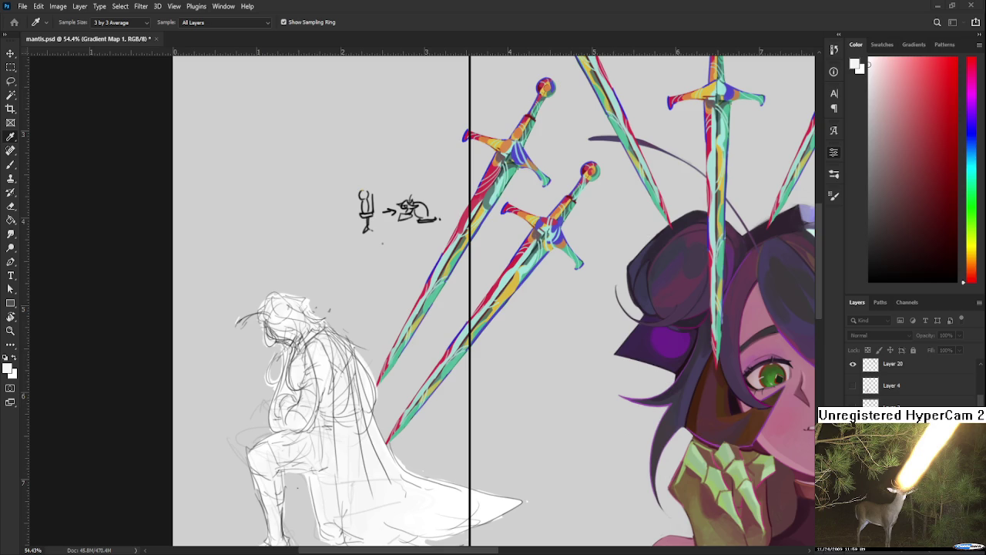
key(ctrl+z)
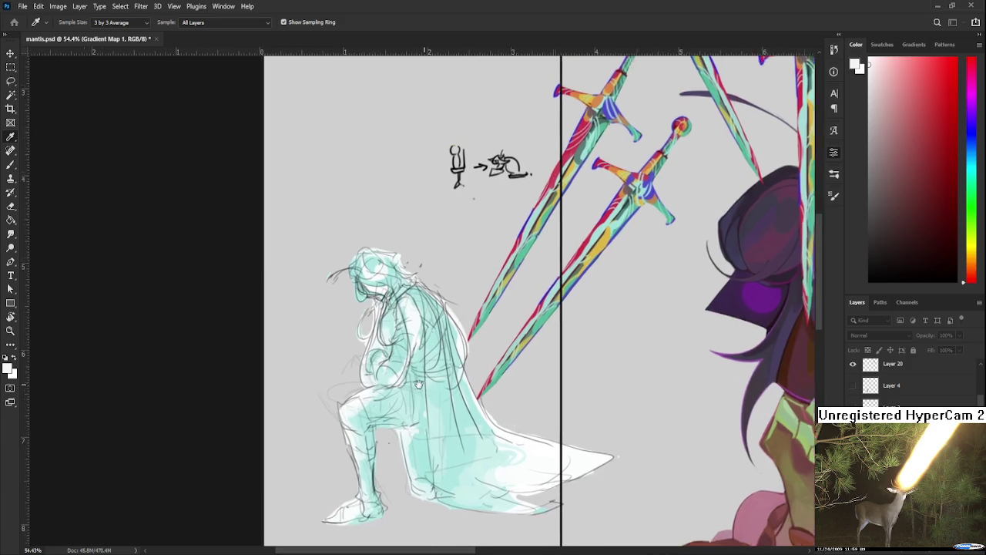
drag(322, 431, 438, 378)
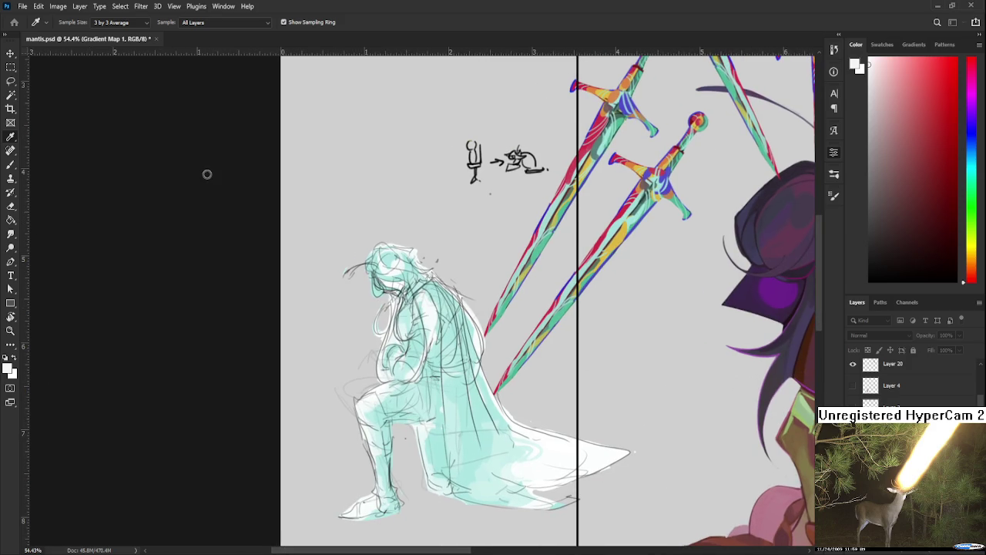
mouse_move(561, 294)
mouse_down()
mouse_move(406, 431)
mouse_move(358, 509)
mouse_up()
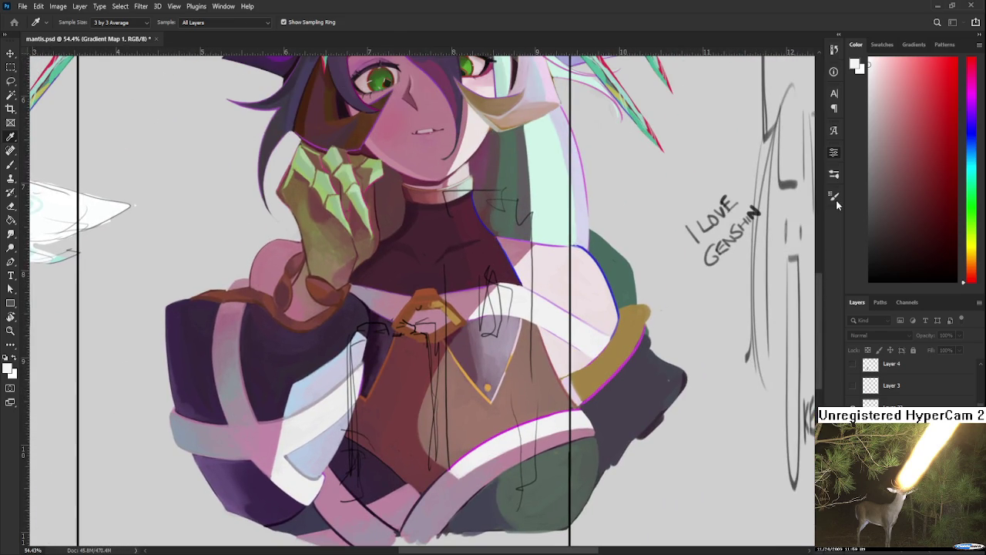
Reveal the red-and-blue pillar layer over the main character's chest.
key(b)
key(ctrl+v)
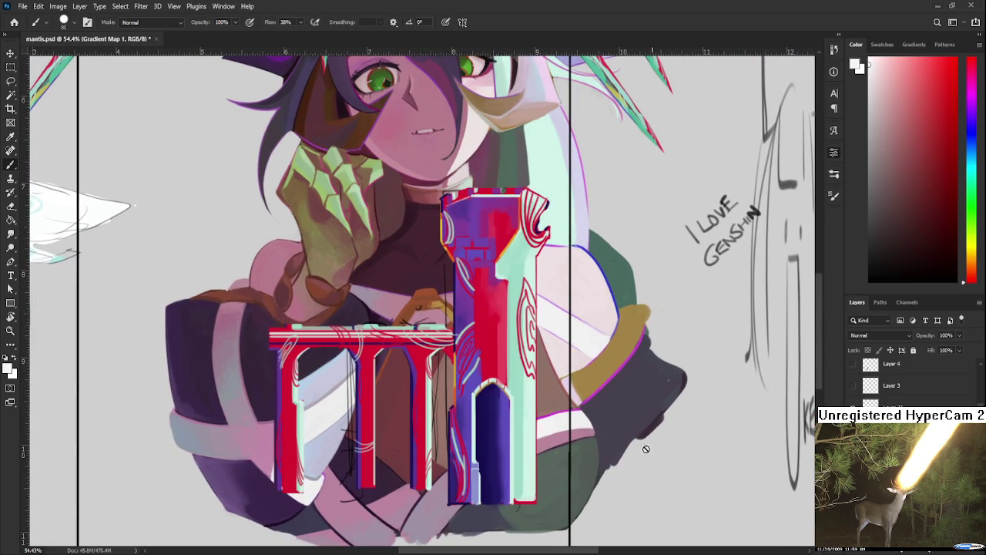
scroll(556, 423, down, 3)
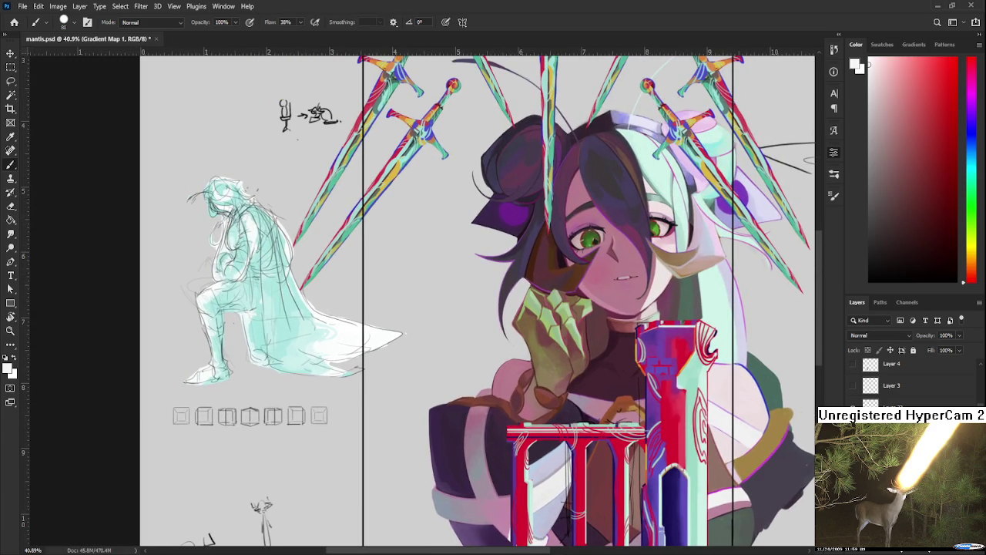
Invert the knight's mint fill to red, darken it, and shift parts to purple.
key(i)
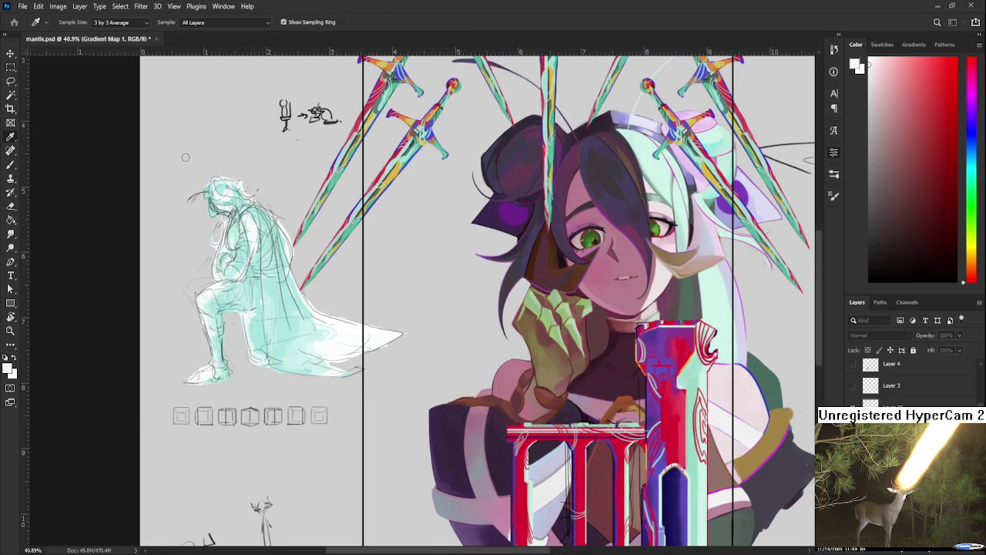
key(ctrl+i)
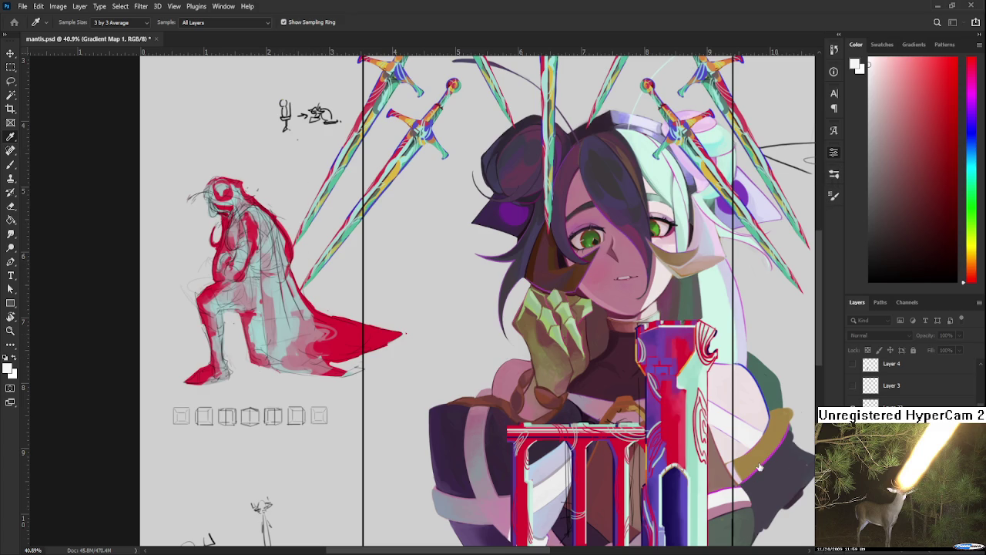
key(ctrl+z)
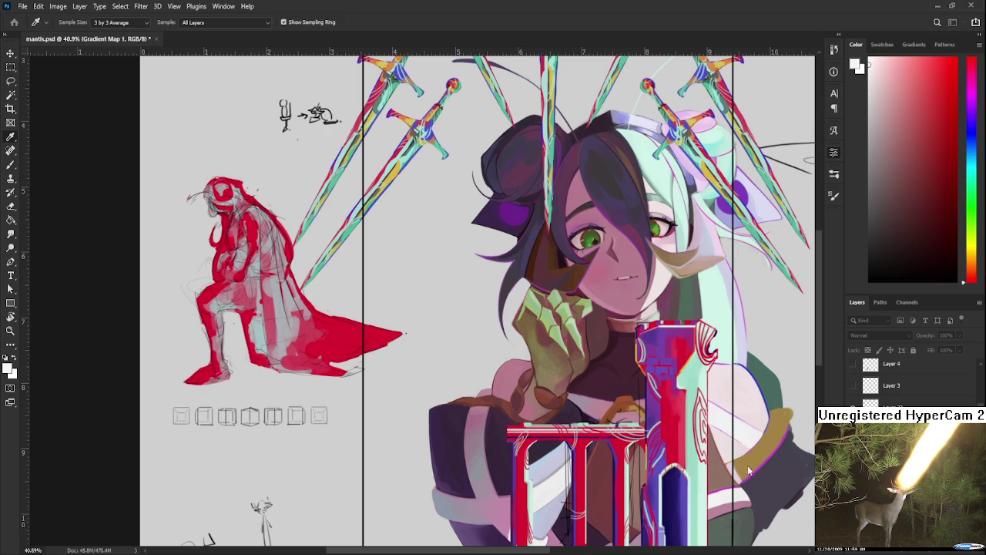
key(ctrl+z)
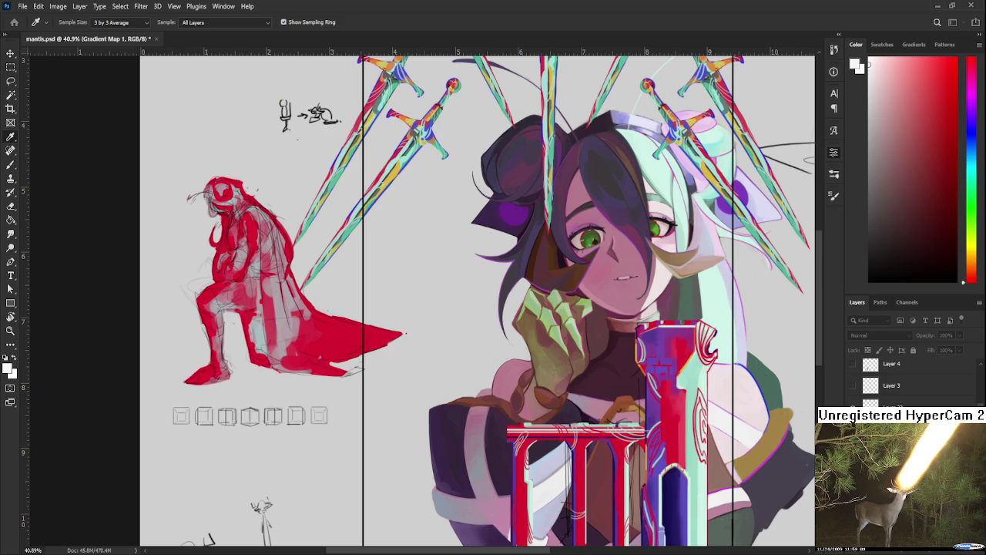
key(ctrl+z)
key(ctrl+z)
key(ctrl+z)
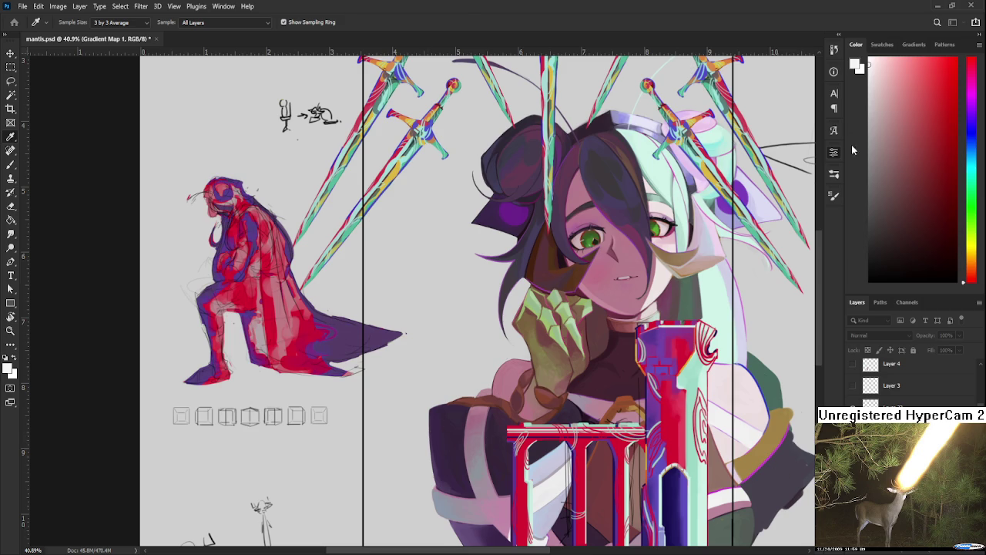
Recolour the knight with cyan and yellow tones, trying several gradient presets.
key(b)
scroll(580, 294, down, 2)
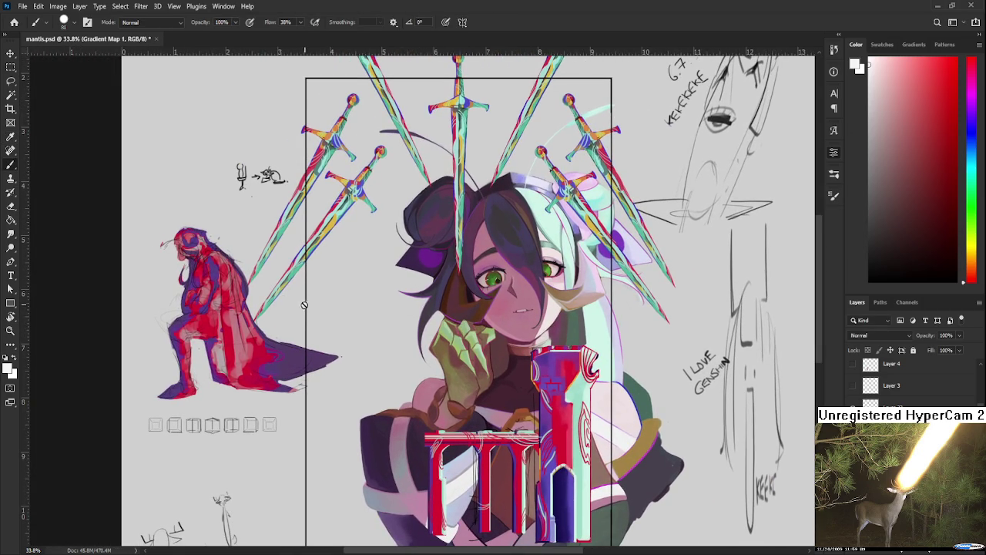
scroll(281, 301, up, 2)
key(i)
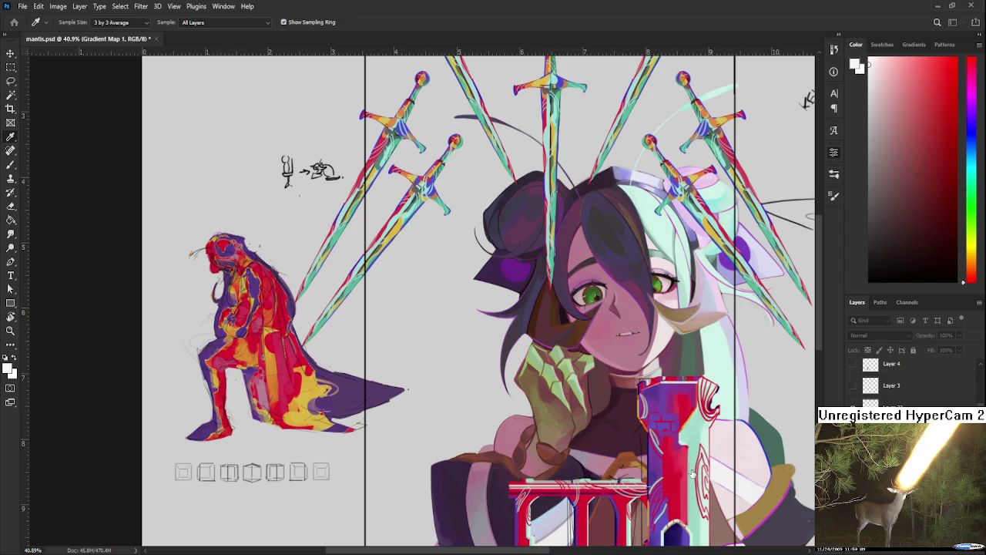
key(ctrl+z)
key(ctrl+z)
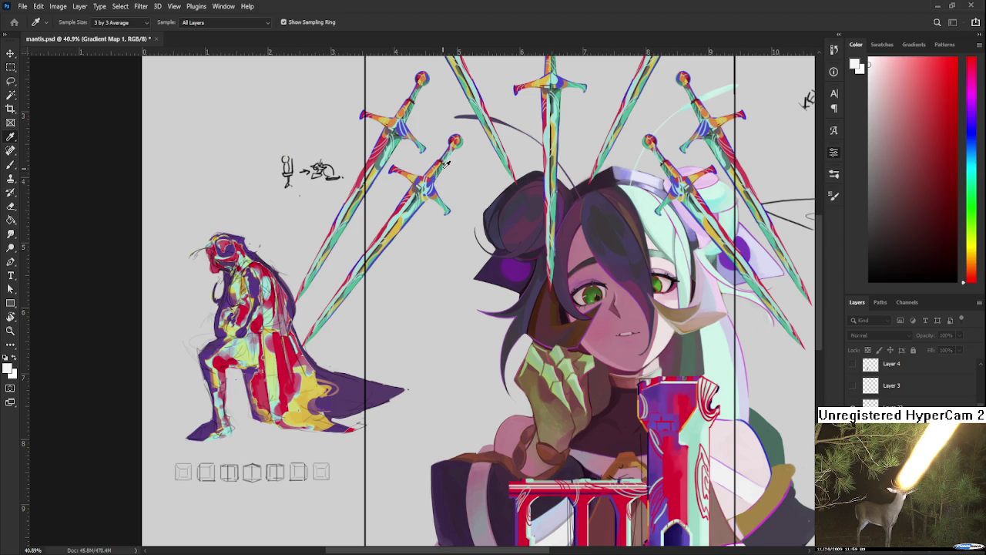
key(ctrl+z)
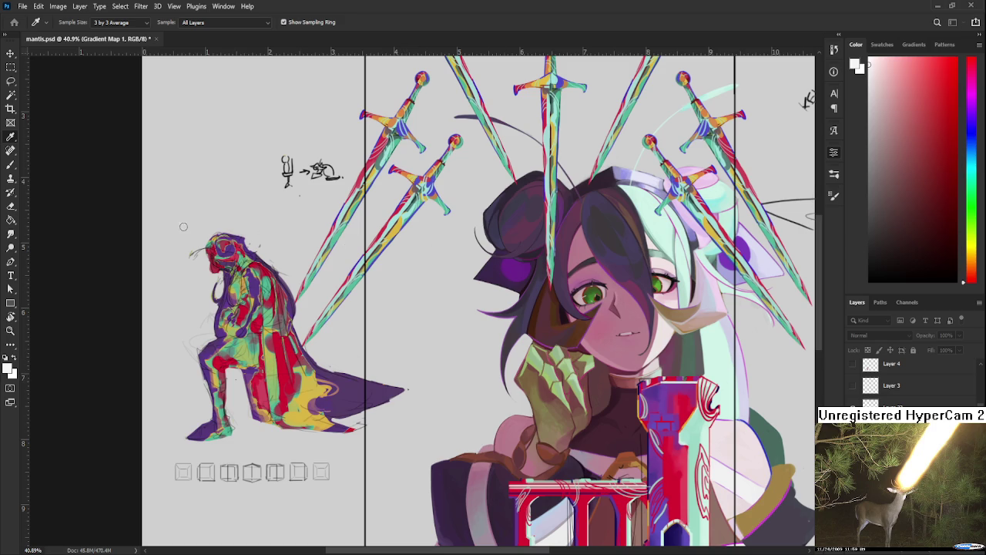
key(ctrl+z)
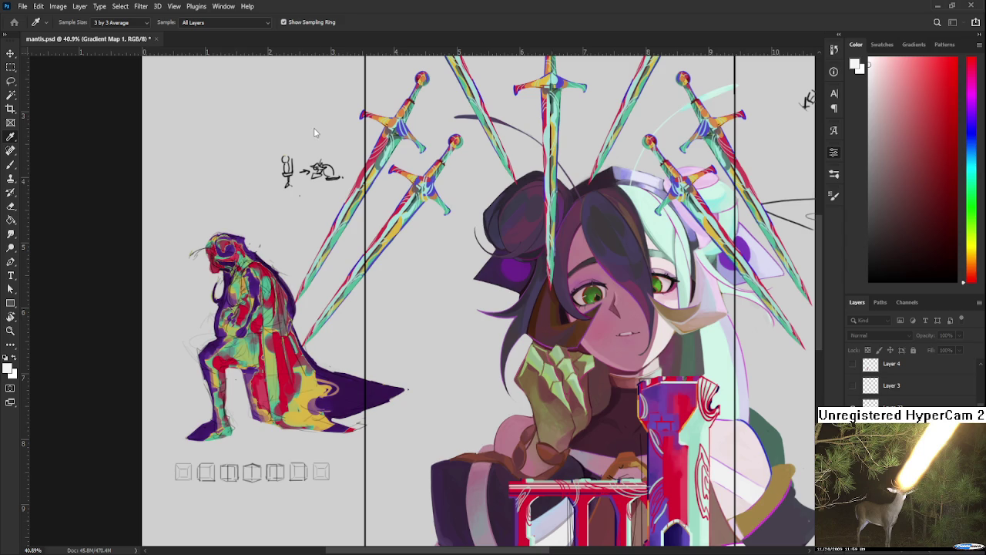
Keep cycling presets until the knight reads red, yellow and teal with a purple cape tip.
key(ctrl+z)
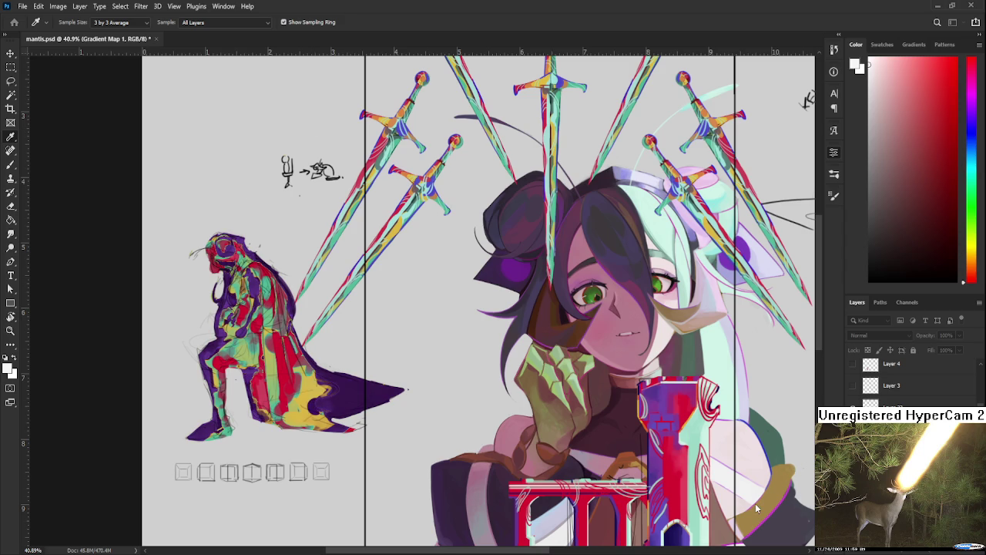
key(ctrl+z)
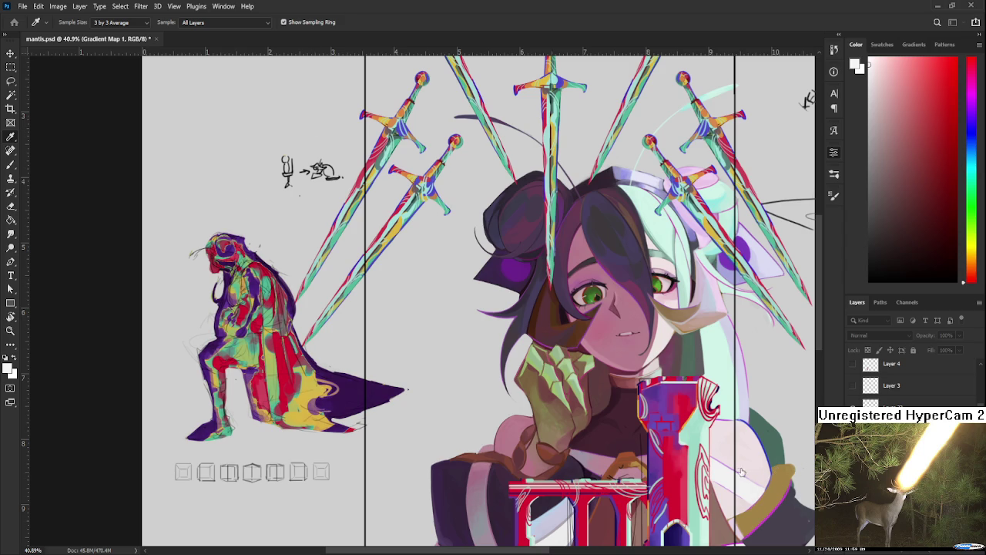
key(ctrl+z)
key(ctrl+z)
key(ctrl+z)
key(ctrl+z)
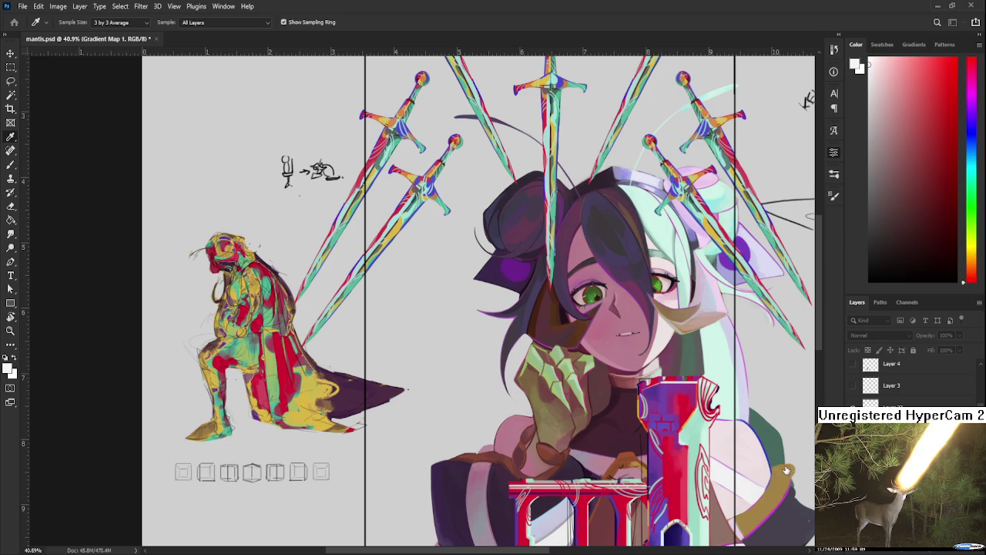
key(ctrl+z)
key(ctrl+z)
key(ctrl+z)
key(ctrl+z)
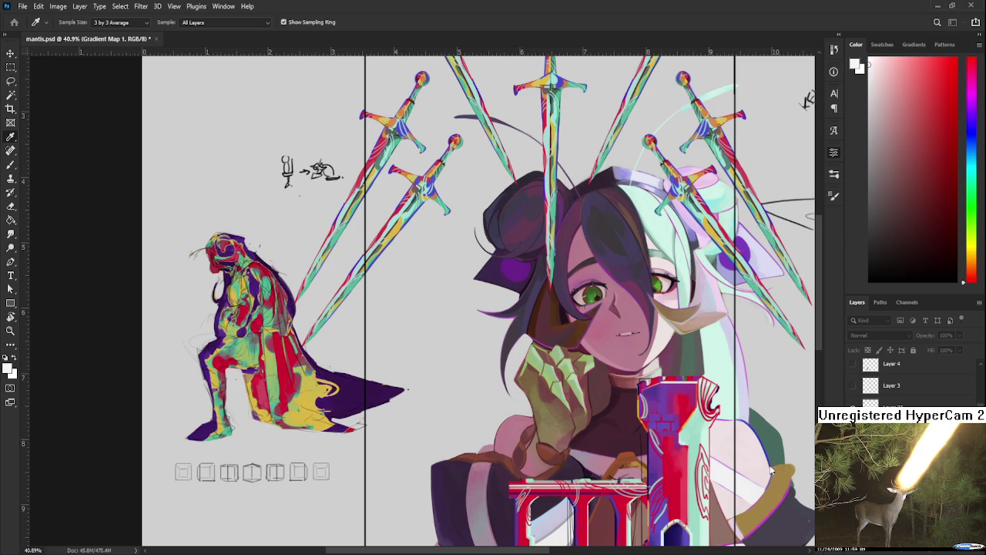
key(ctrl+z)
key(ctrl+z)
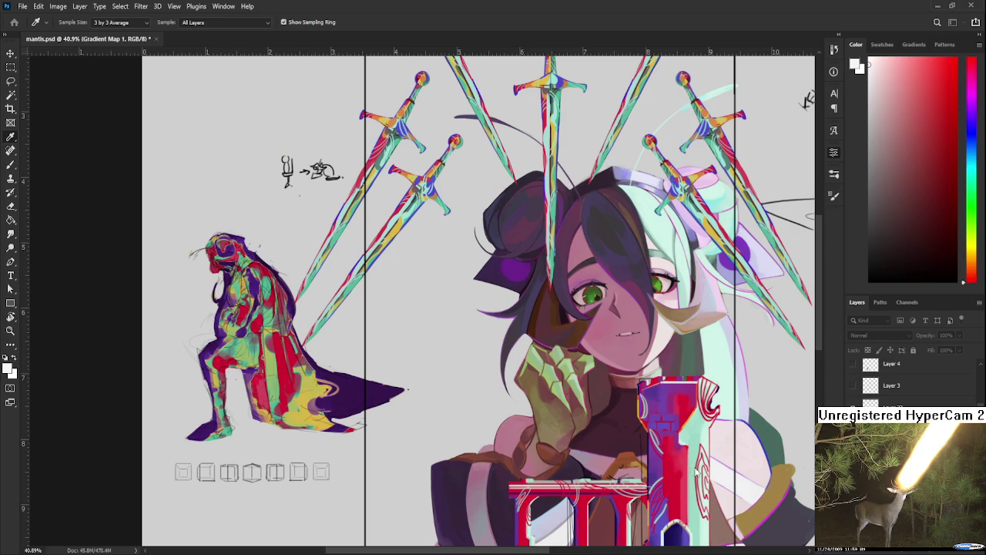
key(ctrl+z)
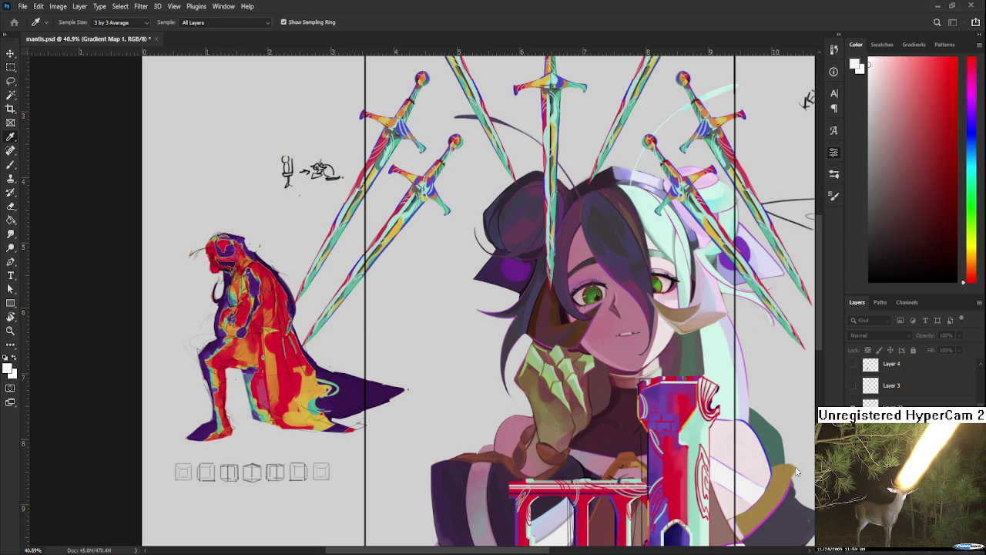
key(ctrl+z)
key(ctrl+z)
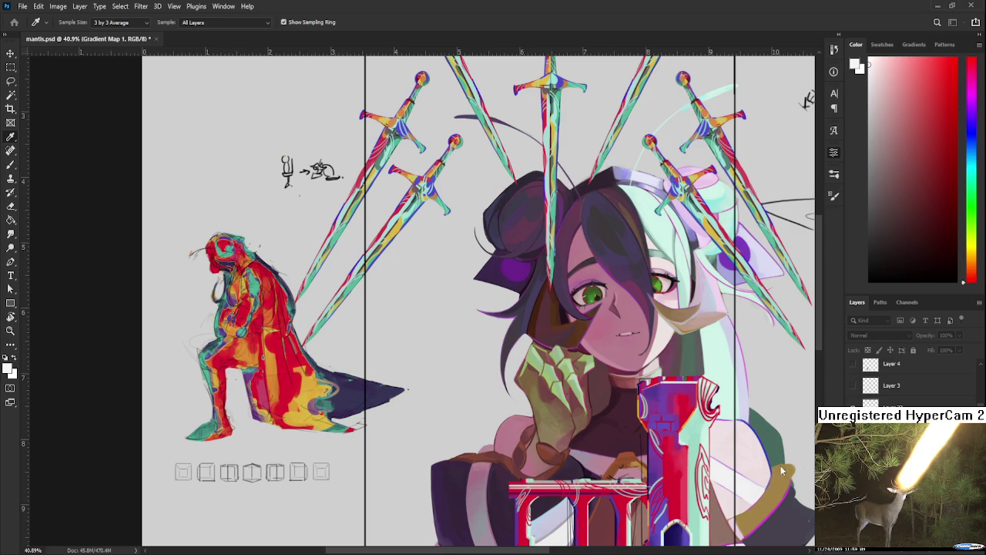
key(ctrl+z)
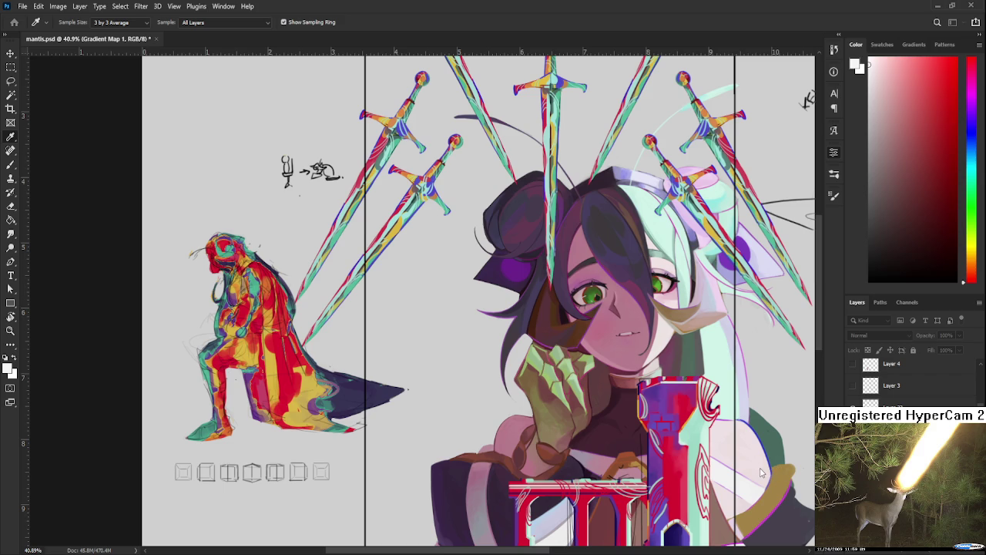
key(ctrl+z)
key(ctrl+z)
key(ctrl+z)
key(ctrl+z)
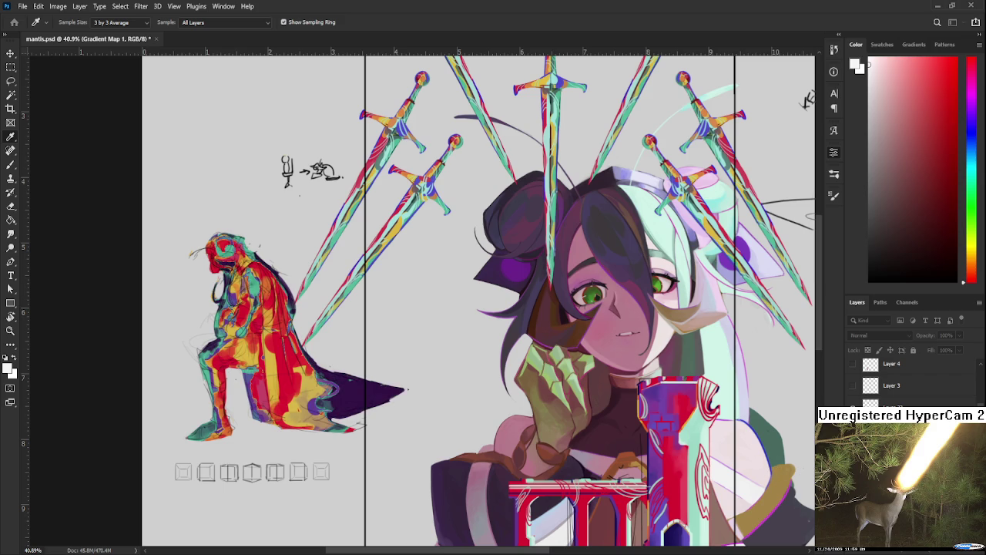
key(ctrl+z)
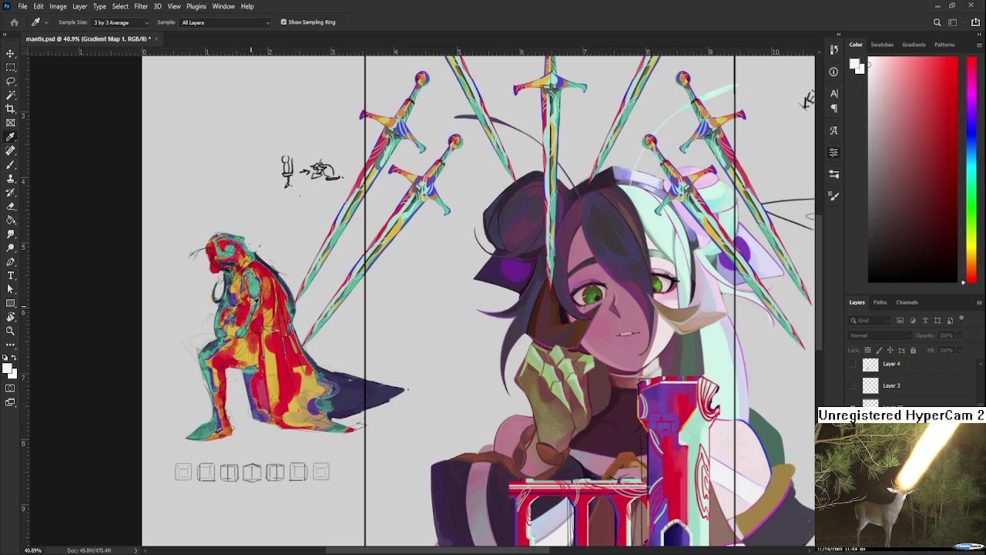
Rotate the canvas view to about 29 degrees to frame the knight's face.
key(b)
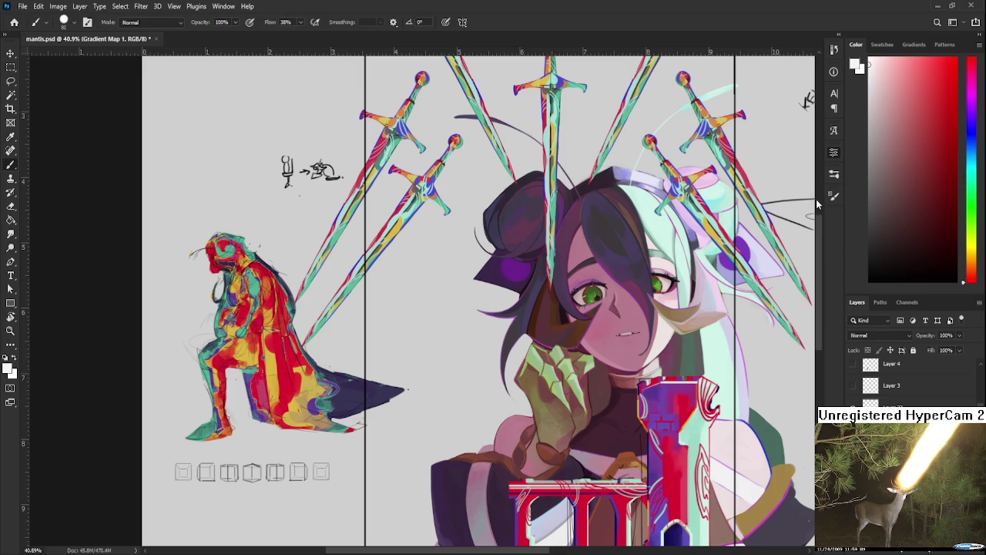
scroll(363, 266, down, 2)
scroll(263, 273, up, 3)
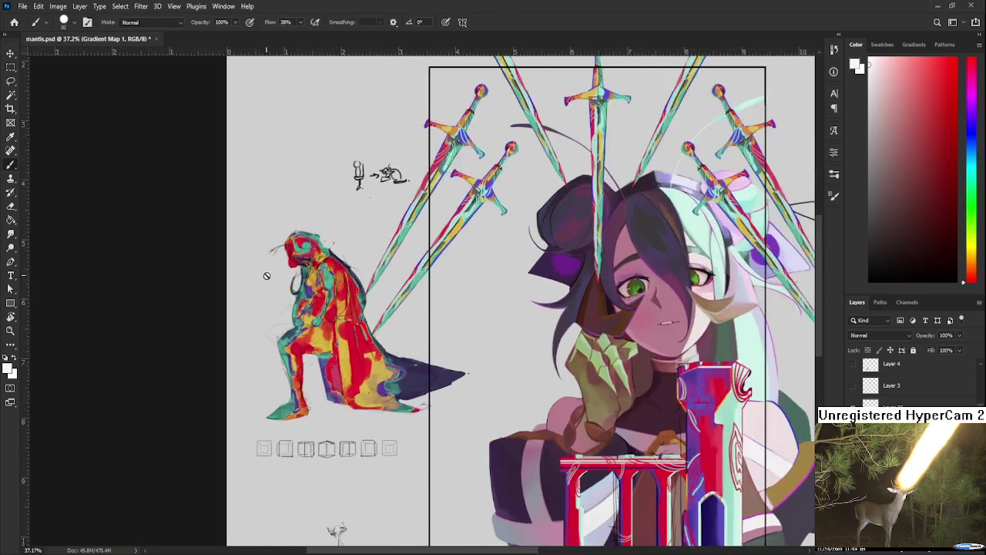
scroll(304, 268, up, 2)
scroll(332, 262, up, 1)
scroll(400, 263, down, 3)
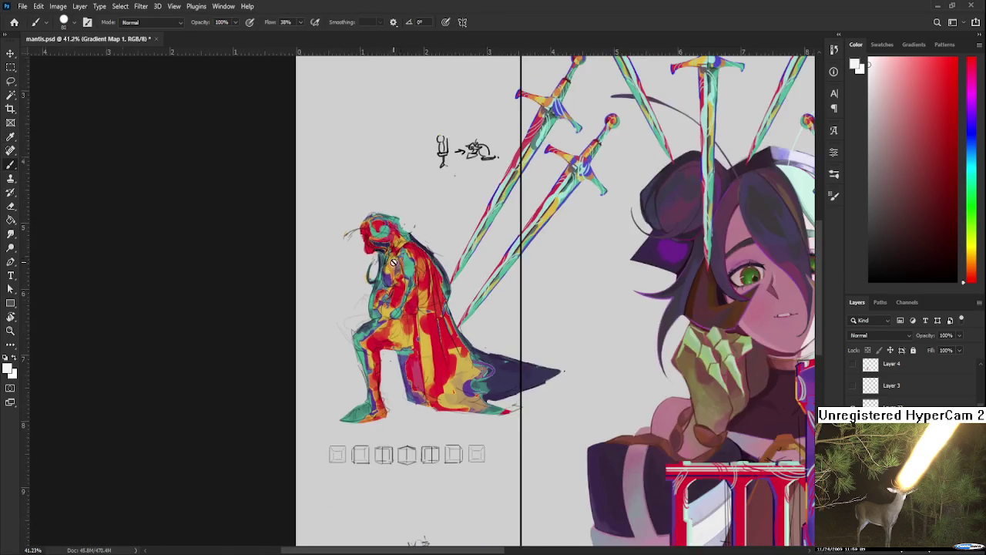
scroll(400, 263, up, 2)
scroll(400, 262, up, 2)
scroll(447, 274, up, 1)
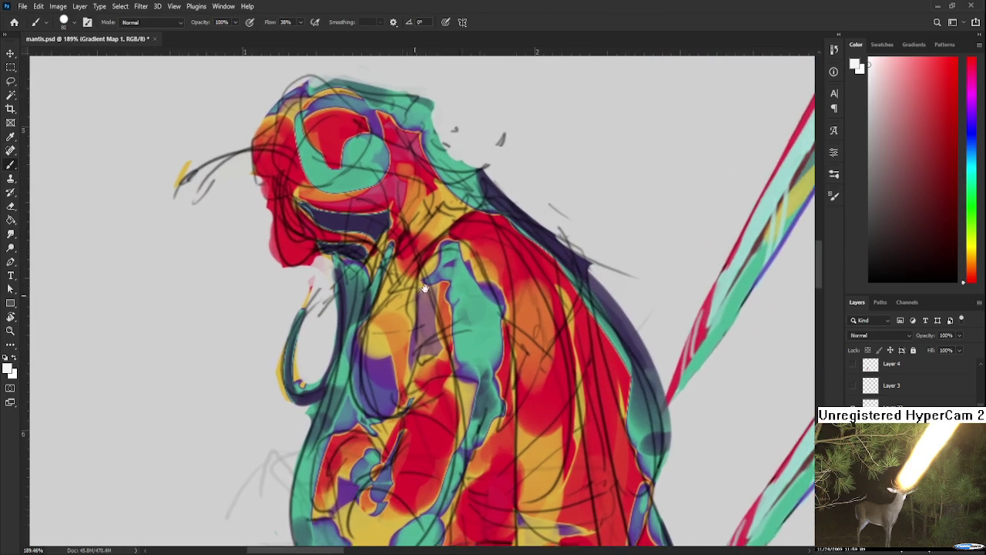
scroll(453, 278, down, 2)
key(r)
scroll(451, 266, down, 1)
scroll(451, 266, up, 2)
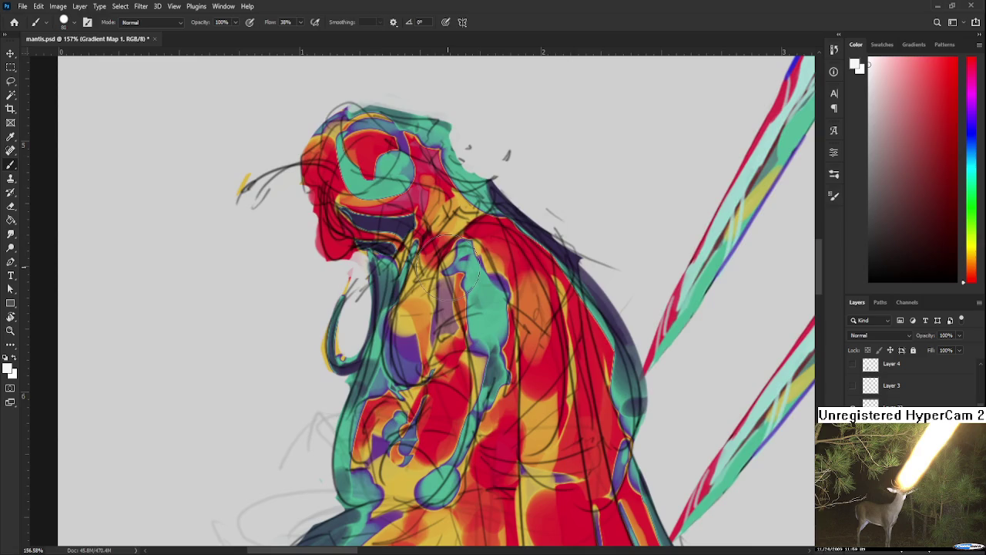
drag(585, 279, 585, 327)
scroll(585, 328, down, 1)
scroll(484, 315, down, 1)
drag(484, 314, 468, 267)
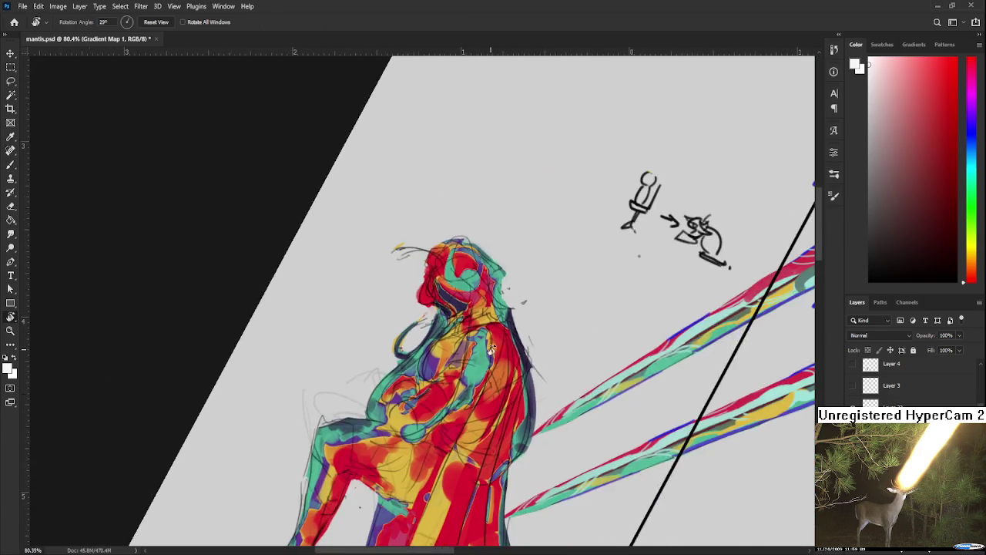
scroll(467, 268, up, 1)
scroll(468, 267, down, 2)
scroll(664, 380, up, 1)
Sample the pale mint colour from the artwork for the brush.
key(b)
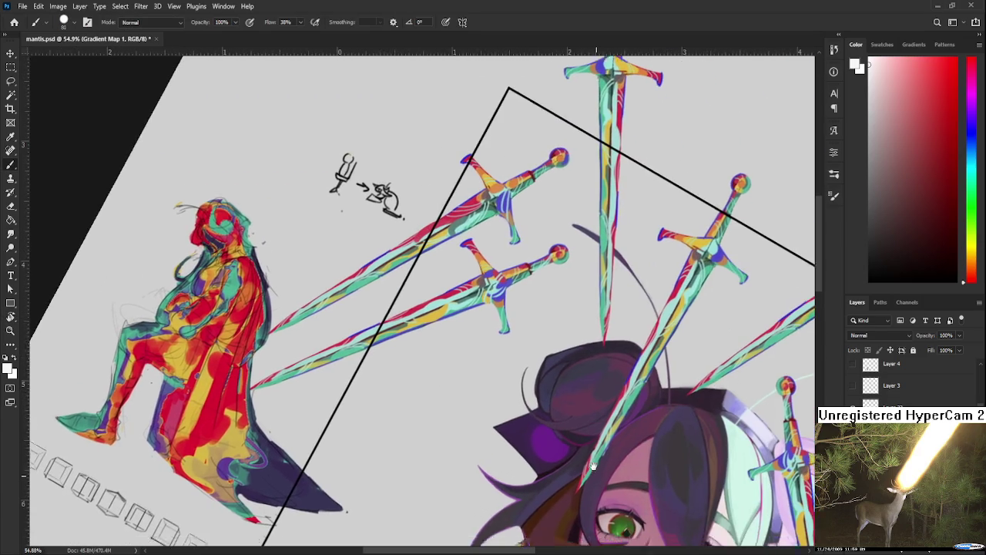
alt+click(639, 331)
scroll(528, 363, down, 1)
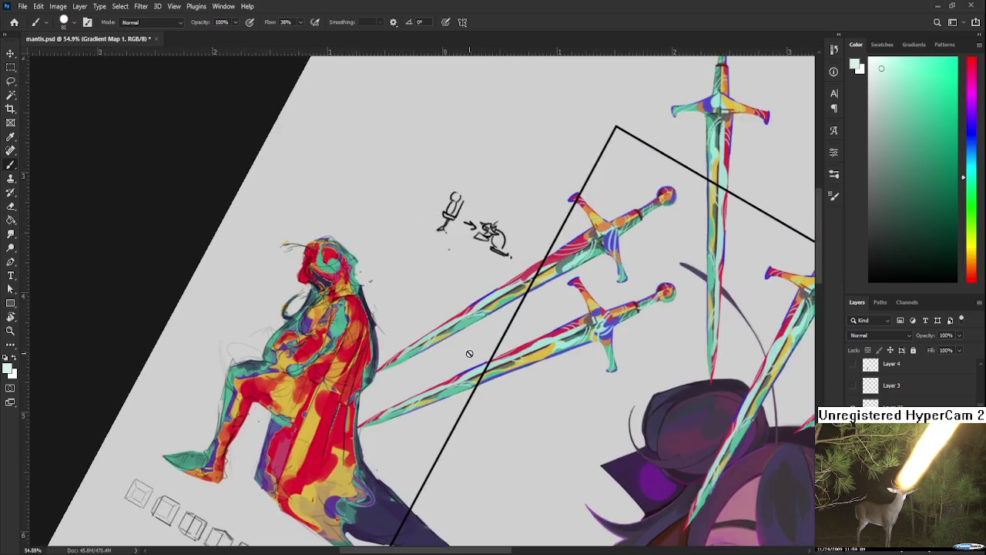
scroll(296, 302, up, 2)
scroll(296, 302, up, 2)
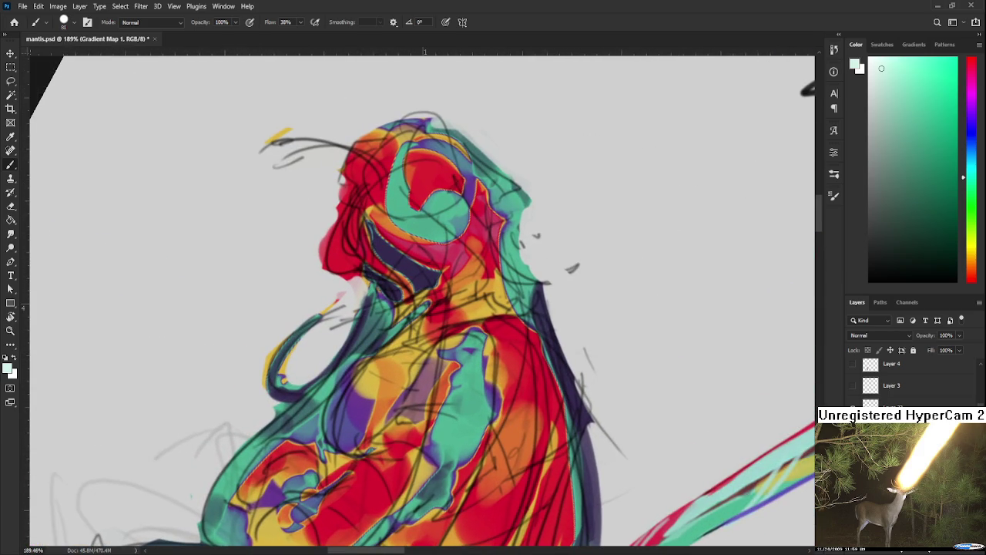
On Layer 23 with a smaller brush, paint pale mint over the knight's mouth, jaw and neck.
key(alt+[)
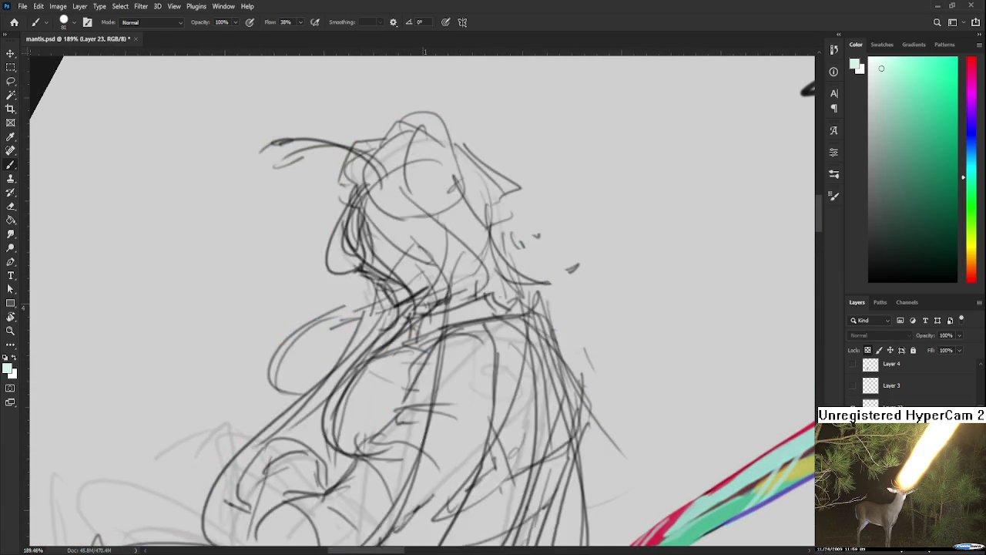
drag(373, 278, 337, 316)
alt+click(339, 314)
key(bracketleft)
key(bracketleft)
key(bracketleft)
drag(345, 317, 327, 279)
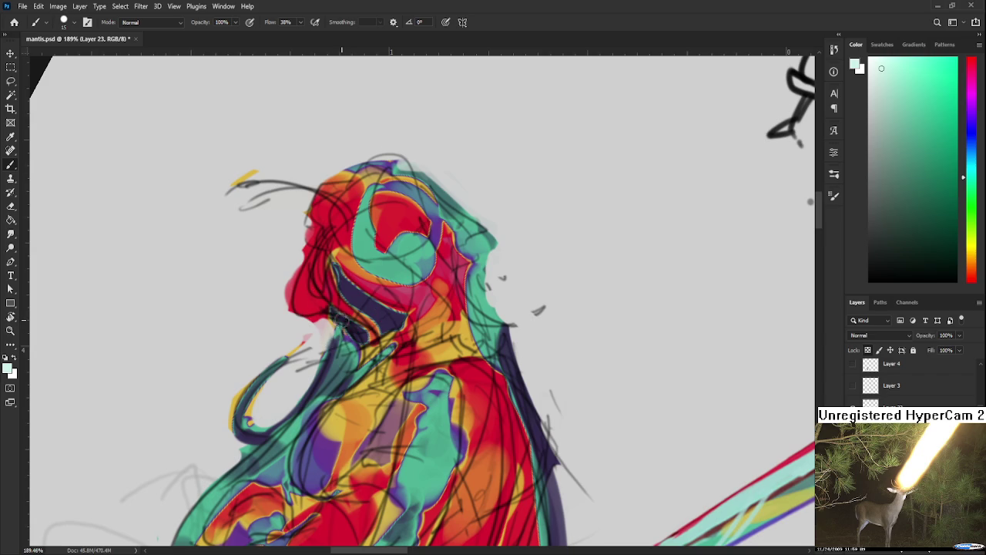
drag(336, 318, 362, 336)
mouse_move(341, 280)
mouse_down()
mouse_move(353, 305)
mouse_move(384, 325)
mouse_move(385, 312)
mouse_move(432, 354)
mouse_move(652, 359)
mouse_move(634, 379)
mouse_up()
scroll(393, 328, down, 2)
key(r)
scroll(454, 370, down, 3)
scroll(454, 370, down, 3)
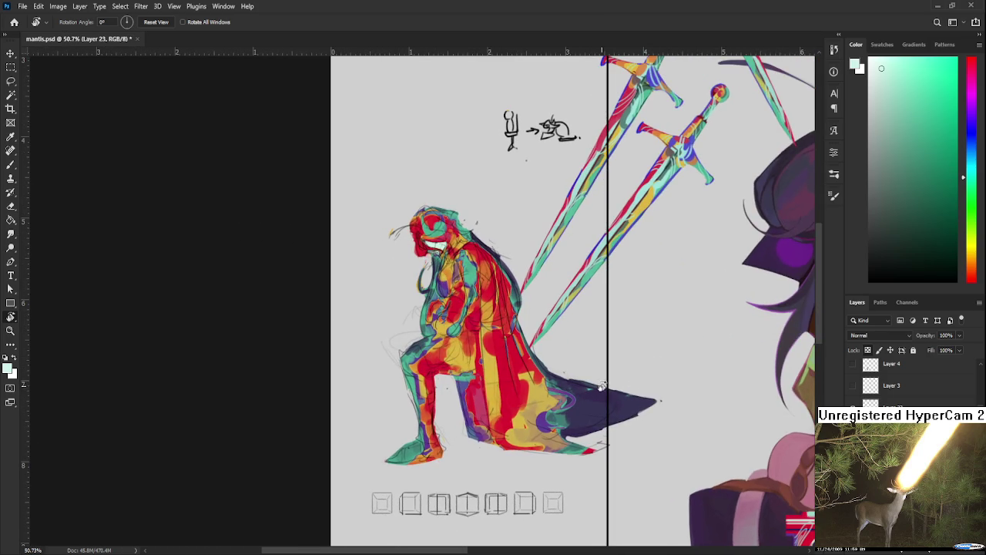
With a size 150 brush, paint a soft pale mint and aqua glow along the lower cape and foot.
key(b)
key(bracketright)
key(bracketright)
key(bracketright)
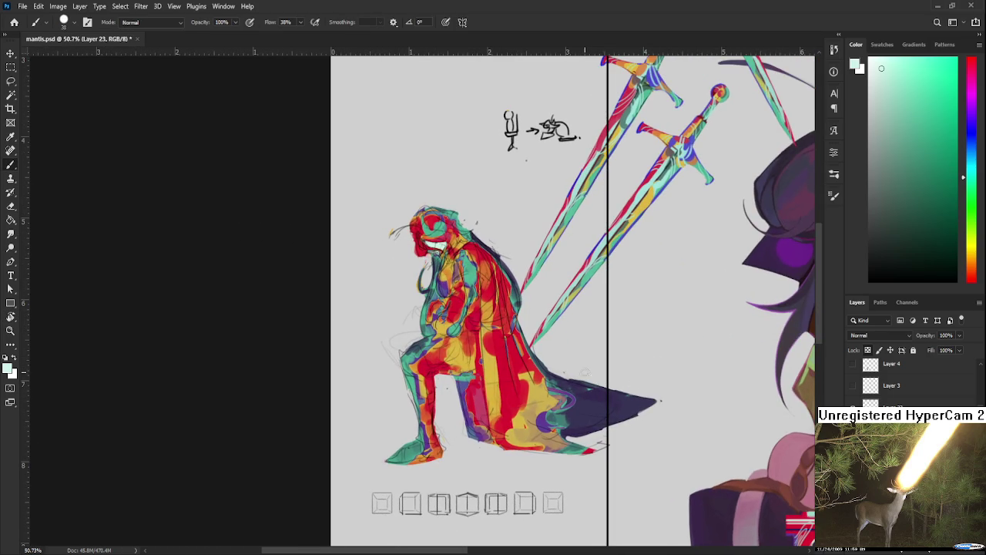
mouse_move(597, 386)
mouse_down()
mouse_move(602, 397)
mouse_move(609, 389)
mouse_move(651, 401)
mouse_move(597, 424)
mouse_move(586, 447)
mouse_move(532, 460)
mouse_move(574, 443)
mouse_move(613, 370)
mouse_up()
drag(540, 385, 560, 399)
mouse_move(447, 462)
mouse_down()
mouse_move(427, 475)
mouse_move(455, 462)
mouse_move(463, 416)
mouse_move(484, 455)
mouse_up()
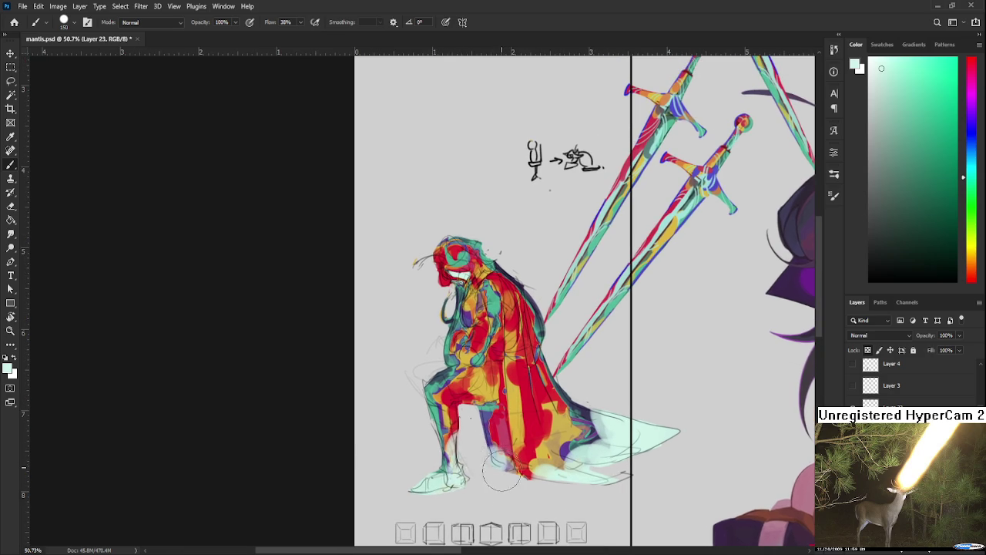
scroll(493, 455, up, 3)
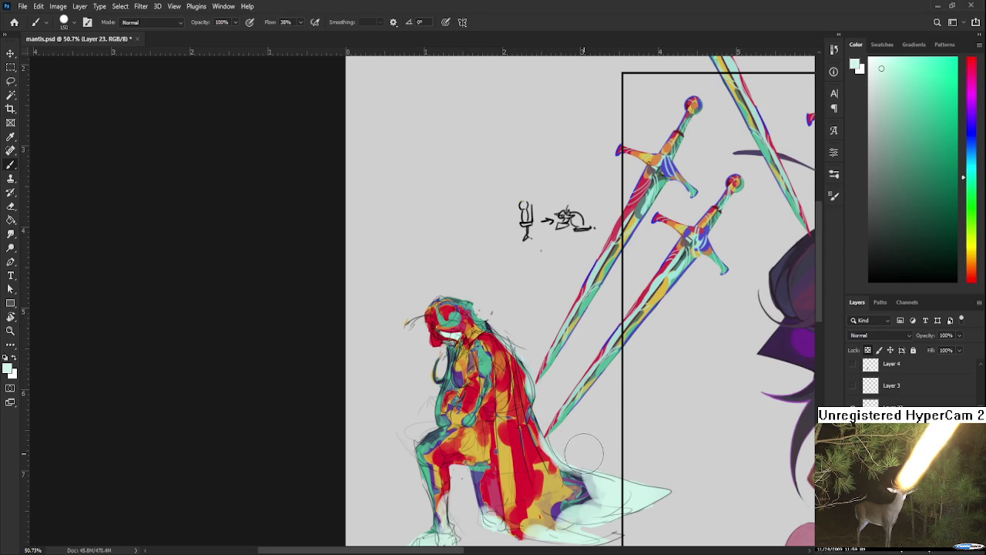
drag(586, 455, 520, 424)
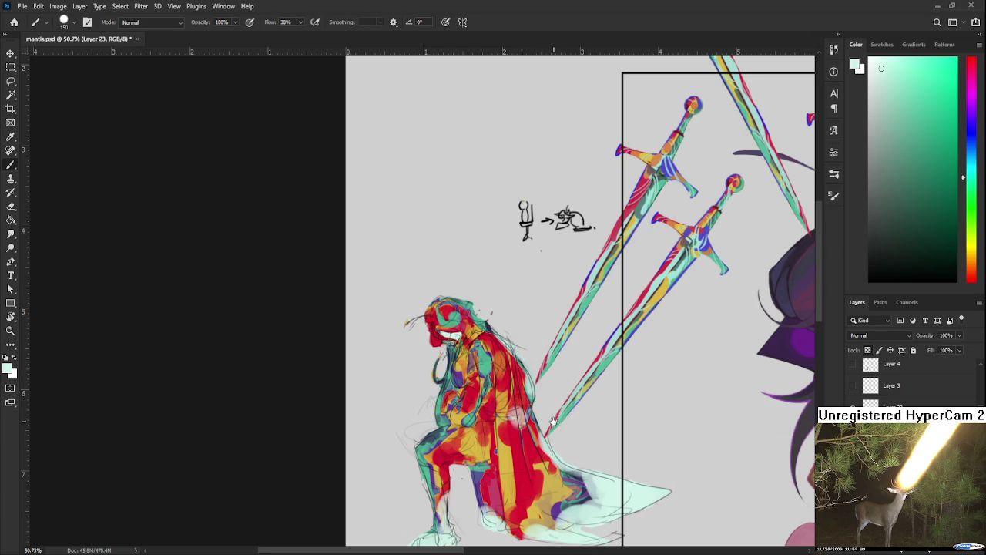
Paint orange and yellow over the knight's chest.
scroll(520, 424, down, 3)
mouse_move(493, 303)
mouse_down()
mouse_move(497, 281)
mouse_move(513, 297)
mouse_move(507, 281)
mouse_move(509, 308)
mouse_up()
key(bracketleft)
key(bracketleft)
key(bracketleft)
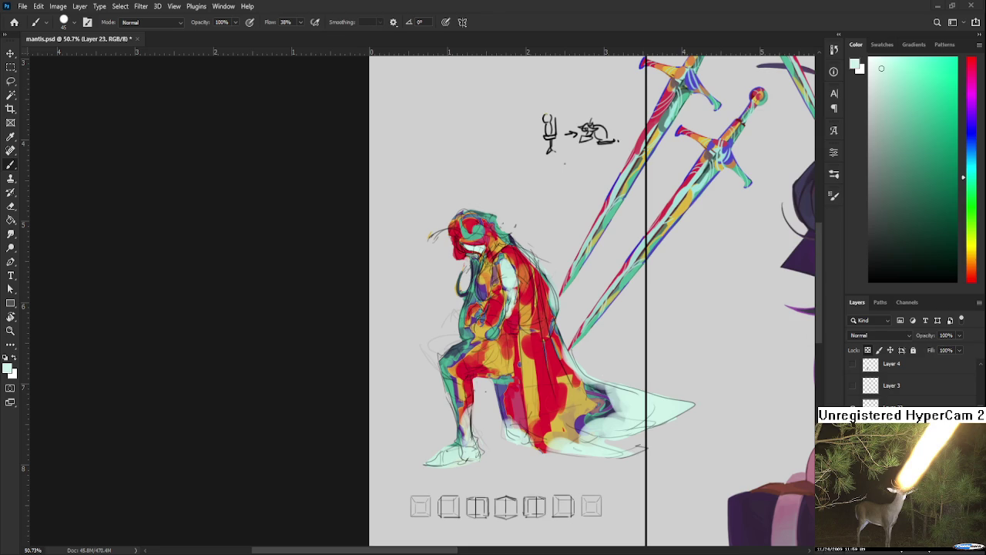
scroll(431, 300, down, 3)
scroll(432, 301, down, 3)
scroll(408, 323, up, 1)
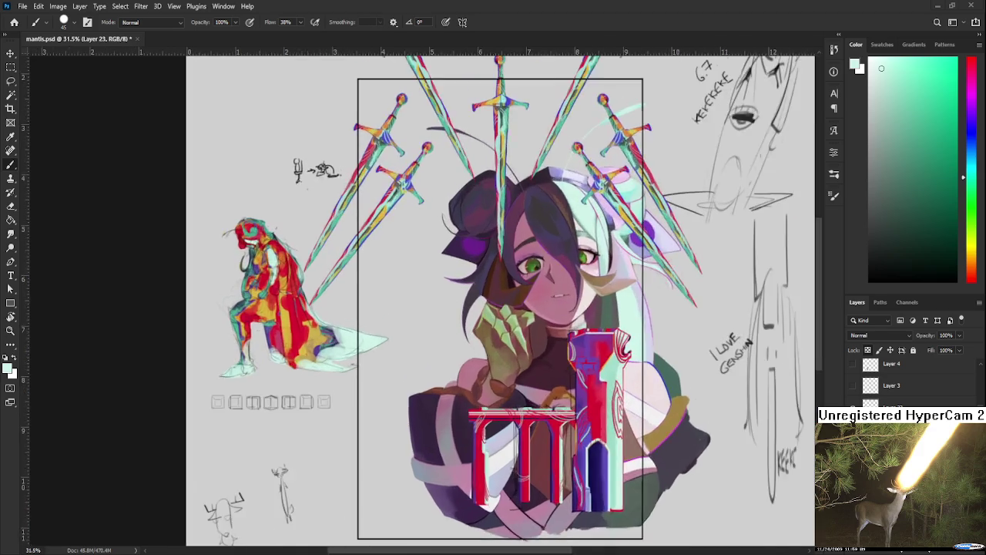
scroll(408, 323, up, 3)
scroll(408, 323, up, 1)
scroll(459, 240, down, 1)
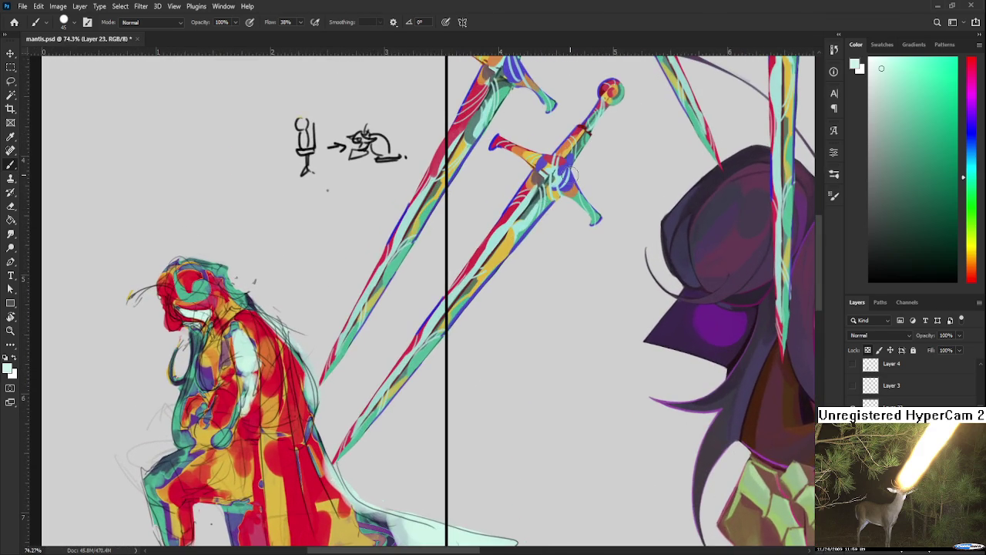
alt+click(573, 168)
scroll(485, 293, up, 1)
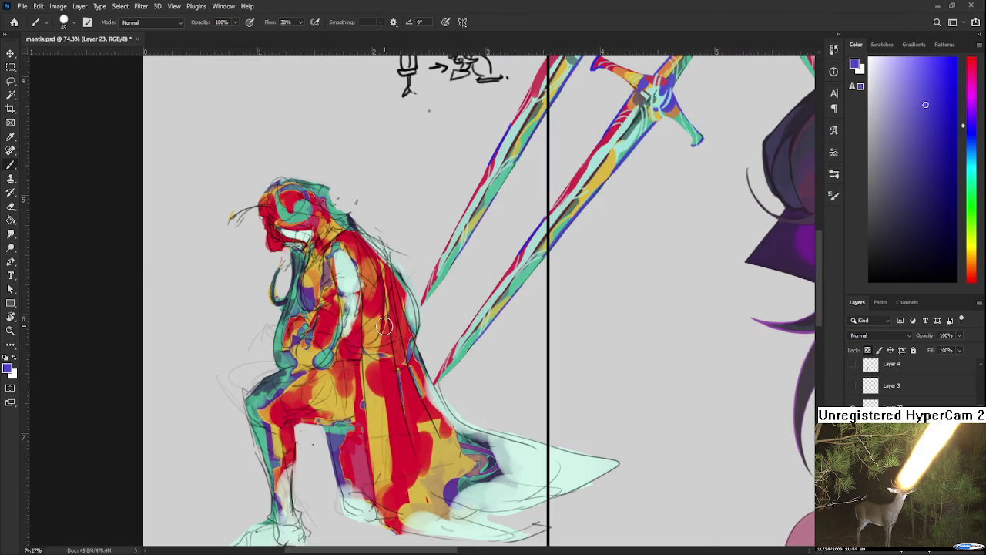
scroll(386, 331, down, 3)
click(851, 406)
click(851, 406)
click(851, 406)
click(852, 406)
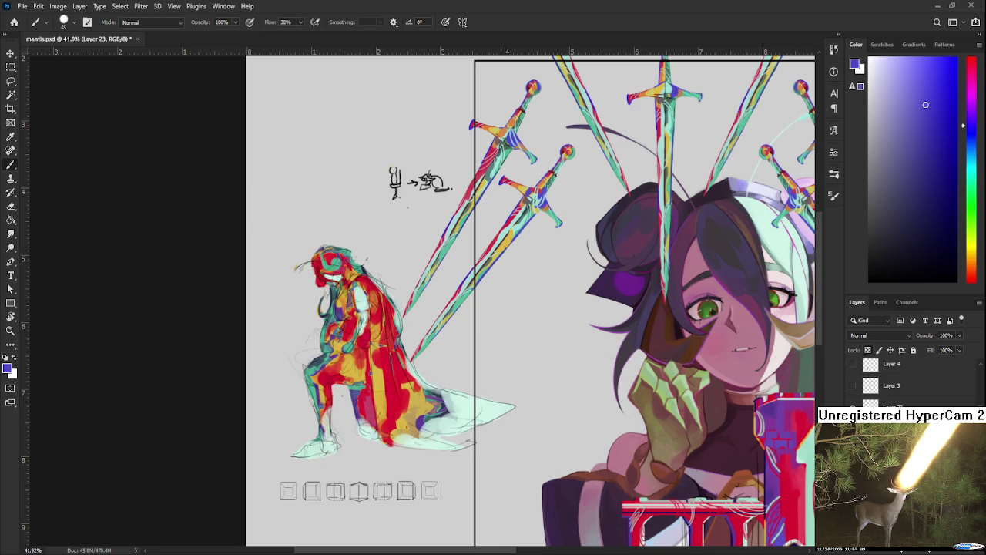
click(894, 403)
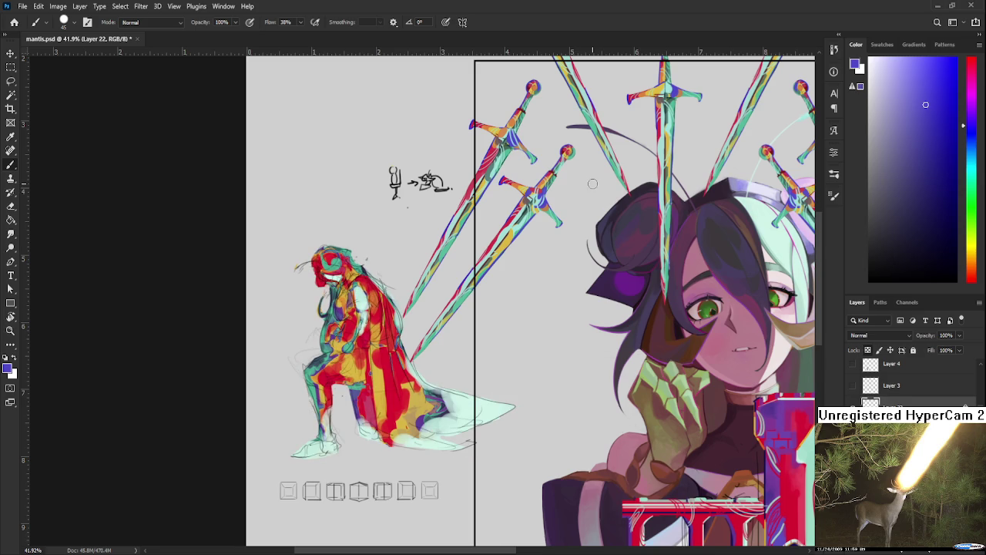
alt+click(542, 191)
key(bracketright)
key(bracketright)
key(bracketright)
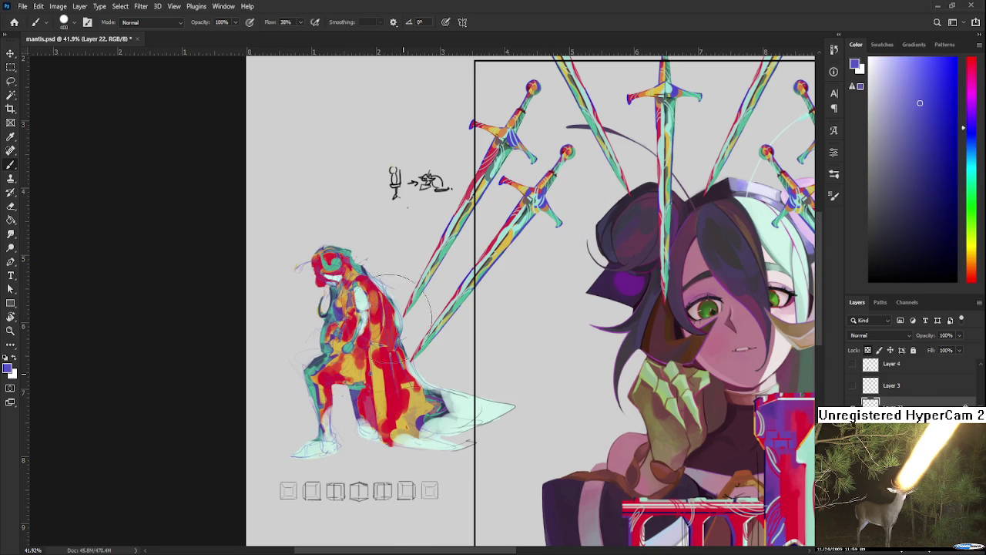
key(ctrl+z)
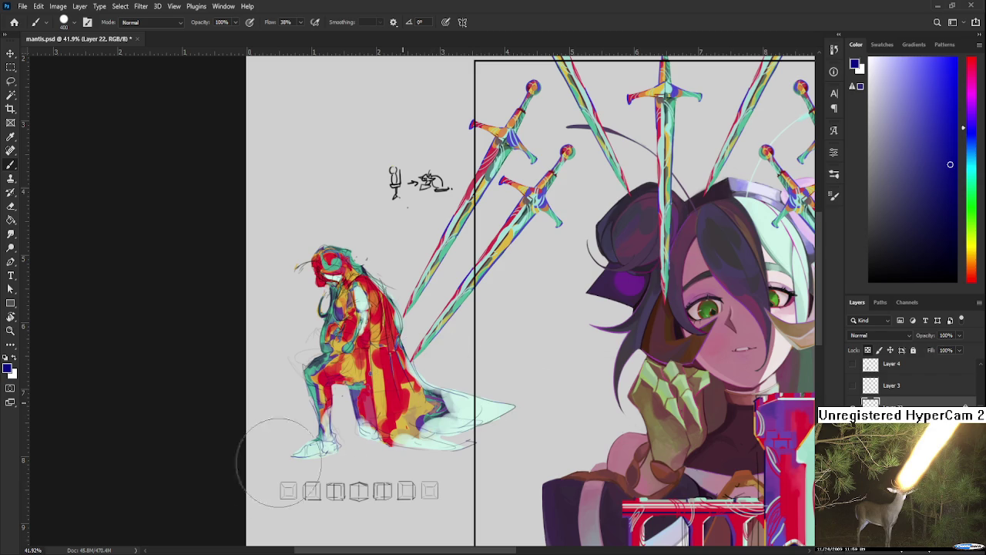
click(949, 208)
drag(950, 208, 948, 211)
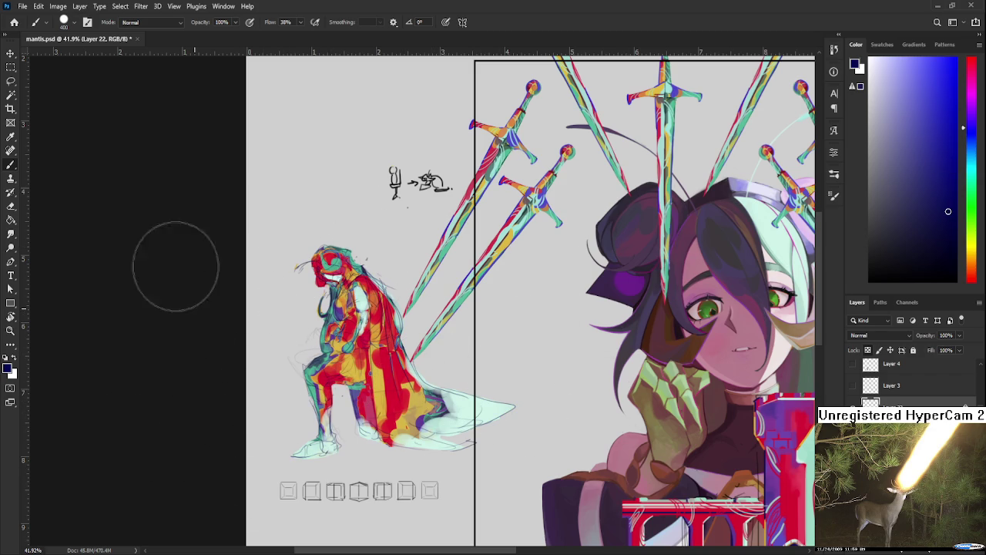
scroll(396, 347, up, 6)
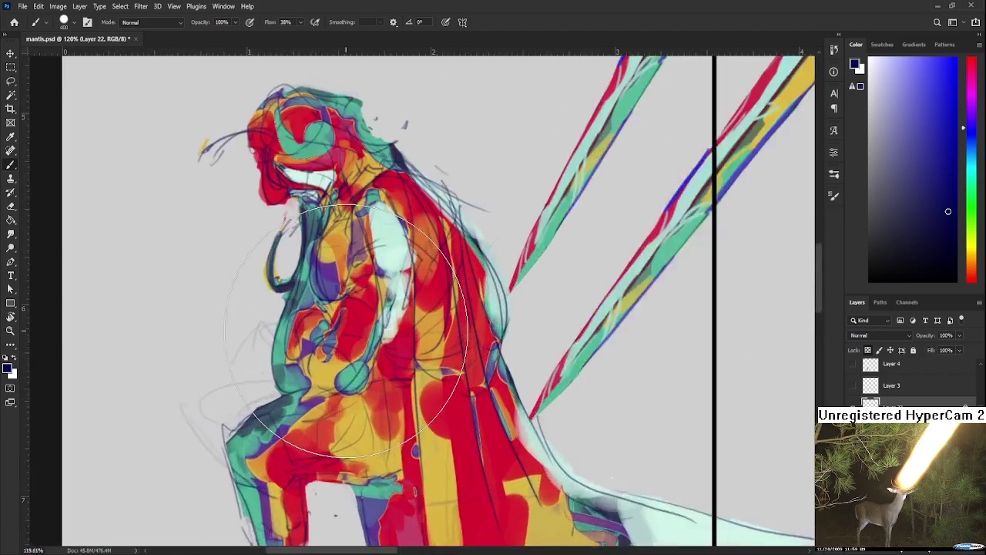
scroll(395, 346, down, 3)
scroll(397, 362, down, 2)
scroll(400, 381, down, 1)
drag(474, 412, 428, 308)
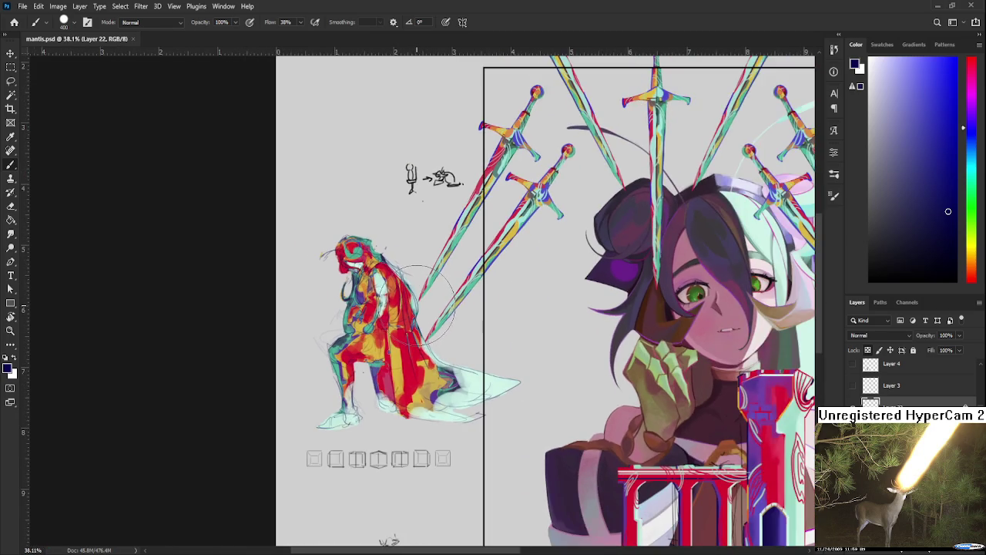
scroll(455, 347, down, 1)
scroll(458, 358, down, 1)
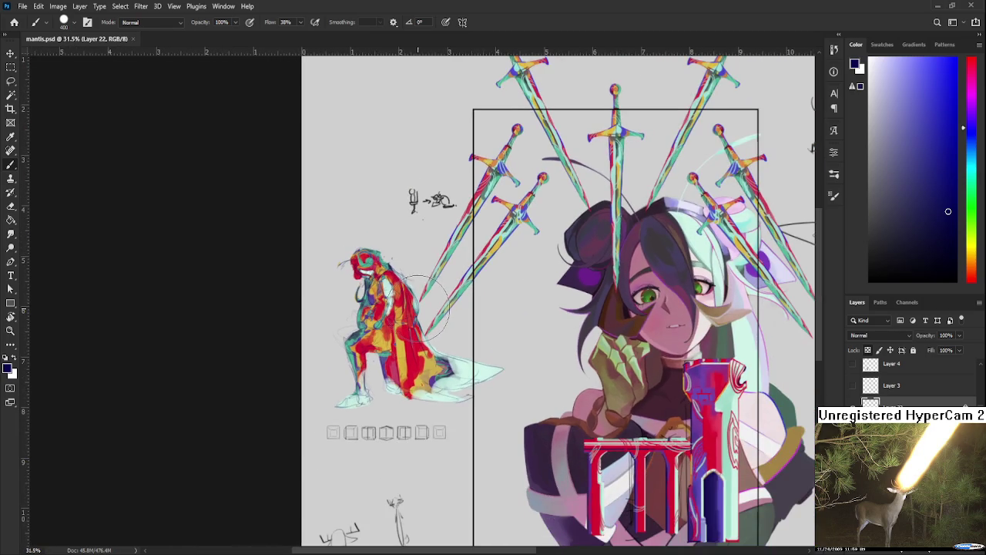
drag(462, 367, 407, 319)
scroll(407, 319, down, 1)
scroll(355, 321, up, 1)
scroll(303, 322, up, 1)
scroll(302, 322, up, 1)
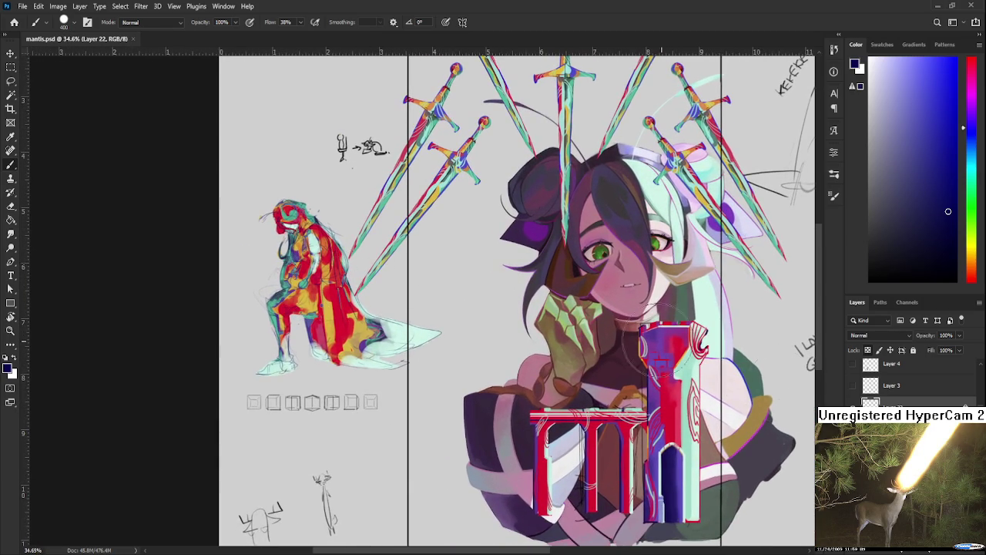
scroll(332, 285, up, 1)
scroll(336, 284, up, 1)
scroll(331, 289, up, 1)
alt+click(315, 296)
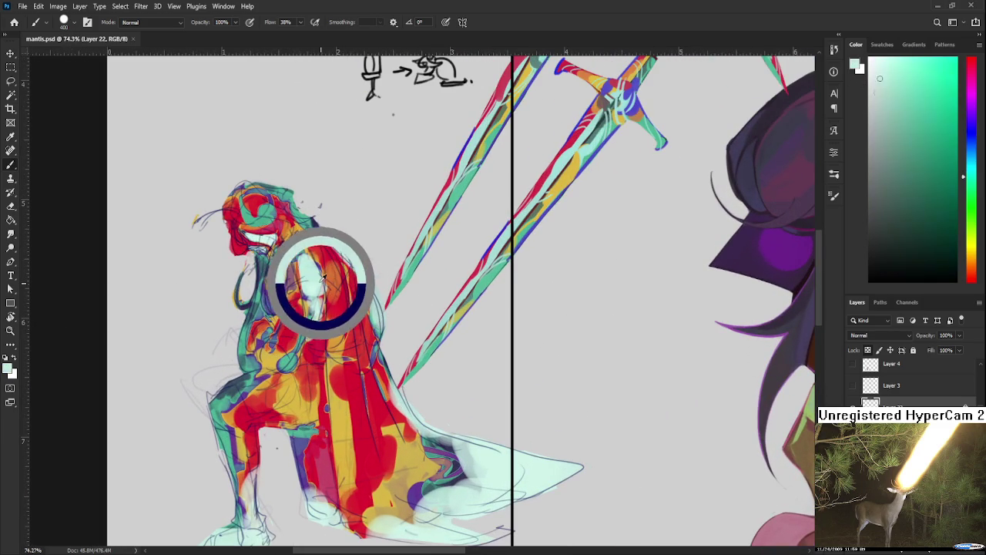
On a new layer with a size 20 brush, paint mint highlights over the knight's hands.
key(bracketleft)
key(bracketleft)
key(bracketleft)
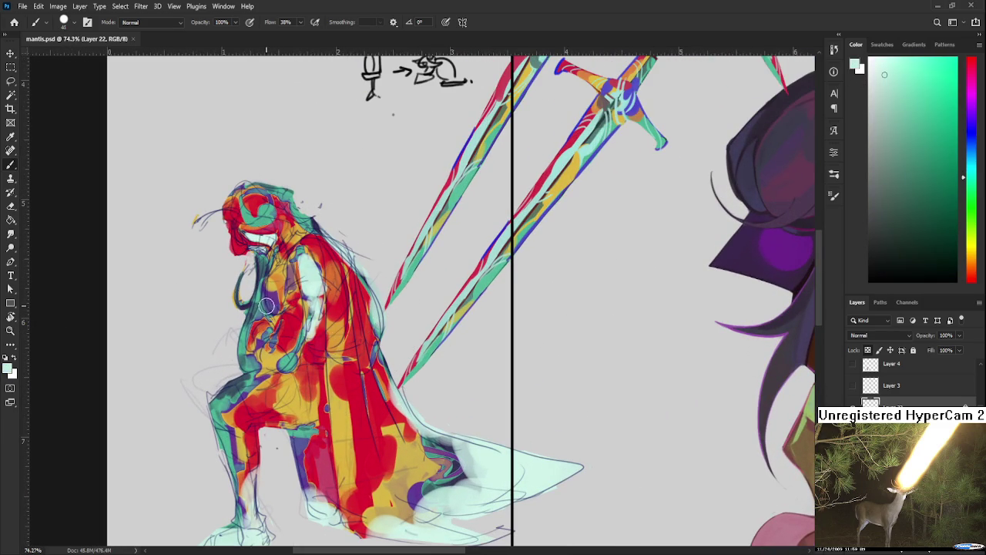
key(ctrl+shift+alt+n)
mouse_move(269, 312)
mouse_down()
mouse_move(291, 345)
mouse_move(256, 333)
mouse_up()
Lighten the knight's dark teal knee with mint, then sample the darker teal from it.
scroll(293, 301, up, 2)
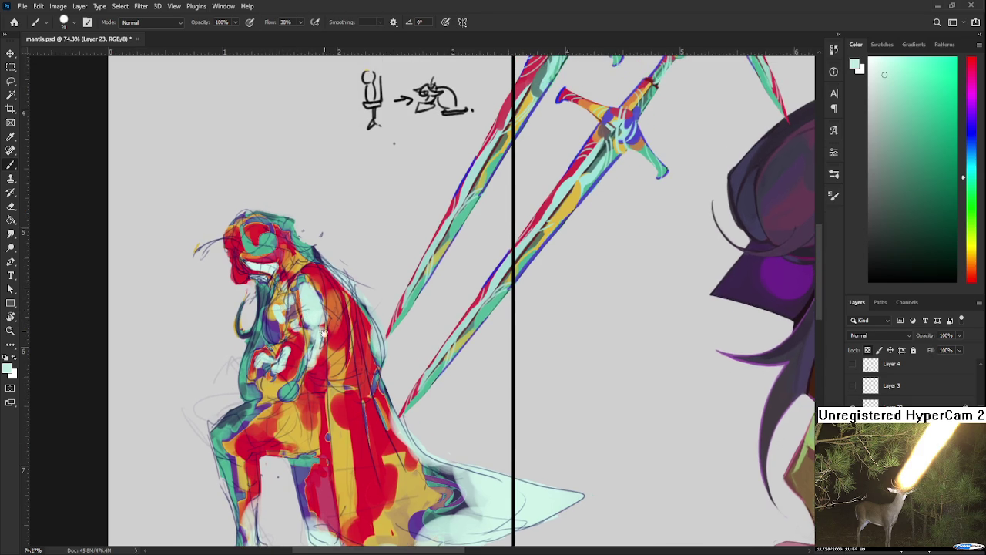
scroll(285, 287, down, 3)
scroll(342, 280, up, 3)
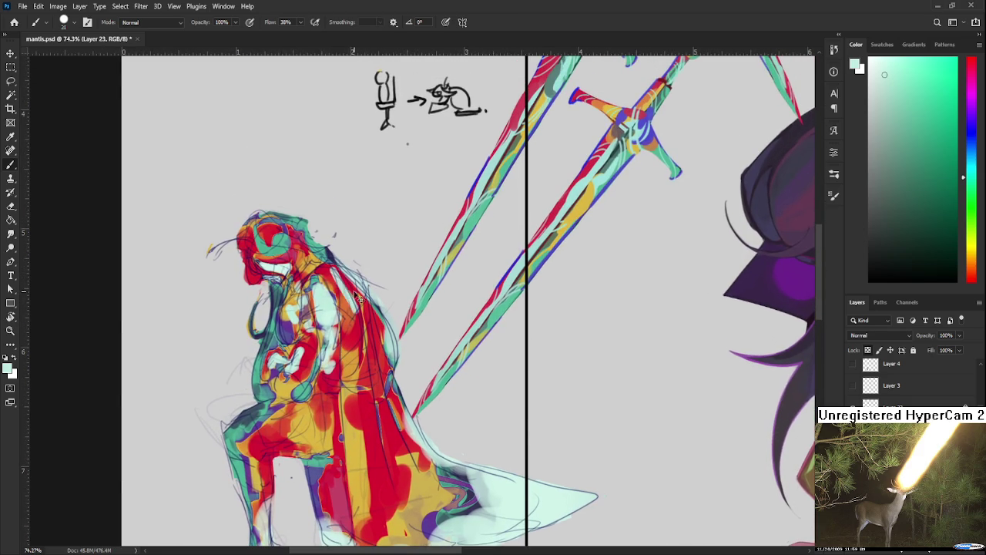
scroll(388, 356, down, 2)
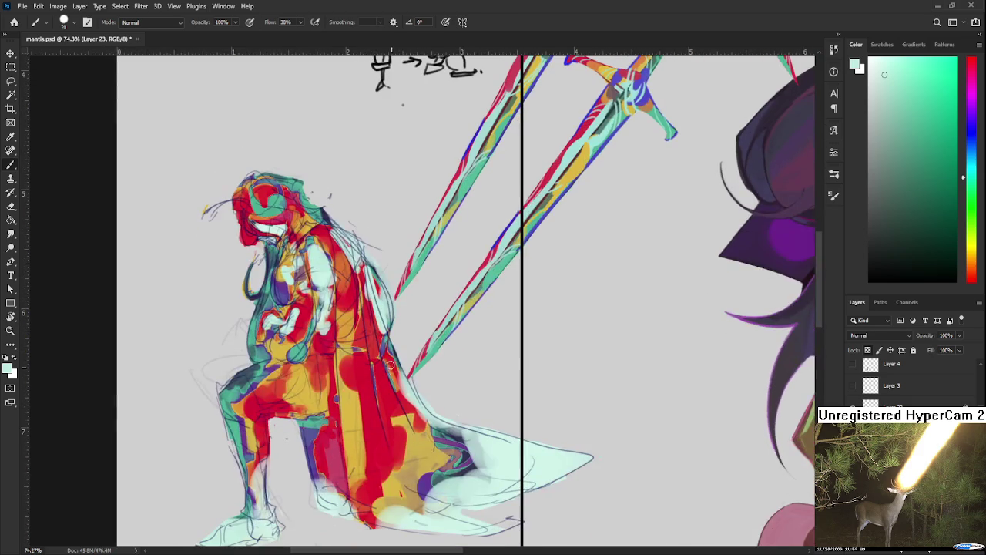
scroll(423, 420, down, 2)
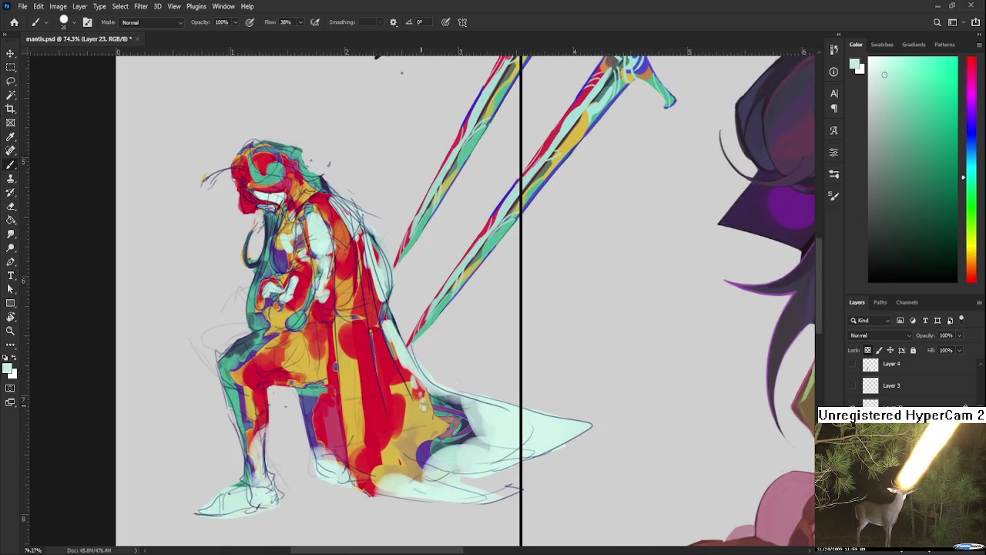
scroll(416, 404, up, 2)
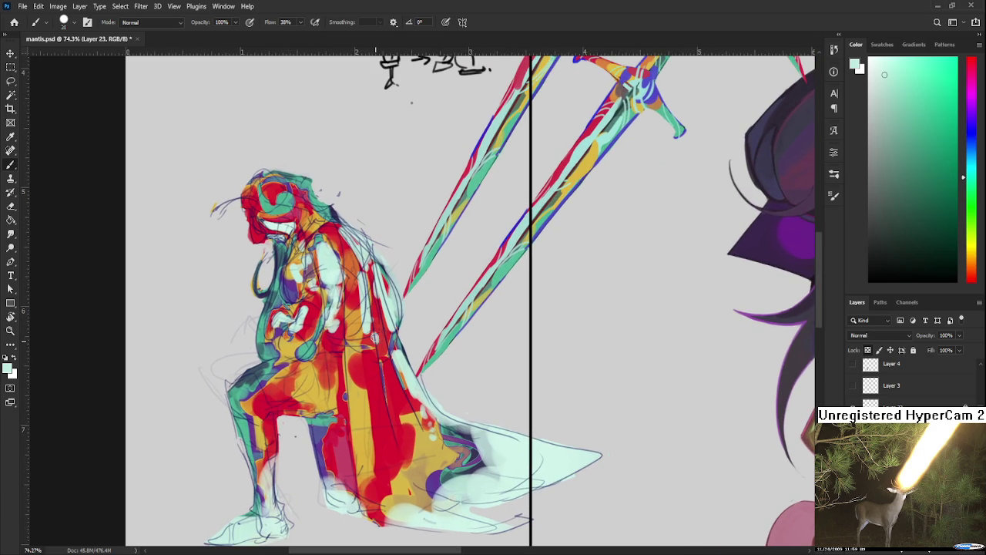
scroll(381, 351, down, 1)
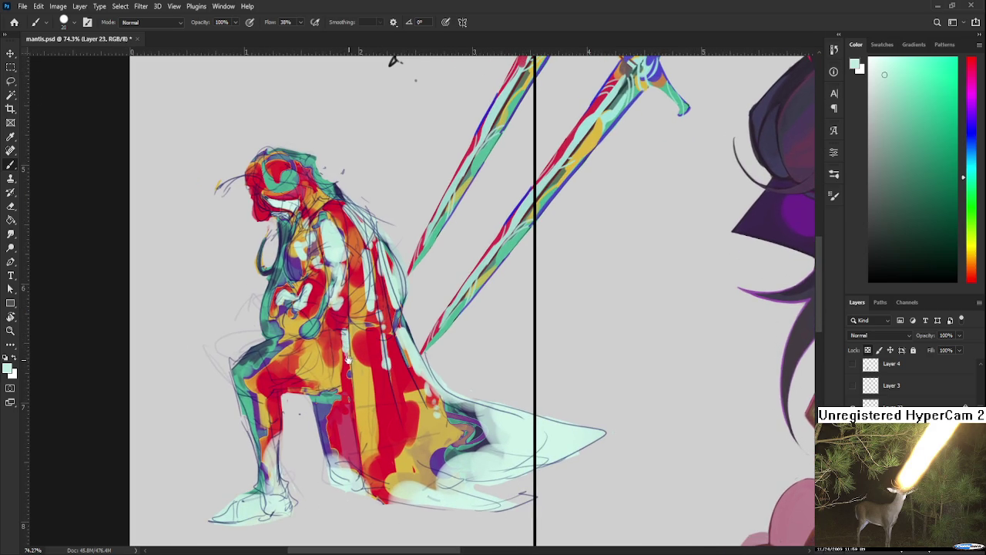
scroll(349, 362, up, 1)
scroll(354, 381, up, 1)
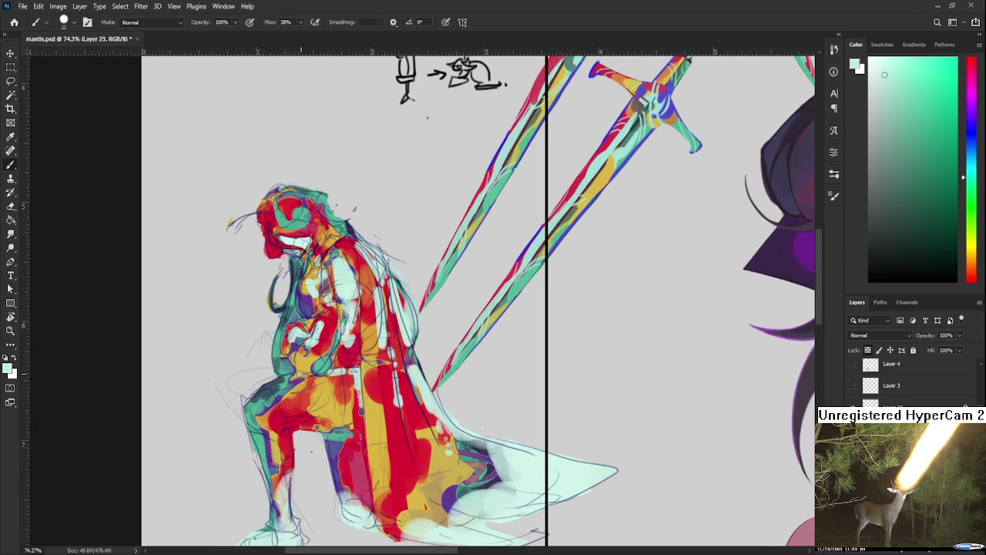
drag(273, 389, 267, 400)
alt+click(262, 409)
alt+click(255, 397)
alt+click(264, 398)
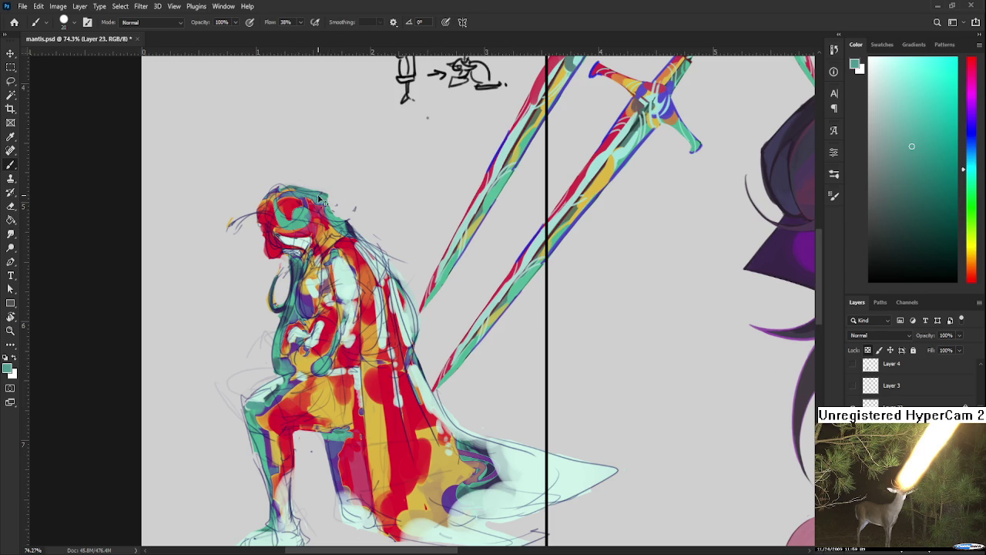
Dab sampled light cyan onto the knight's helmet, then sample the helmet's red and zoom out.
alt+click(347, 276)
drag(308, 191, 332, 227)
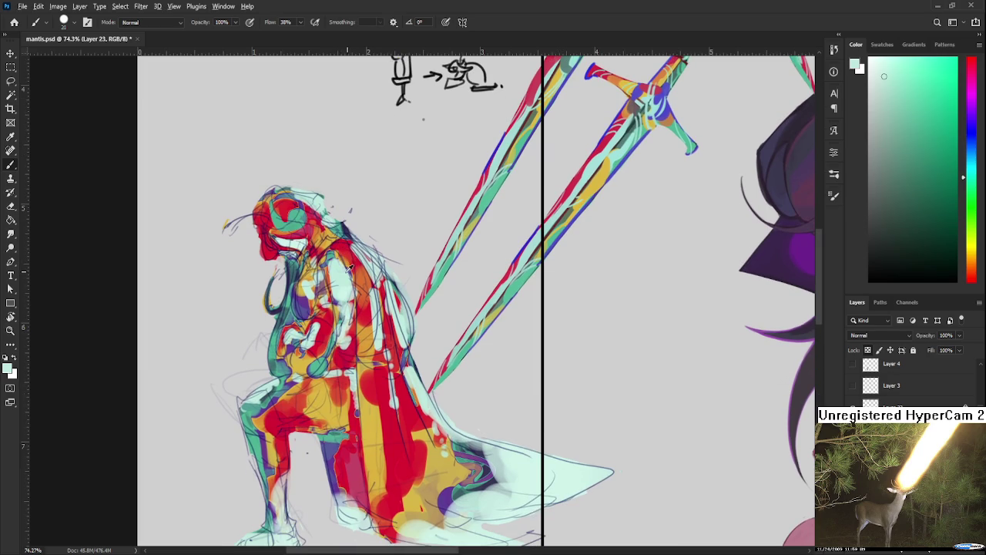
alt+click(289, 202)
scroll(372, 254, down, 3)
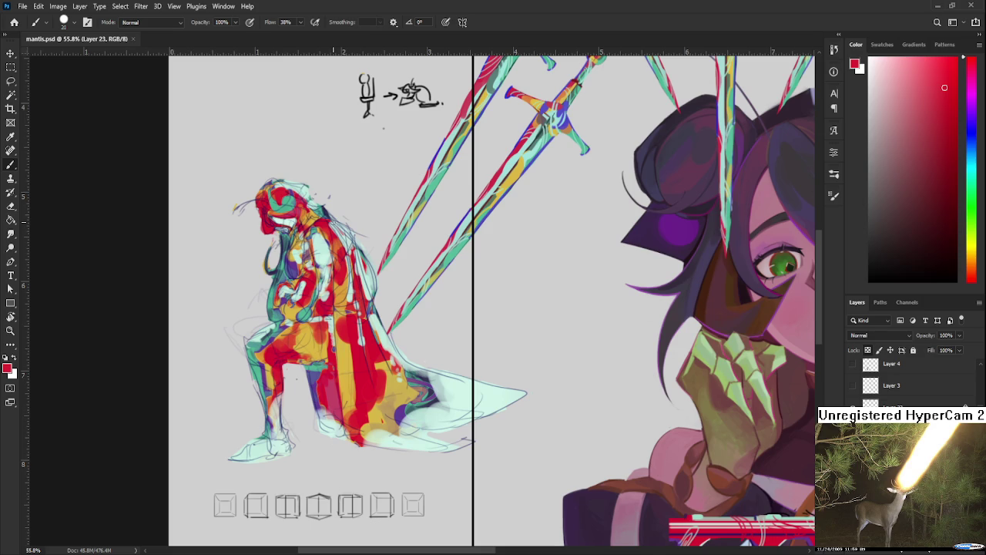
scroll(321, 337, down, 2)
scroll(320, 338, down, 1)
scroll(321, 338, down, 1)
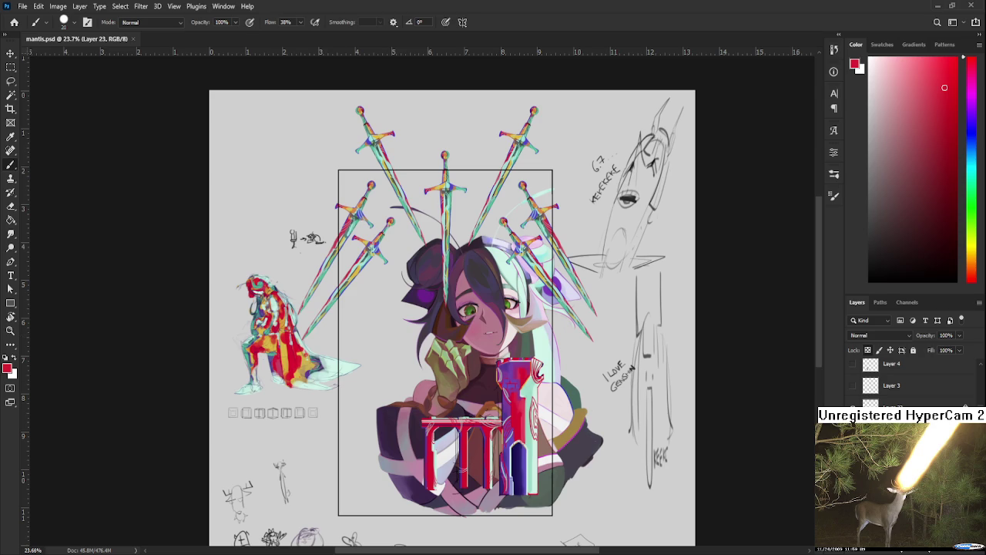
Toggle undo and redo to compare the knight figure before and after its last edit.
key(ctrl+z)
key(ctrl+z)
key(ctrl+shift+z)
key(ctrl+z)
key(ctrl+z)
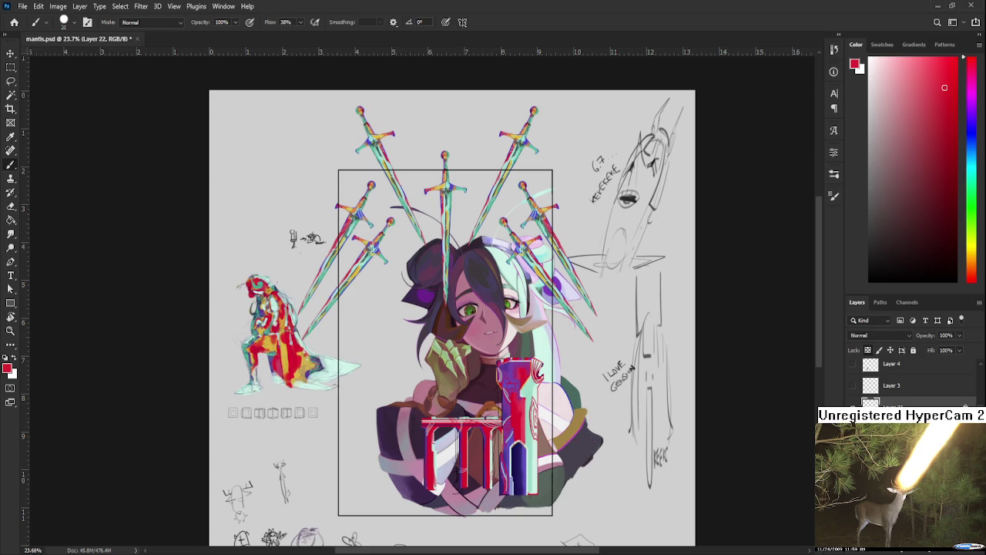
key(ctrl+z)
key(ctrl+shift+z)
Free-transform the knight figure into the centre, in front of the main character.
key(ctrl+t)
mouse_move(284, 351)
mouse_down()
mouse_move(397, 453)
mouse_move(419, 428)
mouse_up()
scroll(397, 455, up, 2)
scroll(420, 438, up, 1)
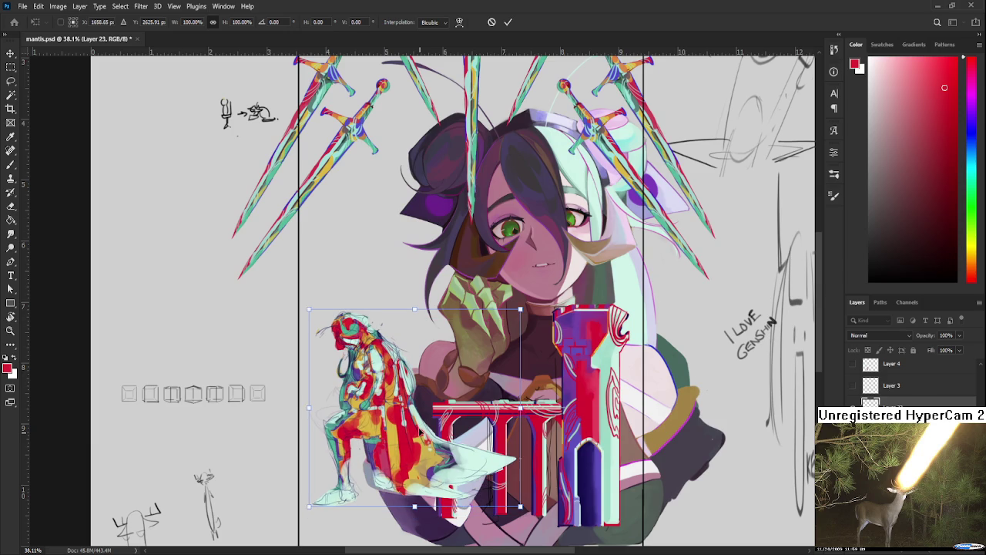
key(Return)
Zoom in and rotate the canvas view 40° around the knight's helmet.
scroll(353, 362, up, 2)
scroll(353, 354, up, 1)
scroll(355, 266, up, 1)
scroll(355, 266, up, 2)
key(r)
drag(354, 266, 424, 343)
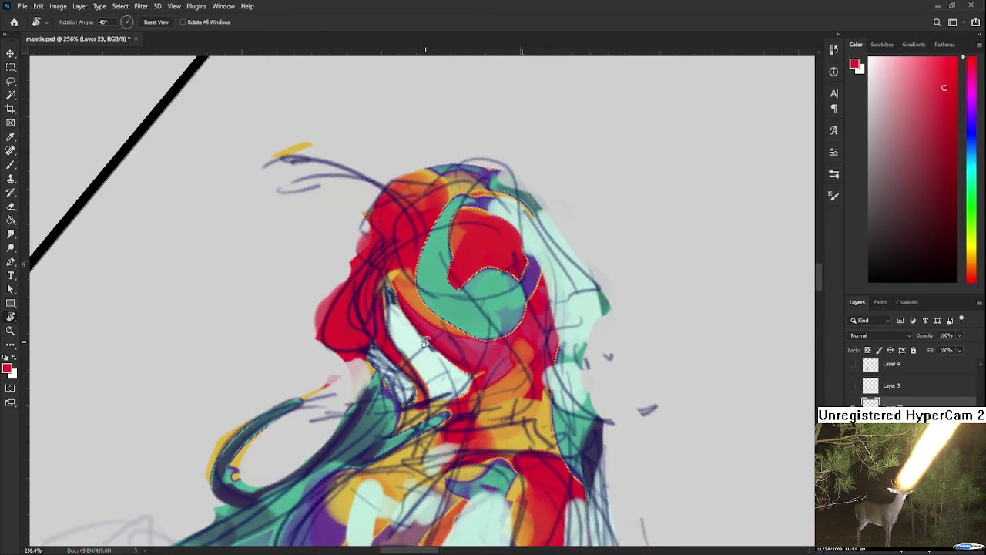
Paint pale mint over the dark sketch lines in the helmet's face opening.
alt+click(404, 363)
drag(431, 398, 415, 382)
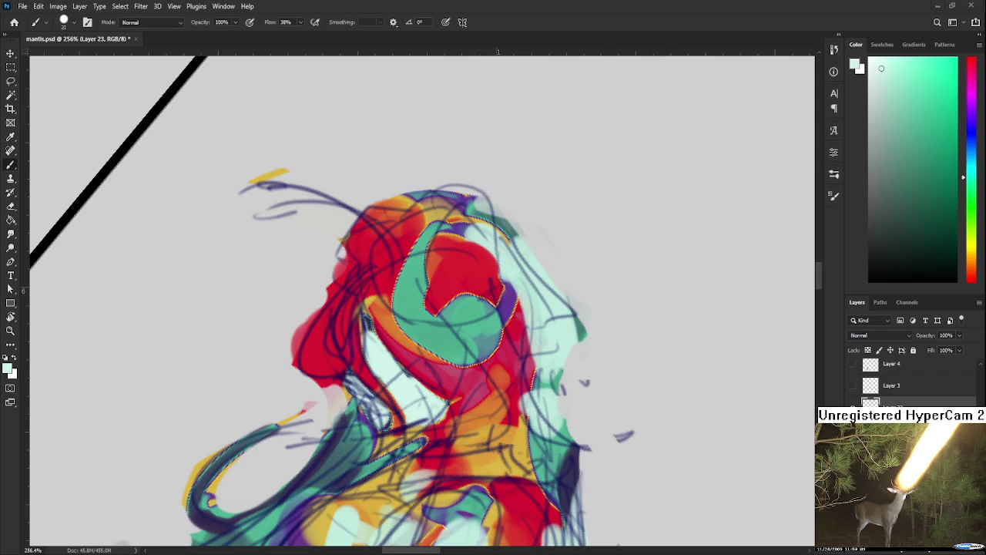
scroll(358, 389, up, 1)
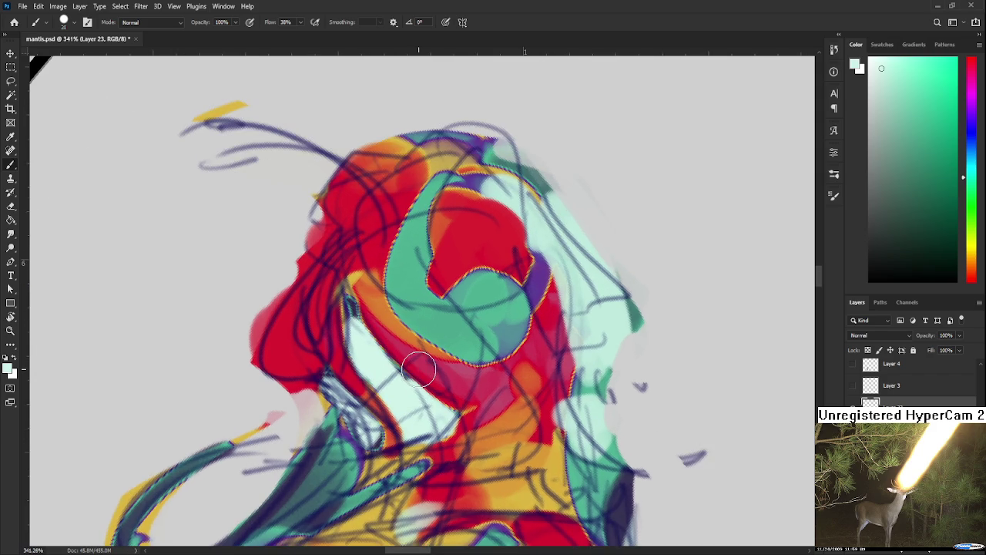
mouse_move(351, 389)
mouse_down()
mouse_move(371, 457)
mouse_move(321, 351)
mouse_up()
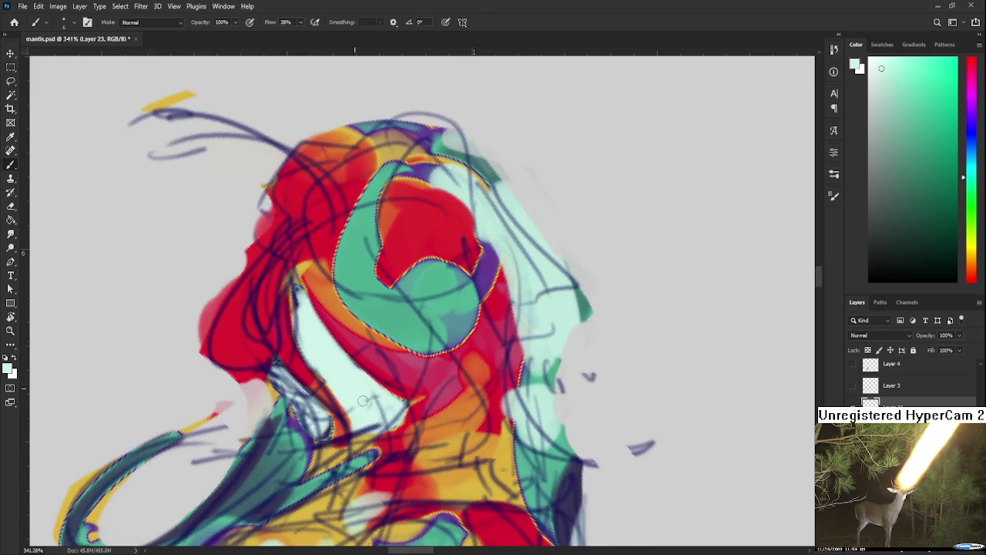
Add a faint teal smudge in the face opening and sample lighter helmet teals.
alt+click(404, 322)
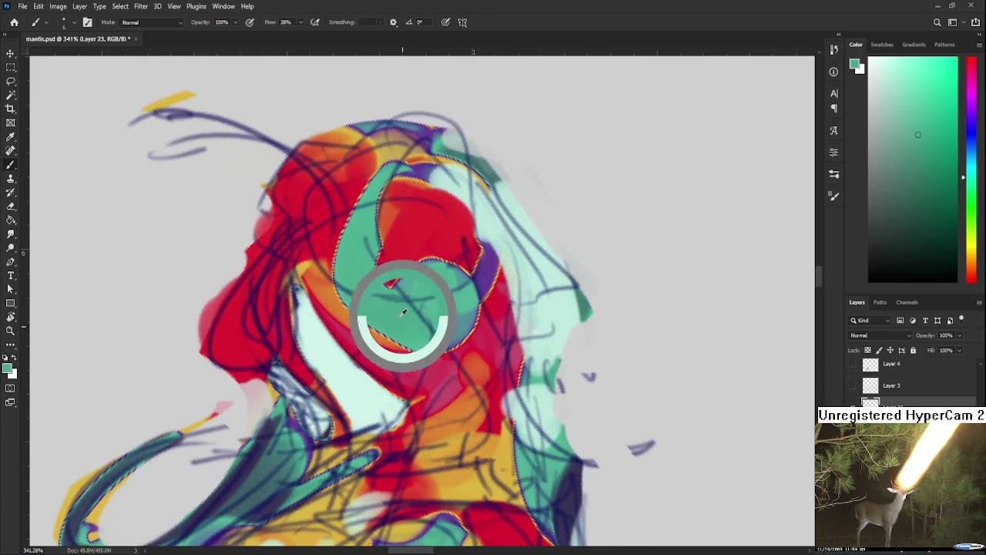
drag(346, 405, 359, 424)
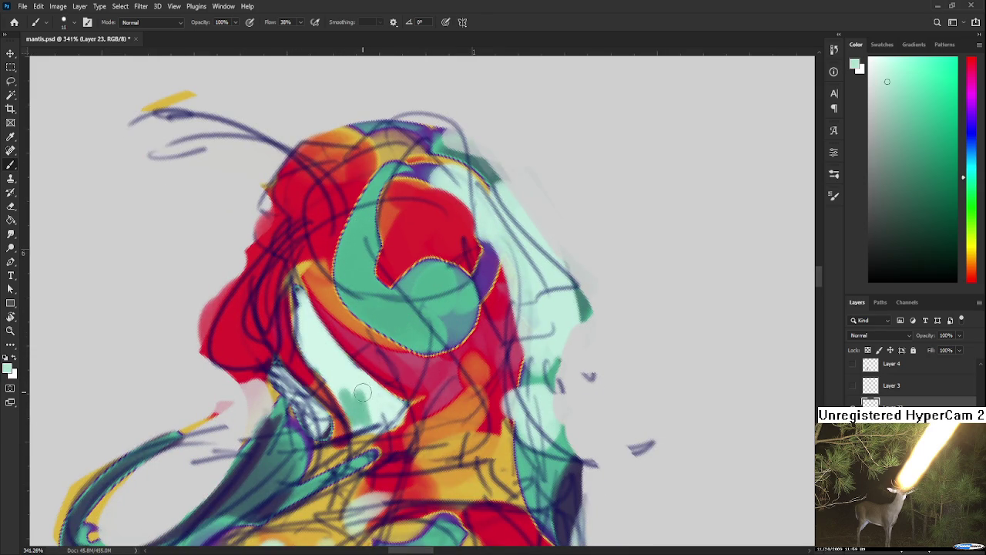
alt+click(350, 406)
alt+click(369, 387)
alt+click(328, 372)
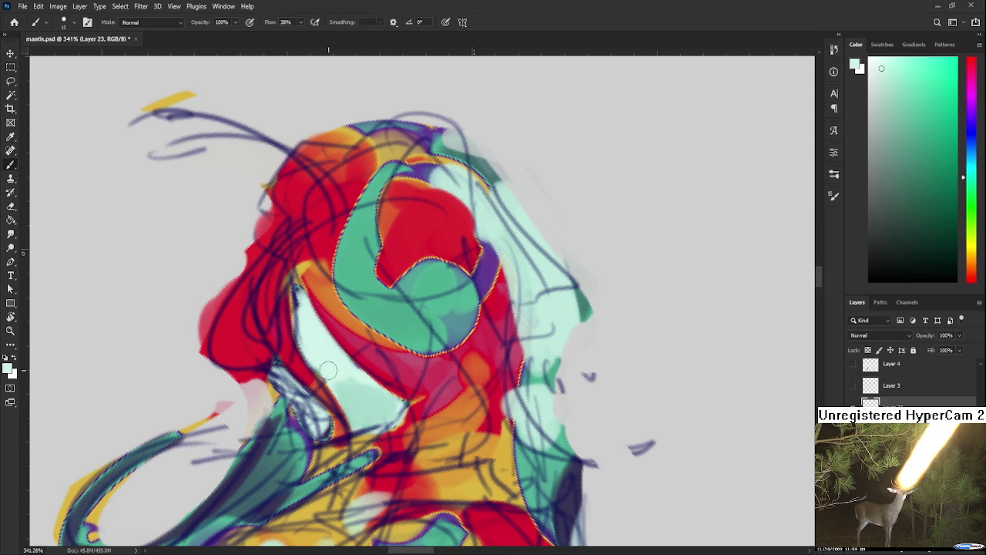
drag(343, 368, 392, 397)
Cover the remaining dark face lines with mint and brighten below the white face plate.
alt+click(357, 365)
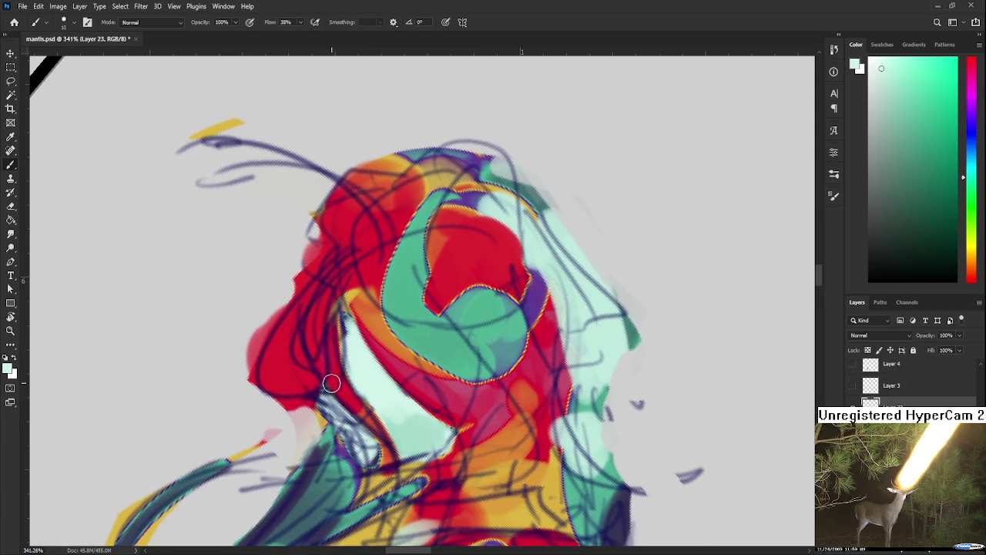
drag(327, 394, 333, 408)
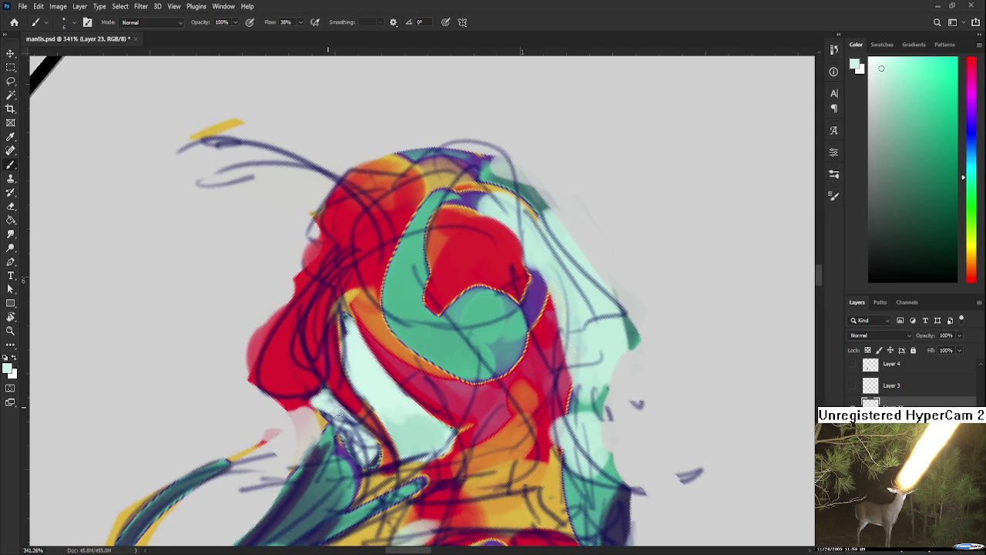
scroll(335, 418, down, 1)
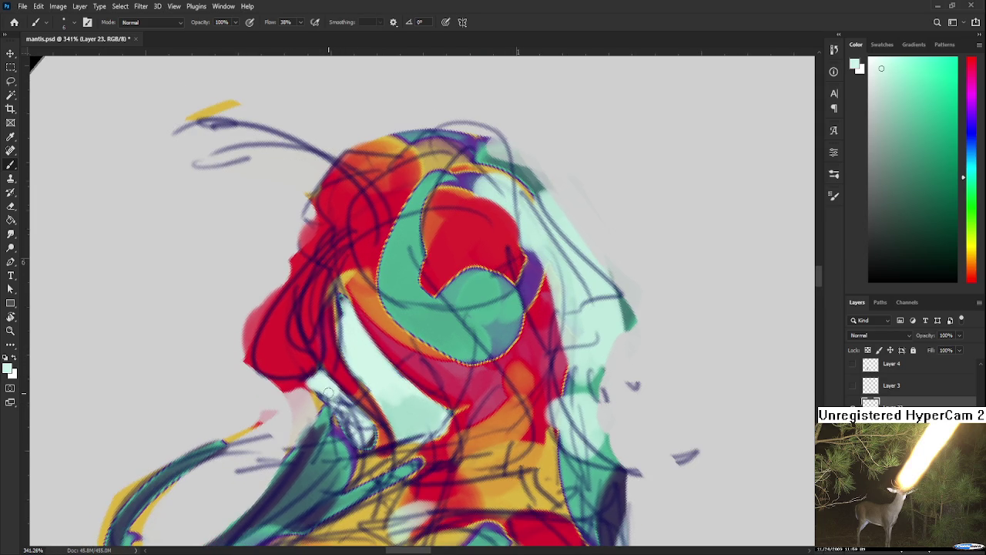
alt+click(359, 429)
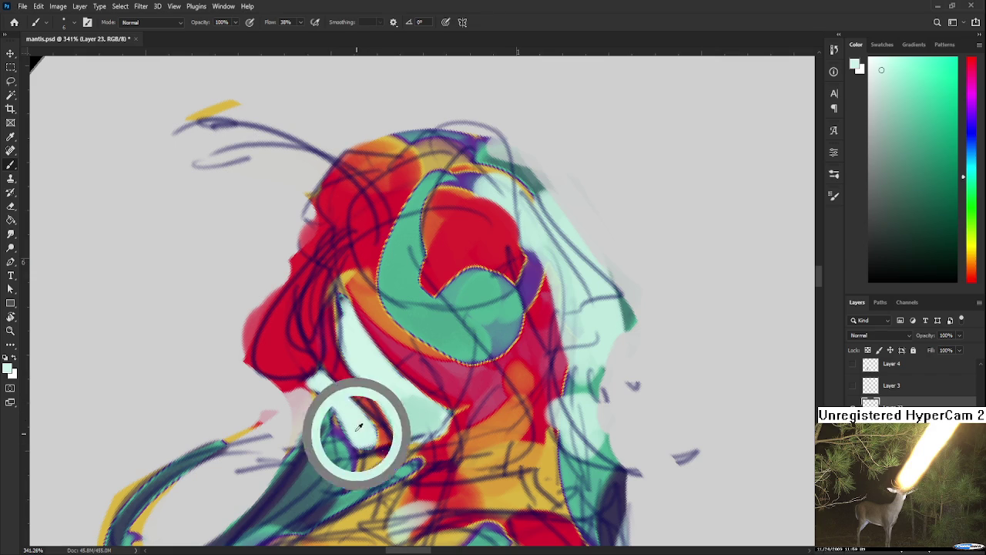
alt+click(383, 432)
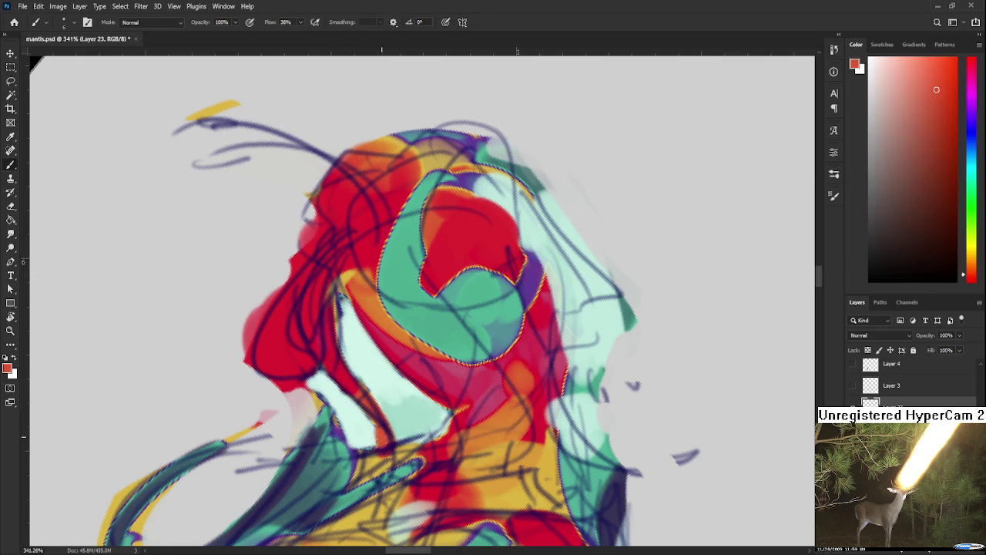
alt+click(367, 431)
drag(369, 430, 354, 446)
Paint light mint down the face opening and fine-tune the light green sample.
alt+click(348, 341)
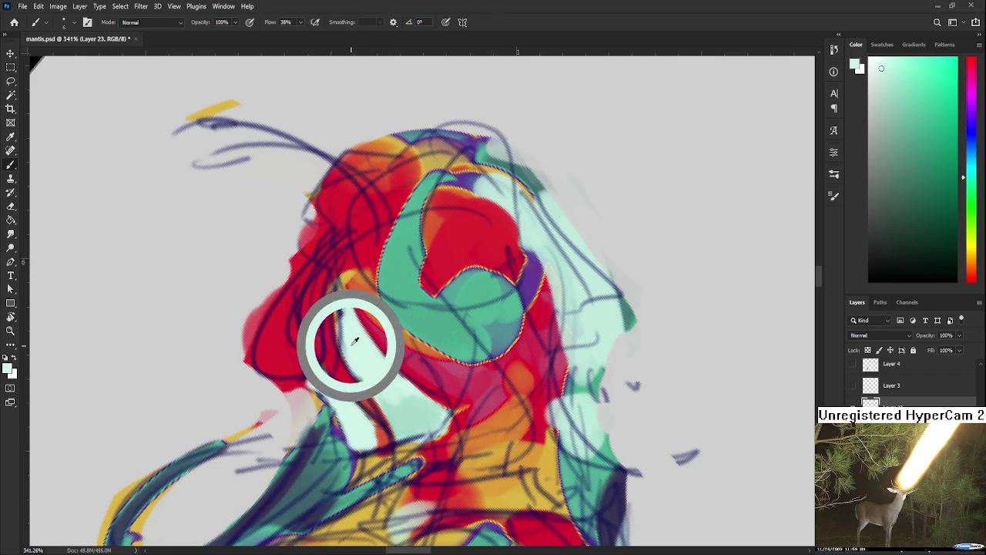
mouse_move(344, 296)
mouse_down()
mouse_move(347, 363)
mouse_move(353, 300)
mouse_up()
alt+click(344, 401)
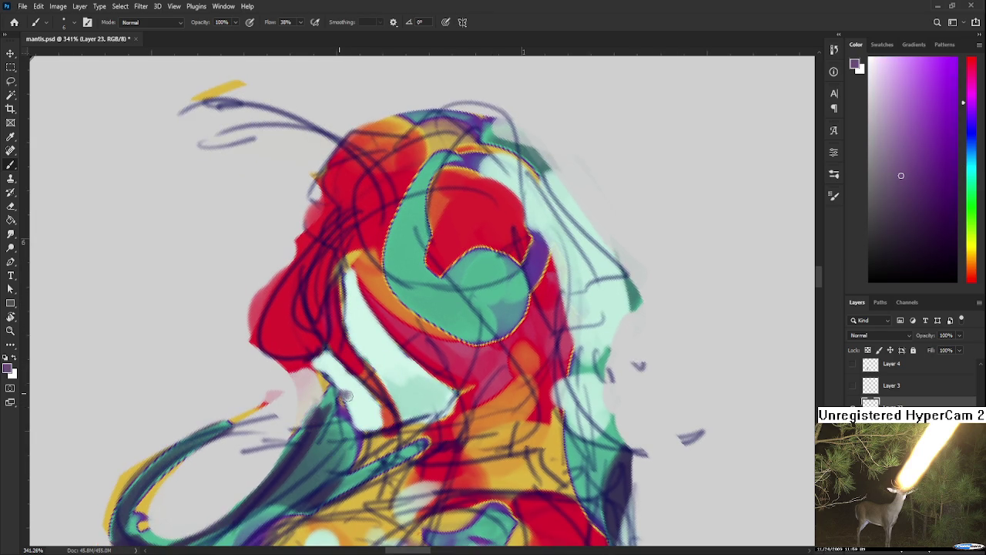
alt+click(354, 397)
alt+click(355, 397)
mouse_move(401, 374)
mouse_down()
mouse_move(429, 356)
mouse_move(410, 370)
mouse_up()
alt+click(360, 397)
Compare and sample mint shades from the small helmeted head's face.
alt+click(388, 374)
alt+click(376, 391)
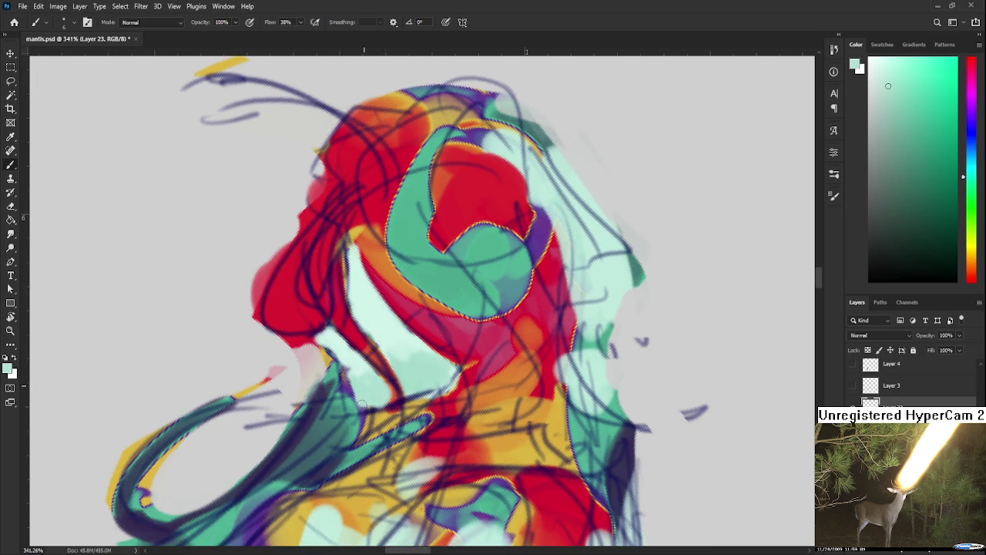
alt+click(385, 392)
alt+click(407, 383)
drag(399, 372, 384, 423)
alt+click(403, 399)
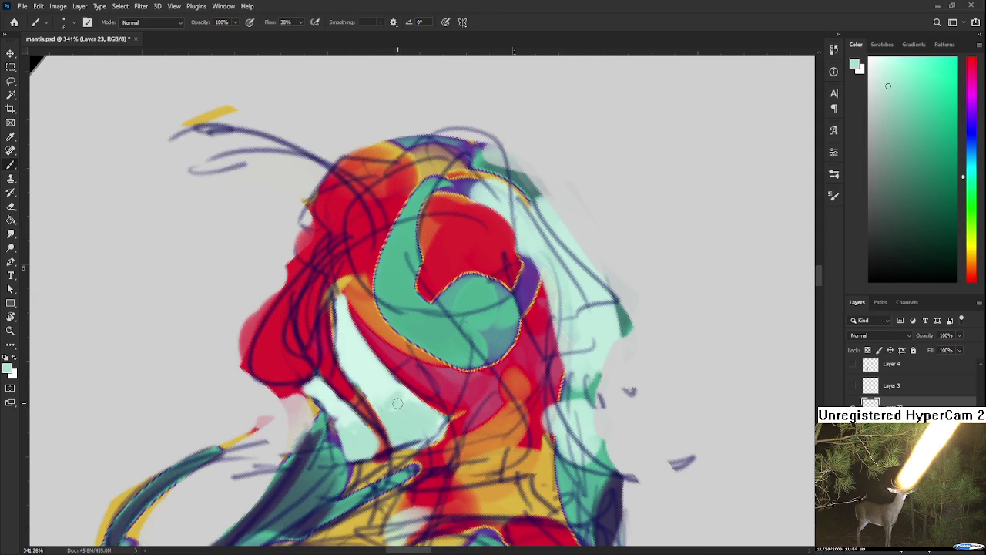
alt+click(405, 390)
alt+click(399, 405)
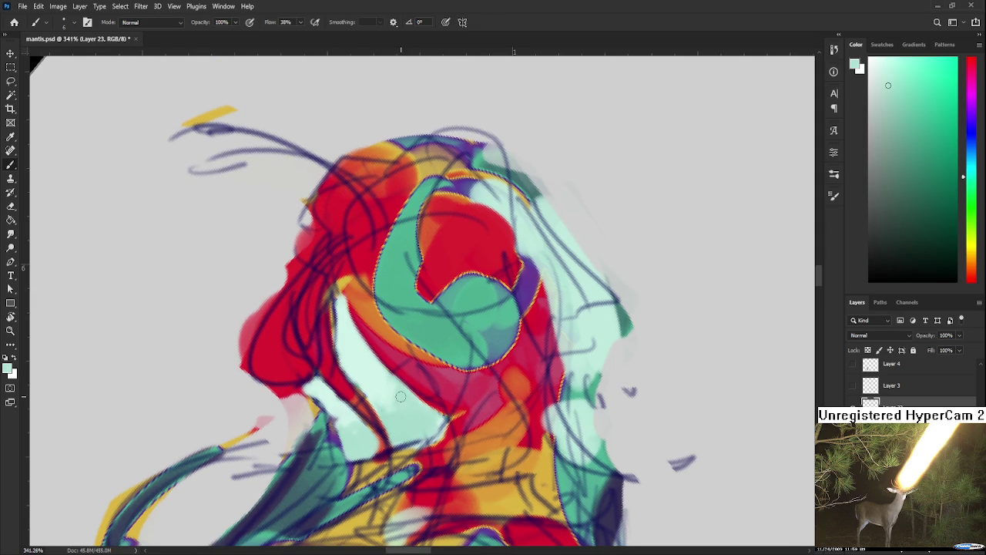
alt+click(400, 400)
drag(378, 352, 347, 400)
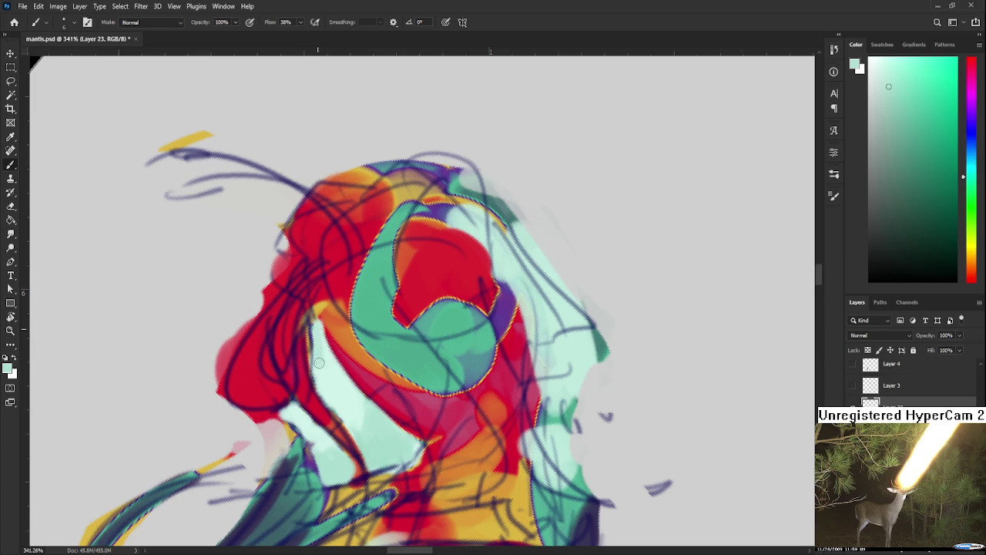
Sample the helmet's darker red and paint a red curve down from the face edge.
alt+click(336, 345)
alt+click(337, 346)
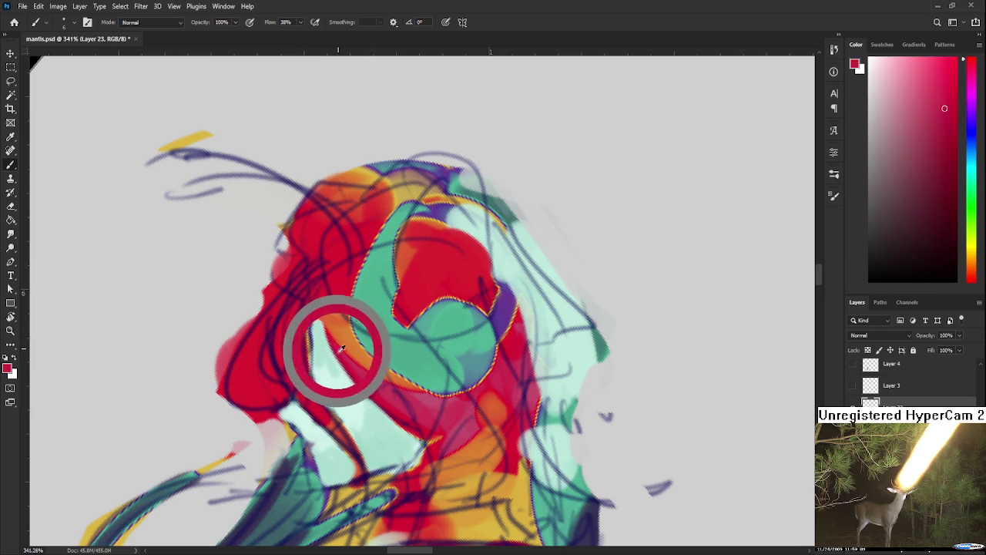
alt+click(329, 380)
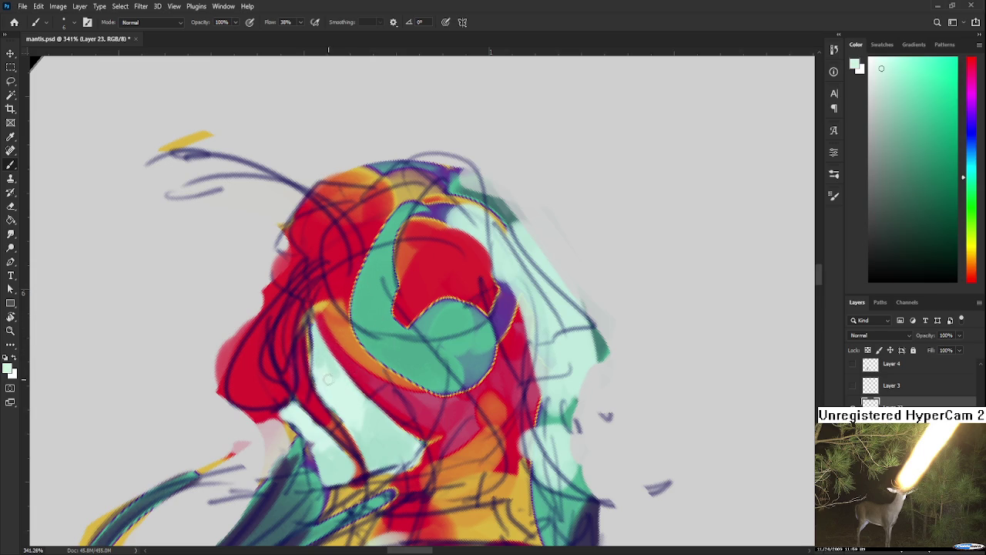
mouse_move(329, 386)
mouse_down()
mouse_move(324, 347)
mouse_move(299, 357)
mouse_move(295, 289)
mouse_move(276, 281)
mouse_up()
alt+click(293, 346)
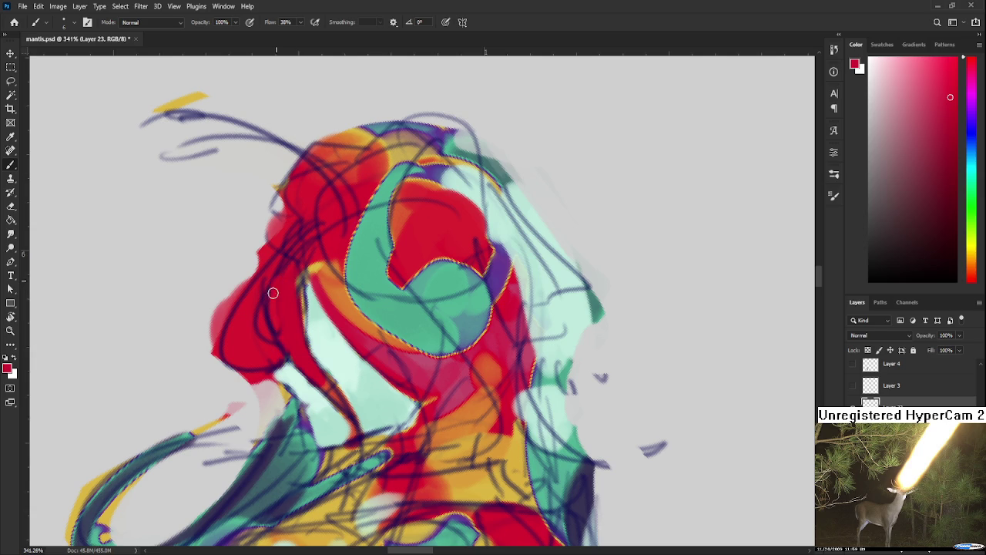
drag(277, 317, 258, 280)
alt+click(295, 333)
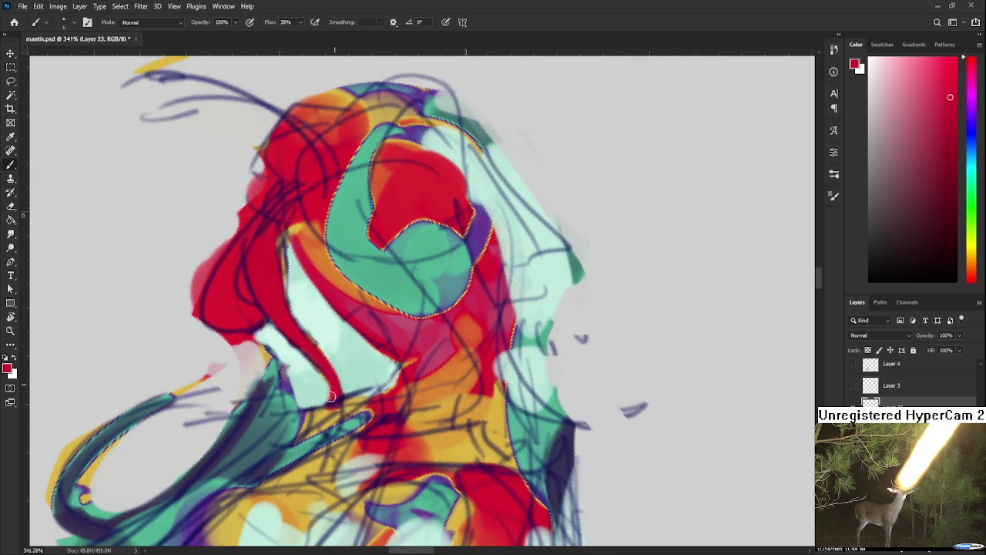
mouse_move(332, 372)
mouse_down()
mouse_move(328, 424)
mouse_move(300, 422)
mouse_up()
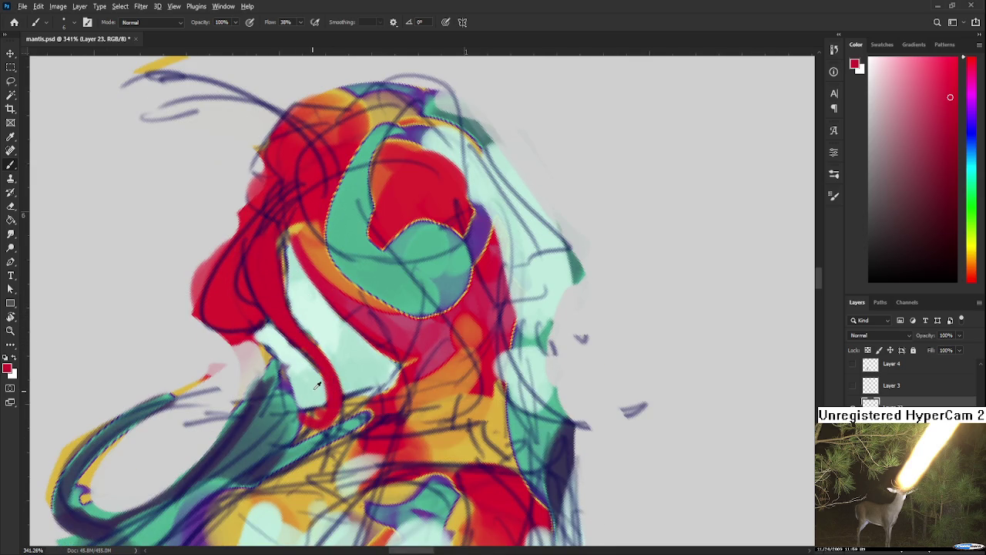
Alternate between pale mint and face-line red samples to refine the face line.
alt+click(317, 386)
alt+click(321, 337)
alt+click(328, 378)
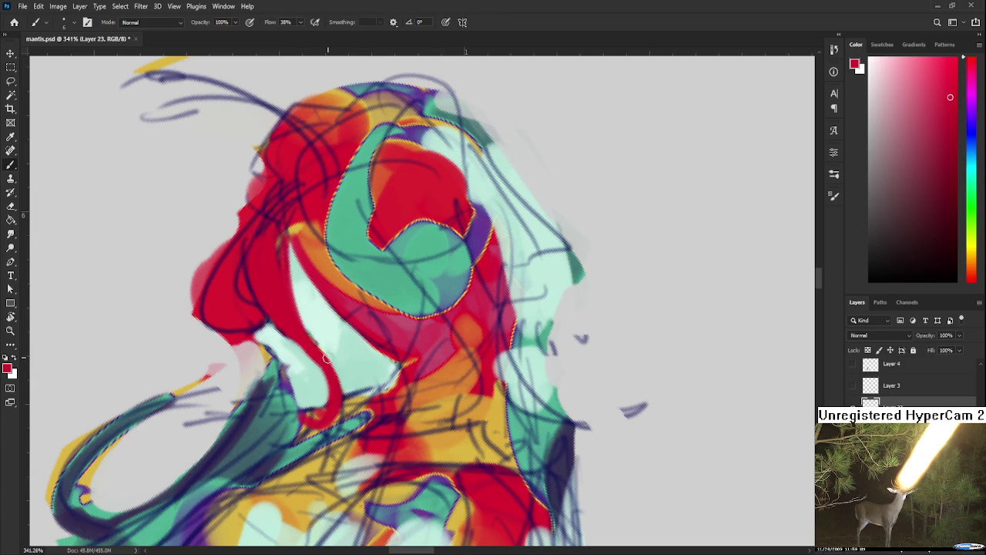
alt+click(317, 336)
alt+click(280, 231)
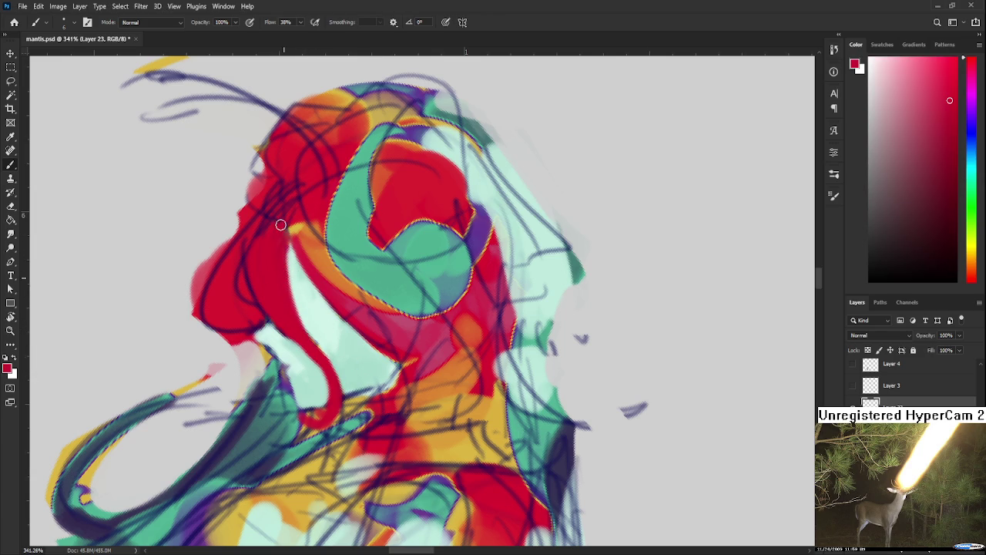
alt+click(326, 334)
alt+click(323, 361)
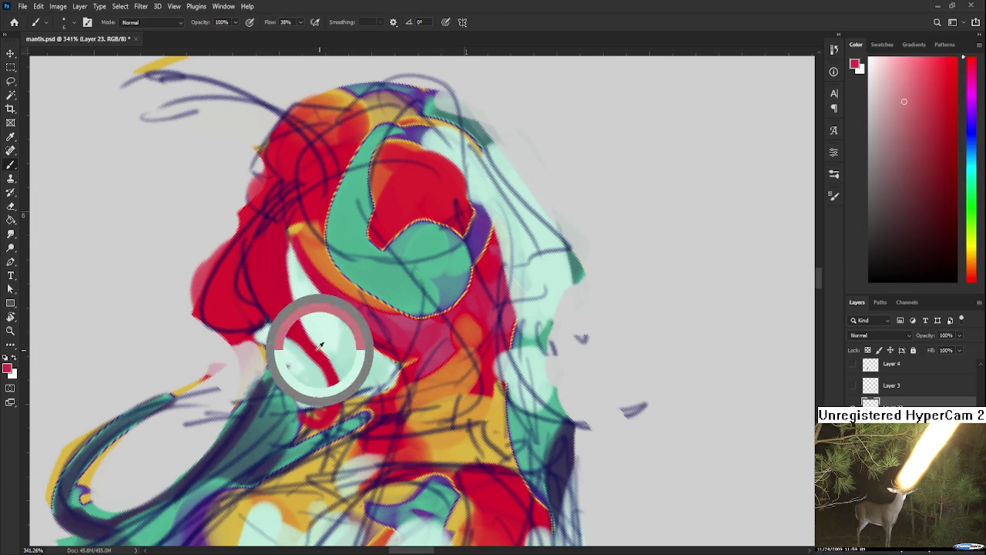
Fine-tune the pale mint sample beside the face and zoom out.
alt+click(323, 367)
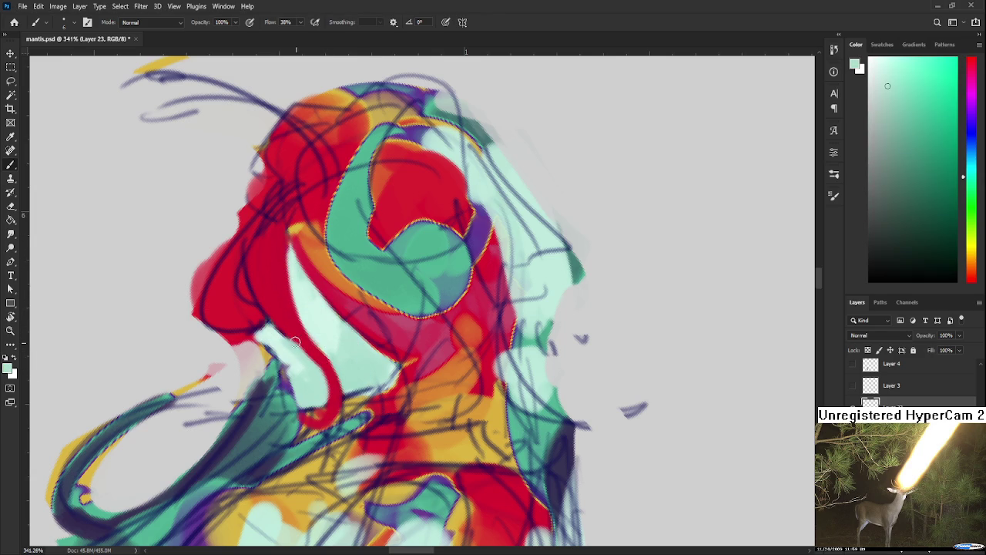
alt+click(333, 402)
alt+click(322, 384)
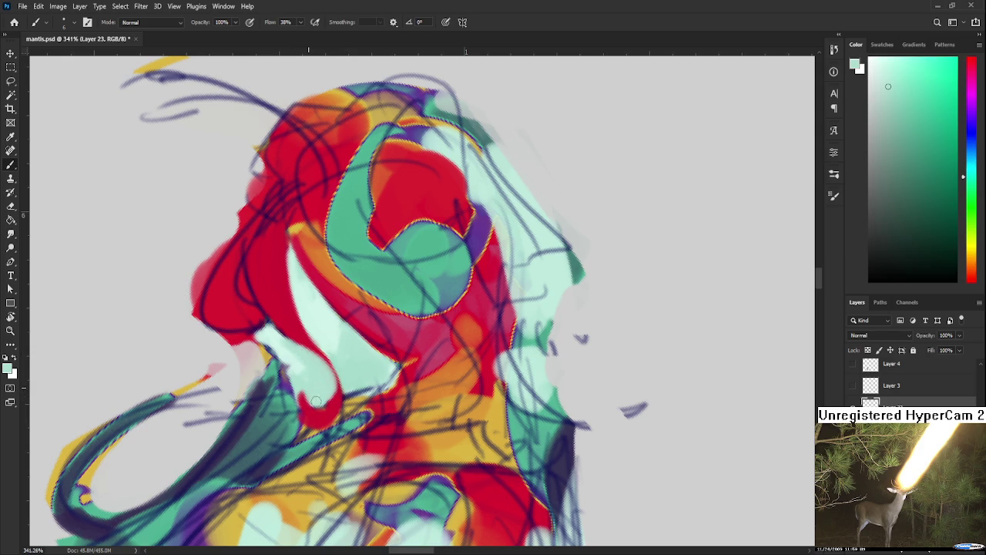
alt+click(324, 398)
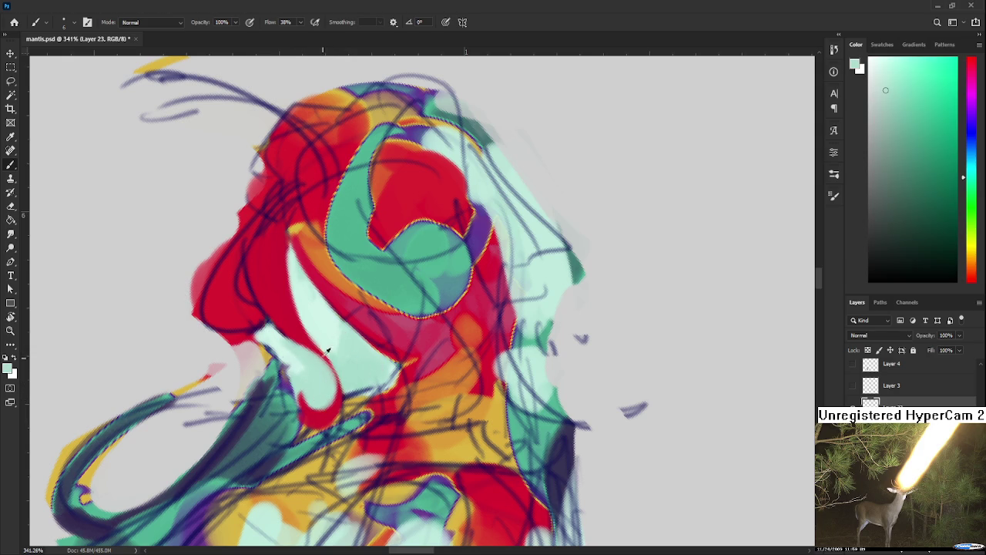
scroll(363, 272, down, 5)
scroll(364, 269, down, 3)
Tilt the view and sample orange and orange-red shades from the hair.
scroll(367, 267, up, 3)
scroll(368, 266, up, 3)
mouse_move(368, 266)
mouse_down()
mouse_move(375, 297)
mouse_move(339, 333)
mouse_move(346, 351)
mouse_up()
alt+click(375, 298)
alt+click(348, 342)
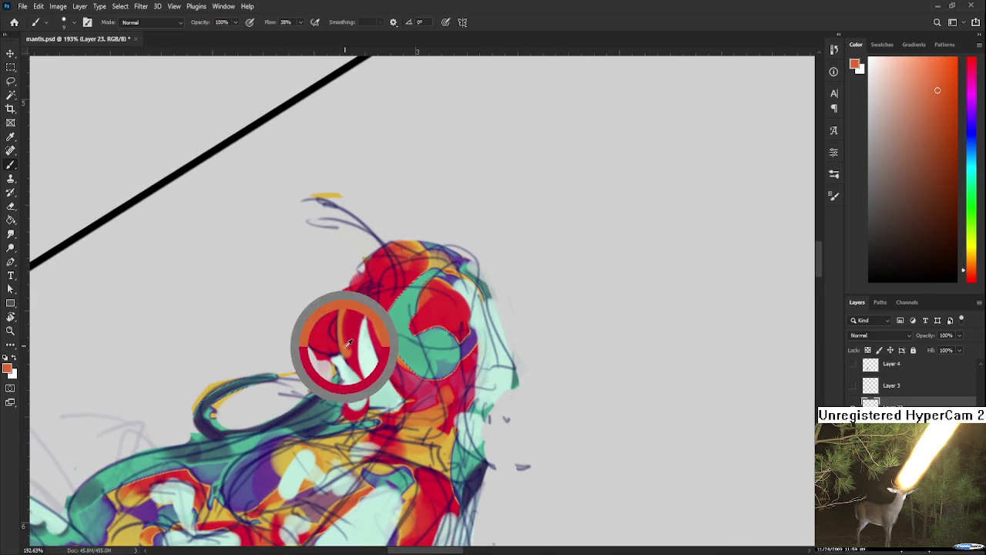
alt+click(353, 322)
alt+click(349, 318)
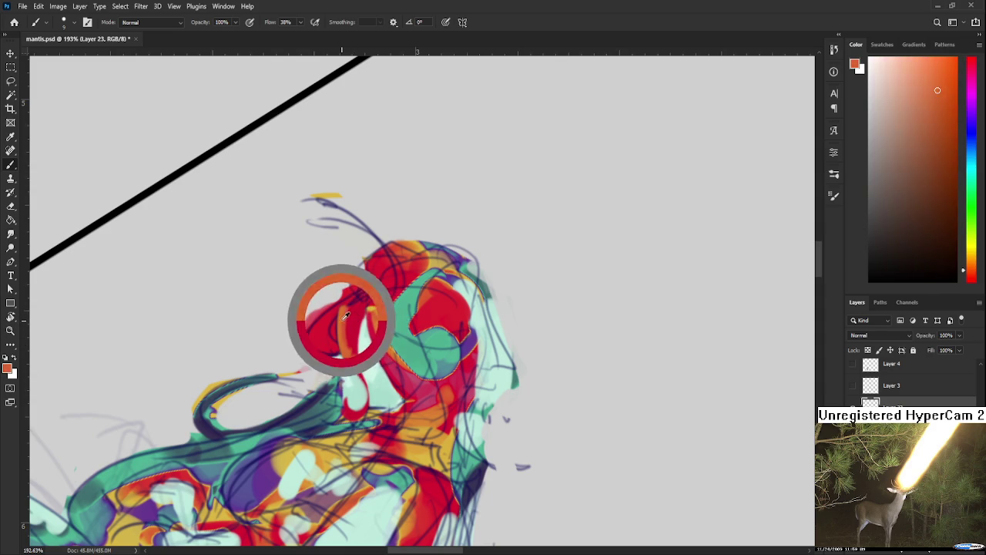
alt+click(354, 316)
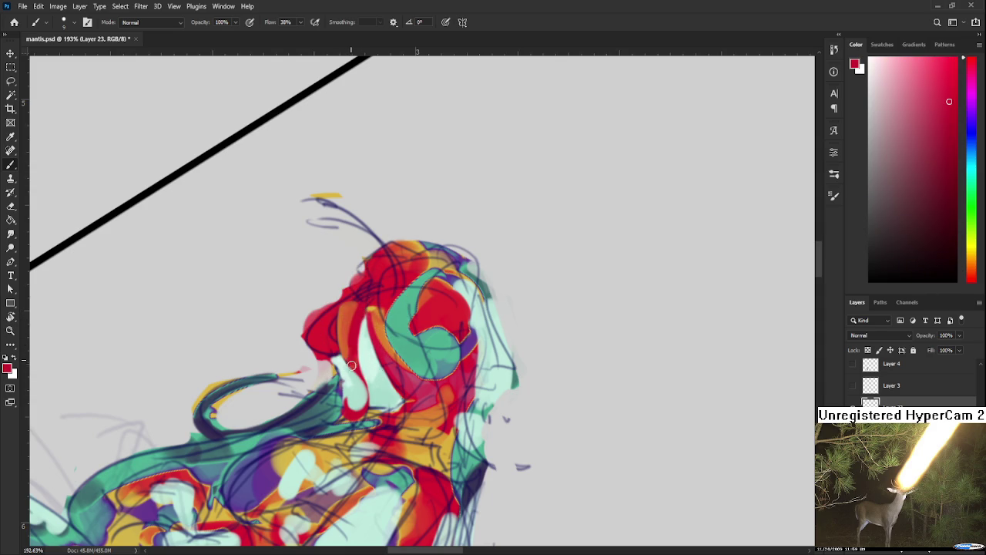
alt+click(342, 319)
alt+click(354, 351)
alt+click(348, 351)
alt+click(345, 317)
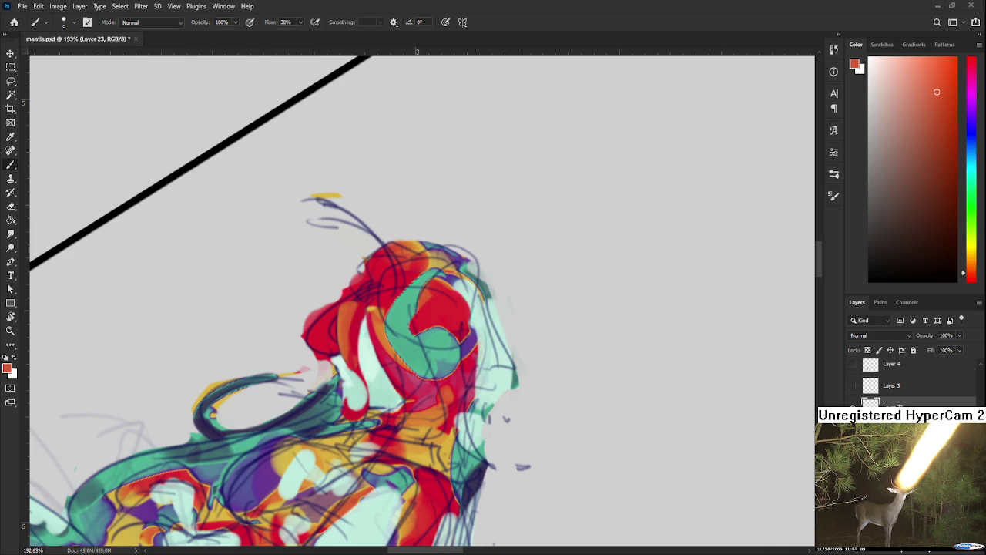
Rotate the canvas and sample orange, crimson and purple from the face area.
alt+click(380, 330)
key(r)
drag(385, 325, 358, 378)
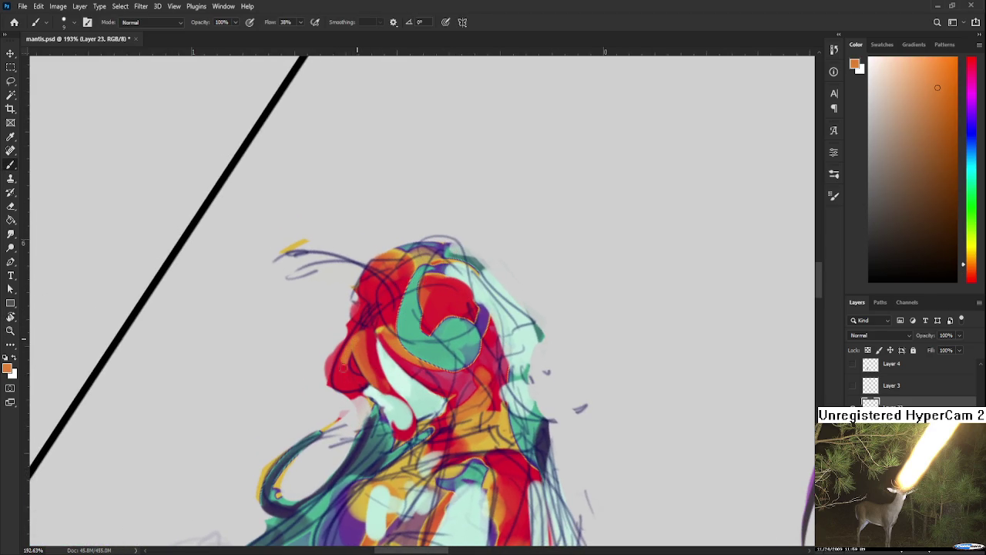
alt+click(369, 352)
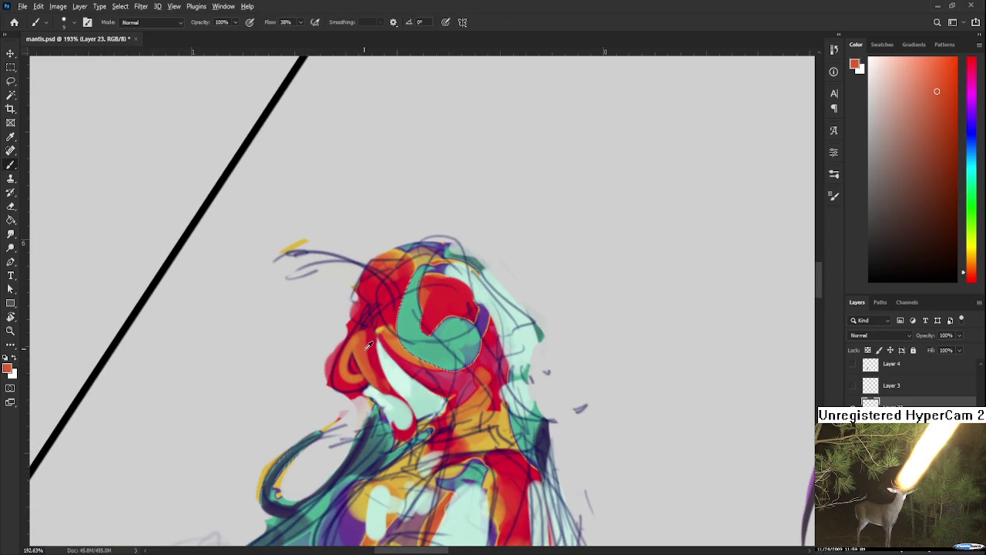
alt+click(354, 383)
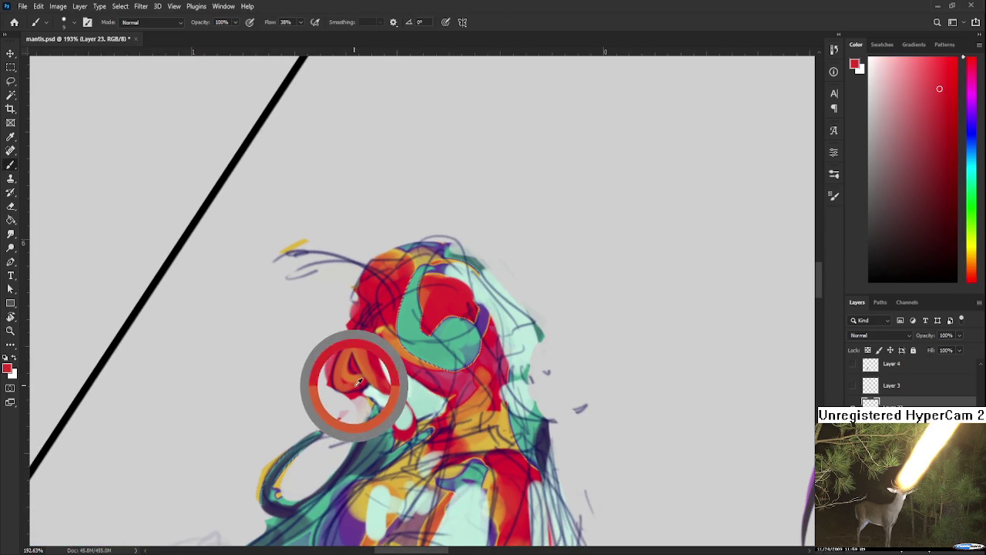
mouse_move(354, 383)
mouse_down()
mouse_move(371, 363)
mouse_move(391, 383)
mouse_up()
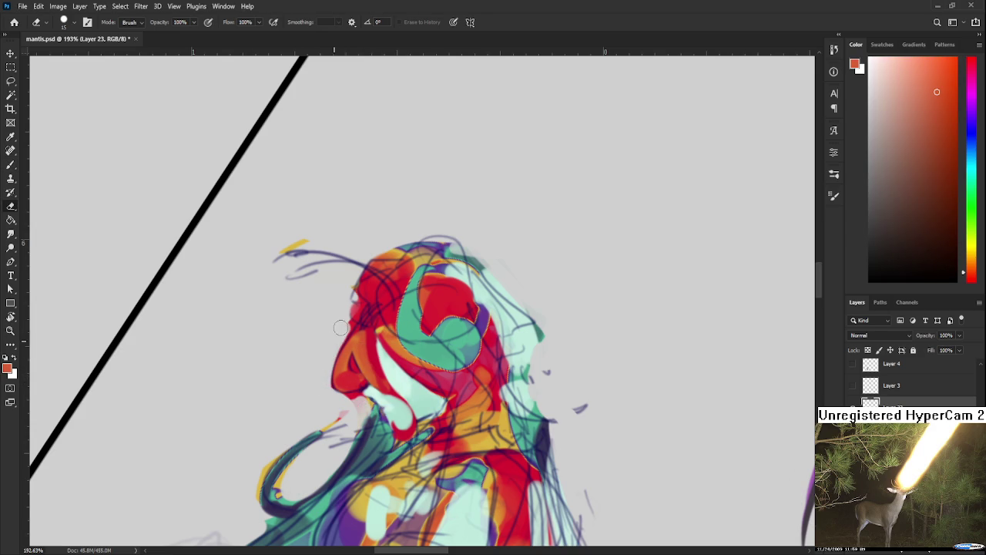
alt+click(364, 383)
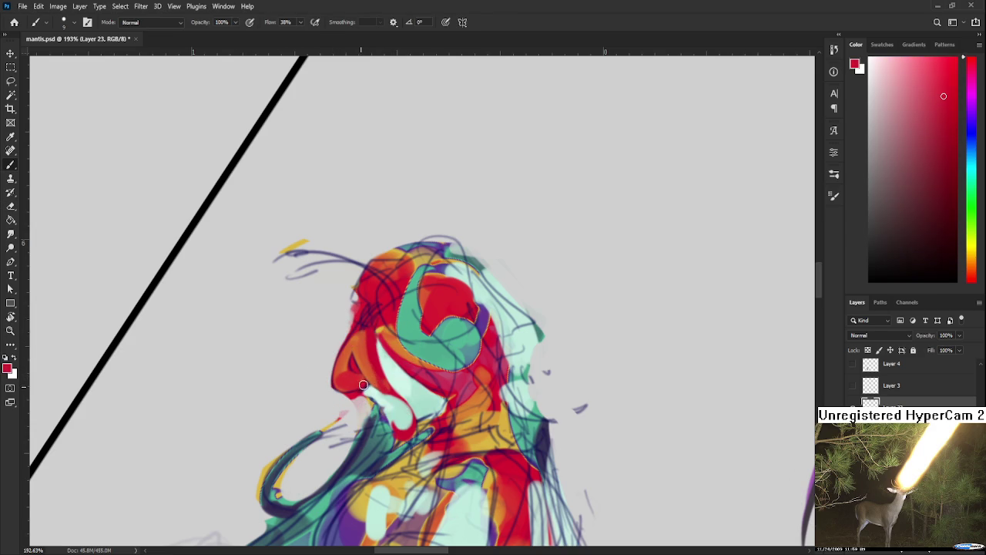
drag(401, 370, 485, 314)
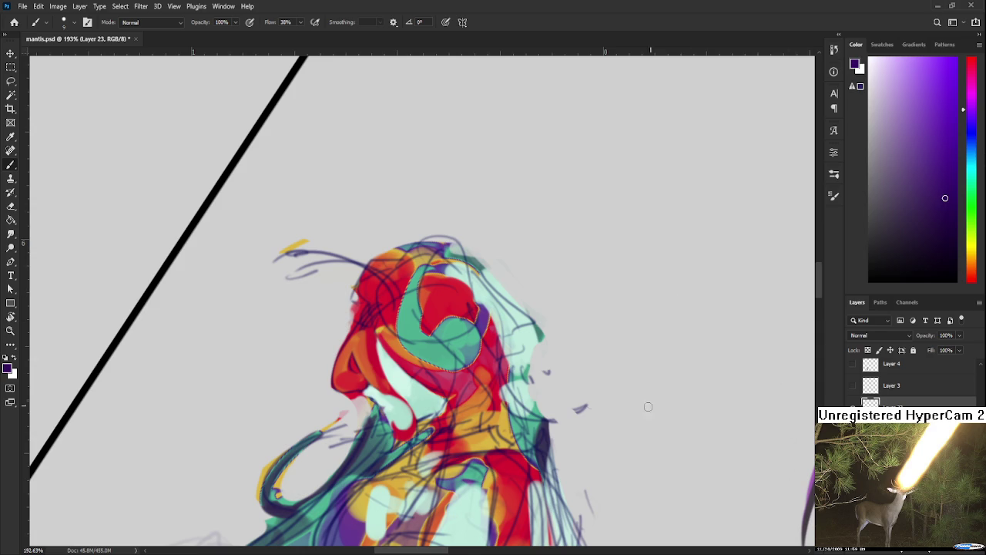
Choose a darker purple and paint a short dark purple accent on the helmet.
scroll(563, 388, up, 2)
scroll(426, 390, left, 3)
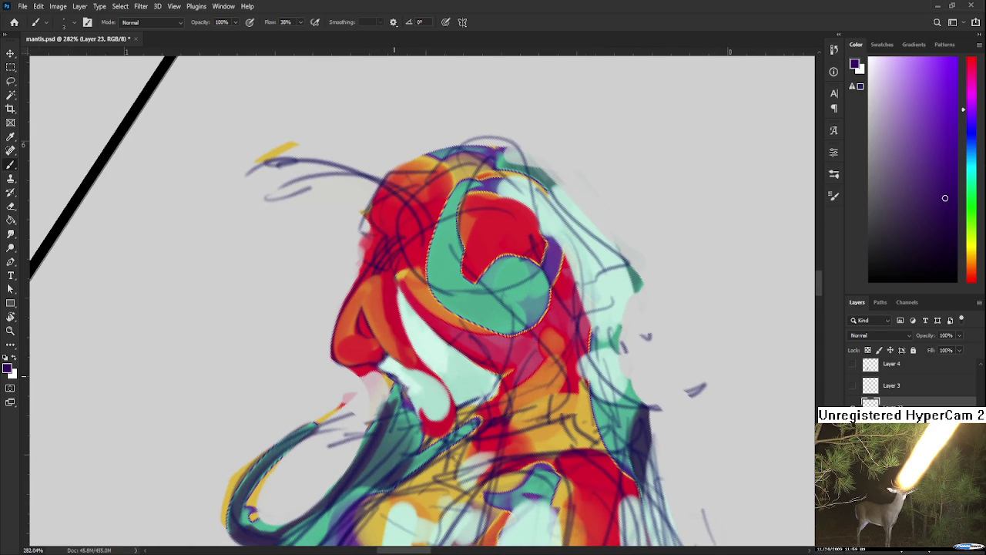
alt+click(401, 370)
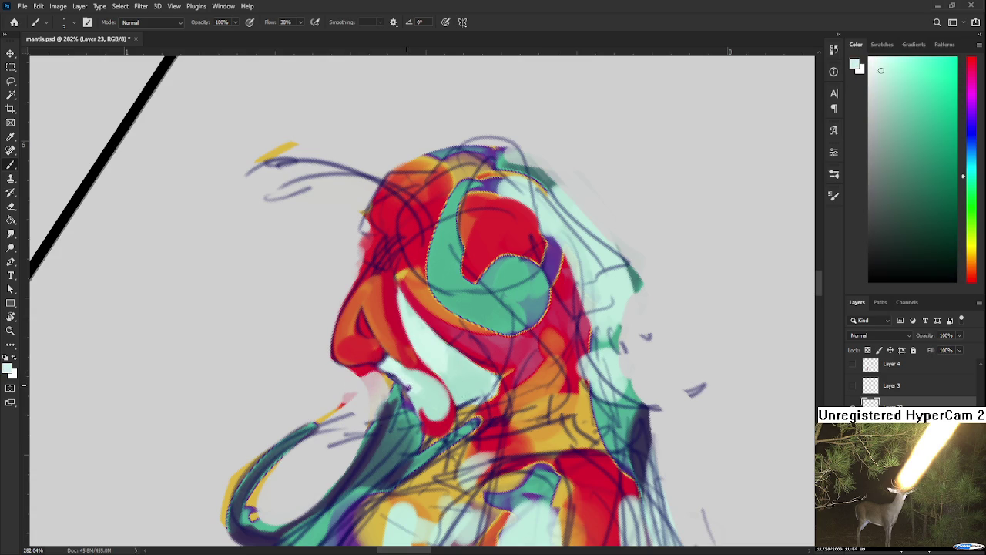
alt+click(407, 385)
mouse_move(420, 384)
alt+mouse_down()
mouse_move(466, 400)
mouse_move(548, 268)
alt+mouse_up()
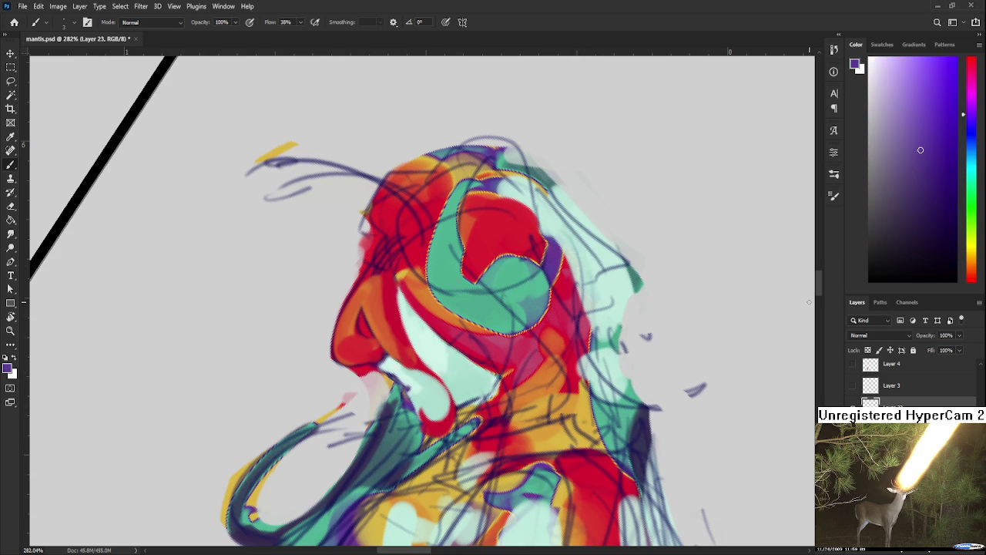
click(939, 212)
drag(411, 401, 413, 407)
Sample the pale mint and rotate the canvas view back.
alt+click(416, 379)
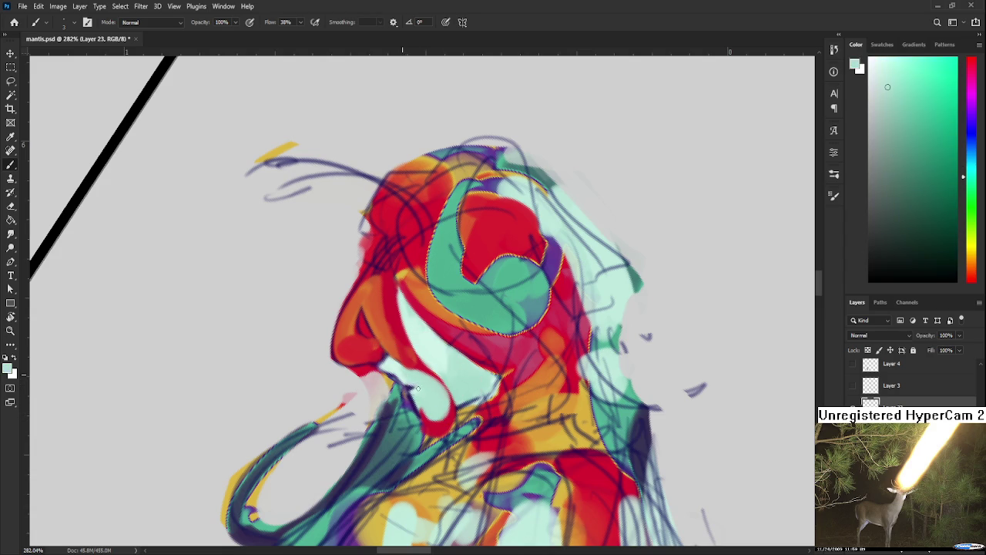
key(r)
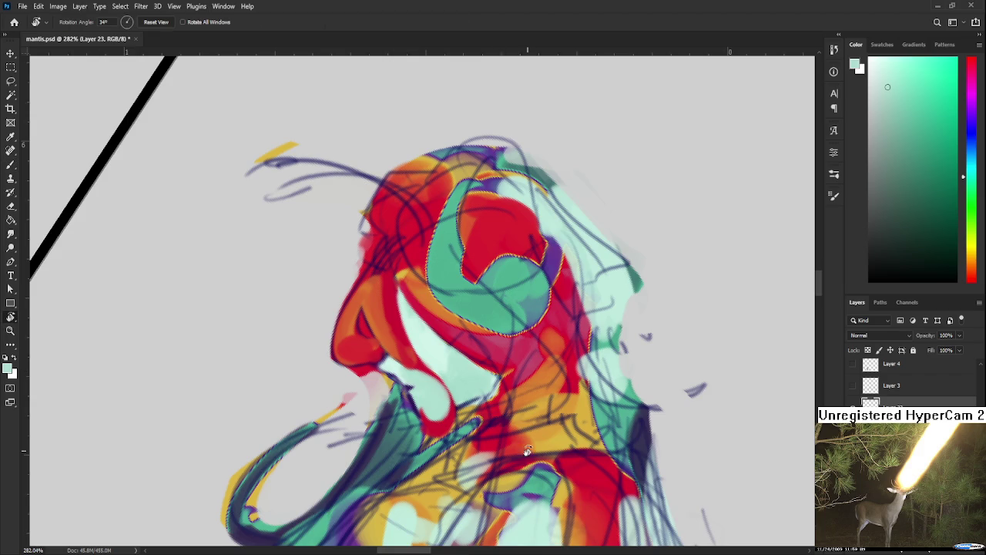
drag(408, 380, 489, 380)
scroll(489, 380, down, 5)
Sharpen the helmet's face edge with red and orange brush strokes.
scroll(489, 378, down, 1)
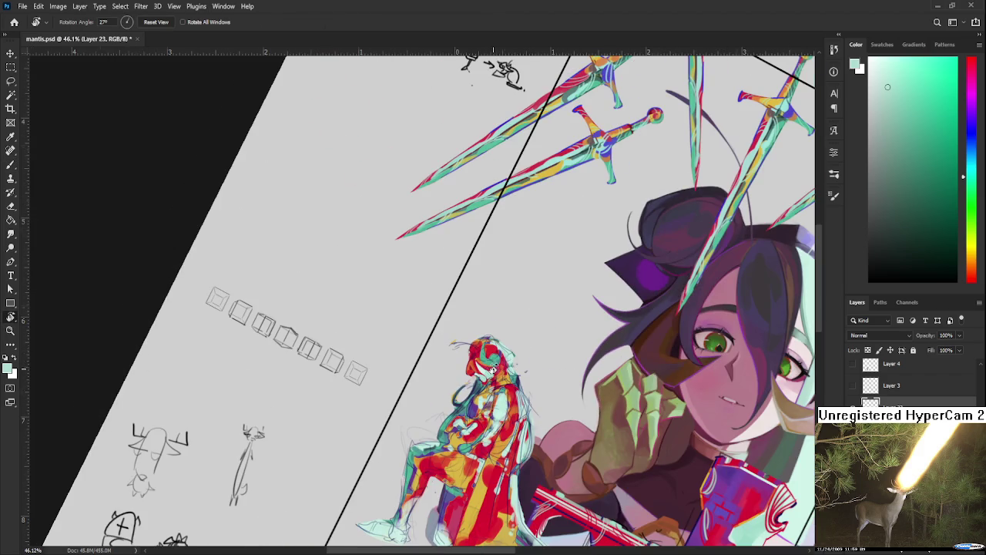
scroll(481, 368, up, 7)
scroll(481, 368, up, 3)
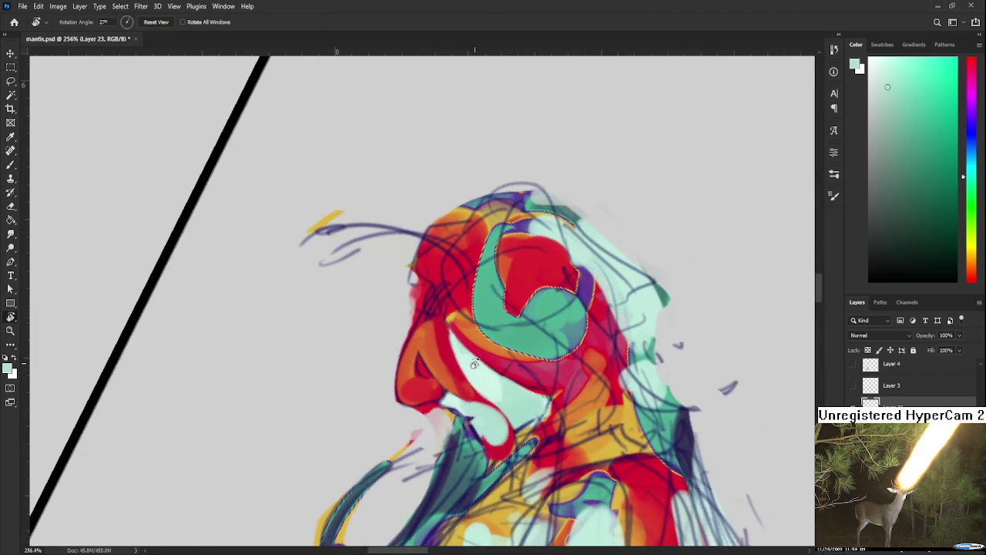
scroll(474, 364, up, 1)
key(b)
alt+click(429, 375)
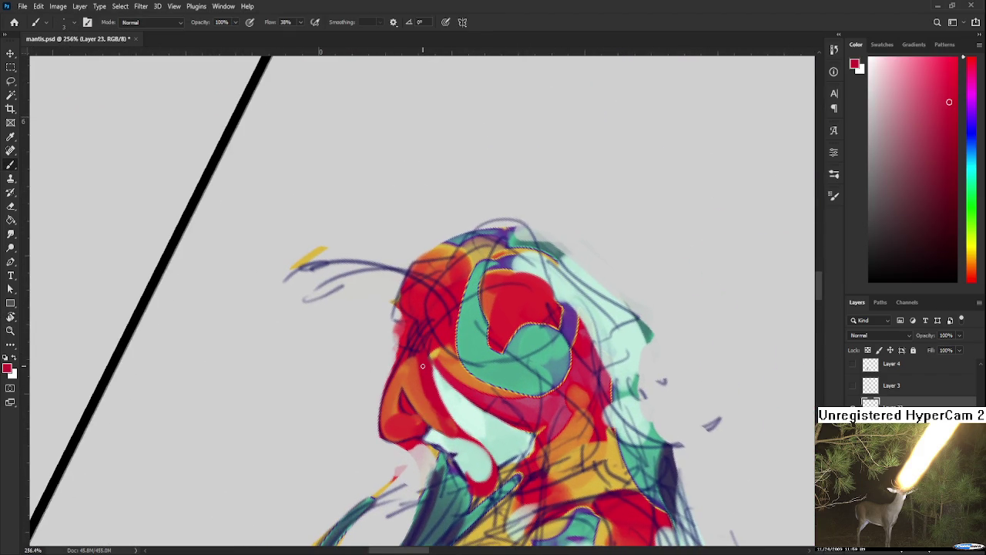
drag(425, 357, 429, 421)
alt+click(434, 399)
drag(415, 345, 422, 369)
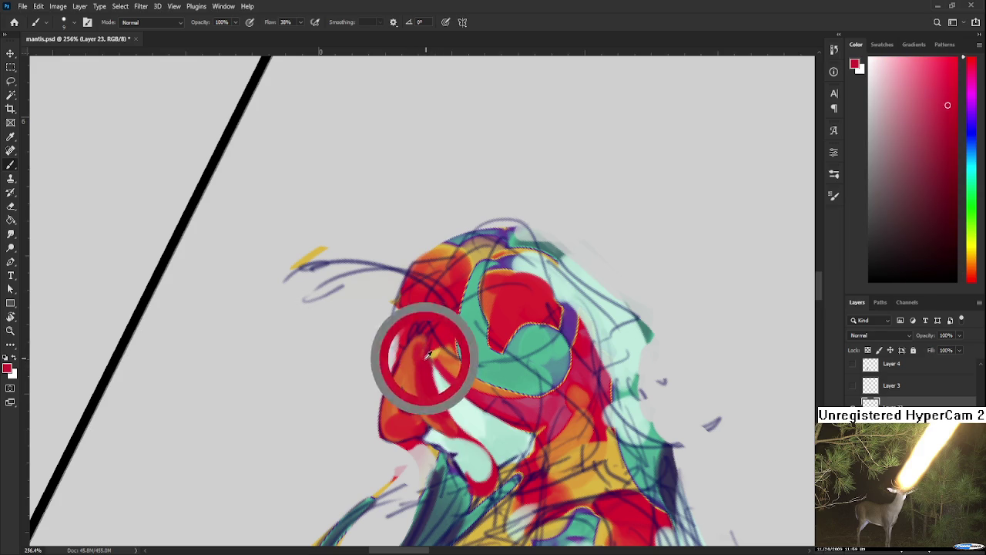
Cover the dark lines inside the teal crescent and thicken the curl's upper arm.
drag(466, 342, 403, 326)
alt+click(416, 326)
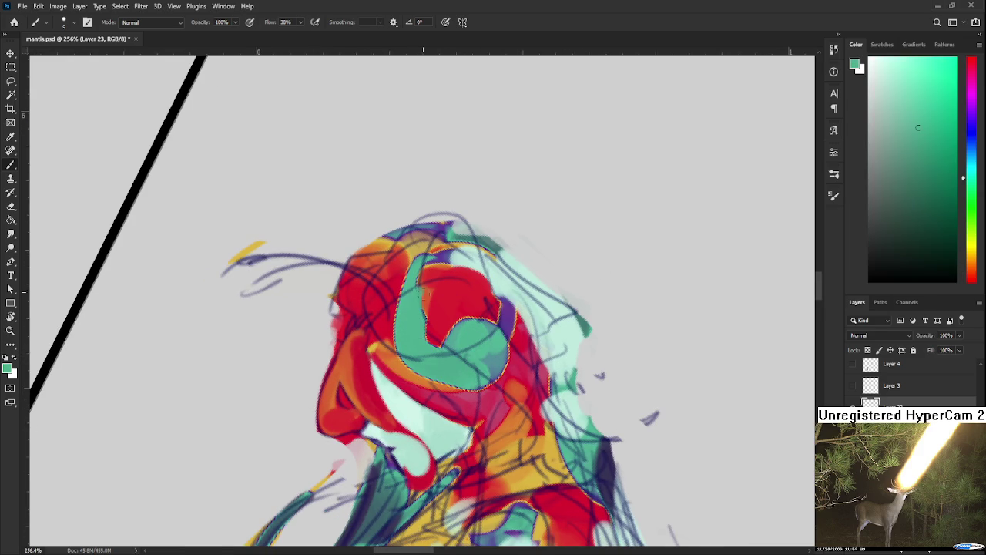
mouse_move(434, 357)
mouse_down()
mouse_move(484, 351)
mouse_move(461, 374)
mouse_move(501, 370)
mouse_move(372, 331)
mouse_move(370, 412)
mouse_move(398, 453)
mouse_move(466, 410)
mouse_up()
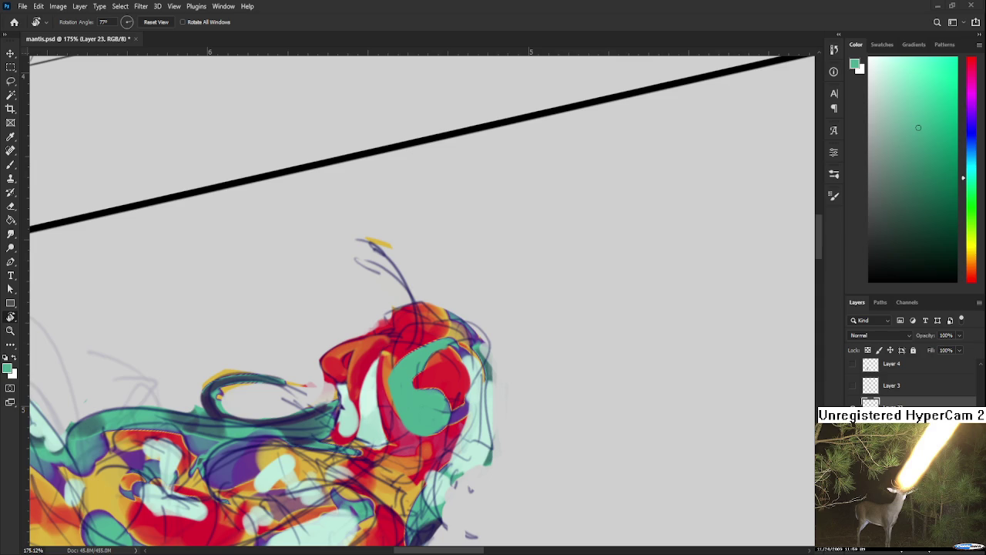
alt+scroll(401, 389, up, 3)
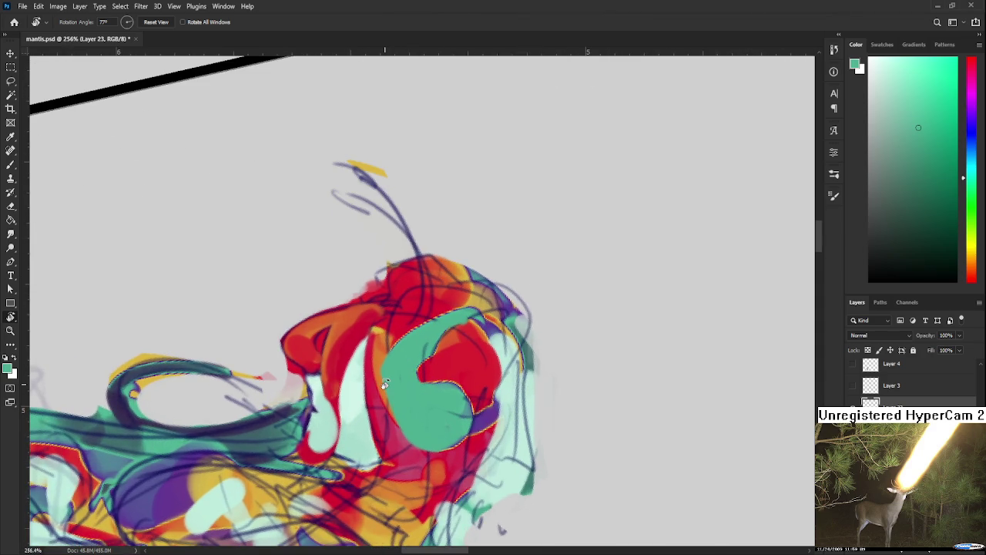
key(b)
mouse_move(412, 330)
mouse_down()
mouse_move(472, 312)
mouse_move(415, 347)
mouse_move(482, 308)
mouse_move(421, 370)
mouse_move(474, 335)
mouse_up()
Add red and faint pink touches, then fill the lower curl with solid teal.
alt+click(439, 366)
alt+click(440, 363)
alt+click(442, 368)
drag(409, 394, 464, 407)
alt+click(435, 395)
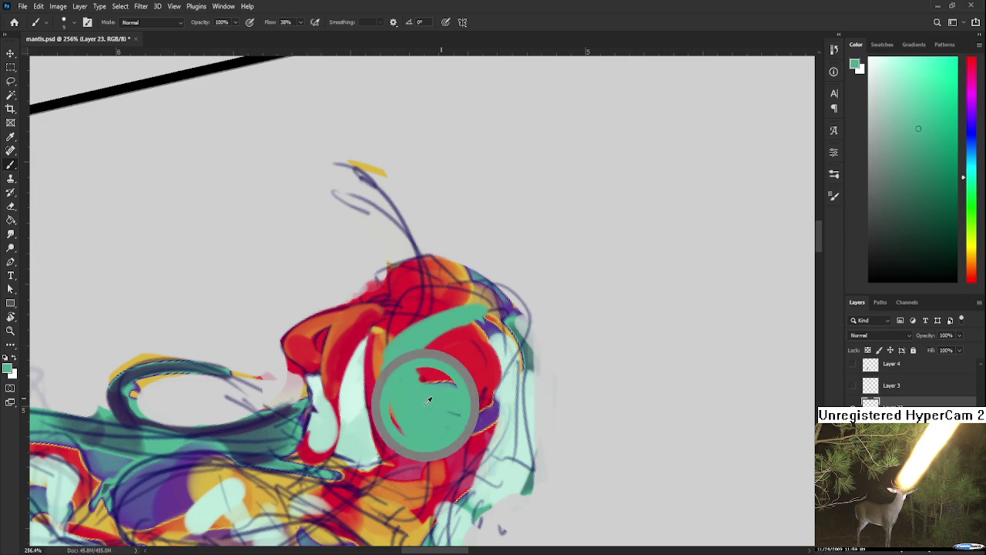
drag(420, 385, 463, 416)
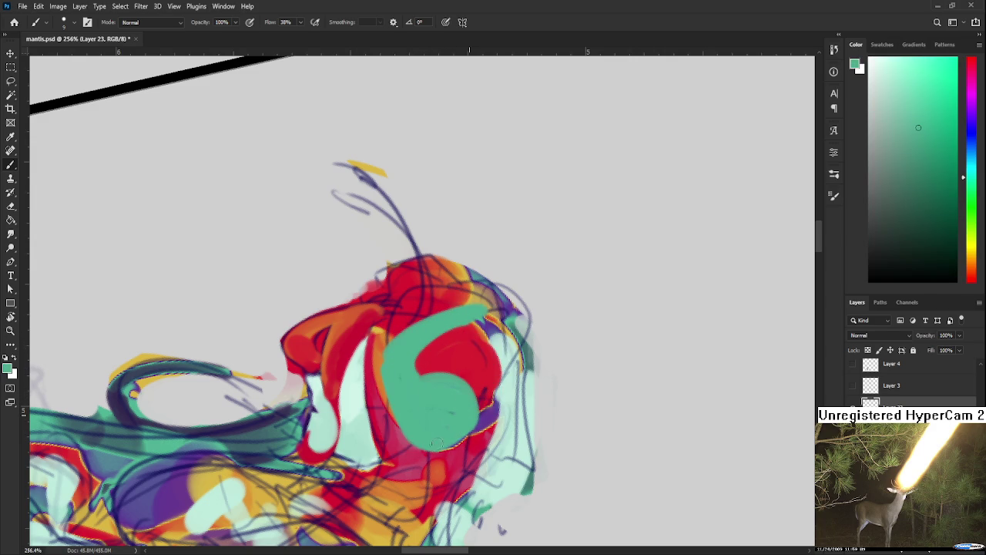
key(r)
scroll(446, 417, down, 5)
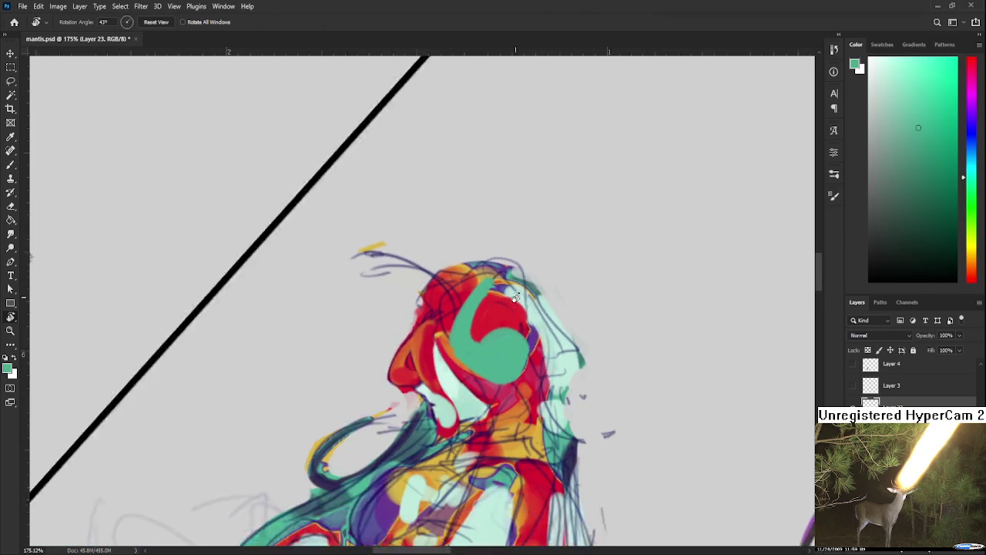
Sample the helmet's red and brush over the upper teal hook, then undo it.
drag(446, 417, 509, 302)
scroll(509, 303, down, 3)
scroll(501, 324, up, 3)
scroll(497, 386, up, 3)
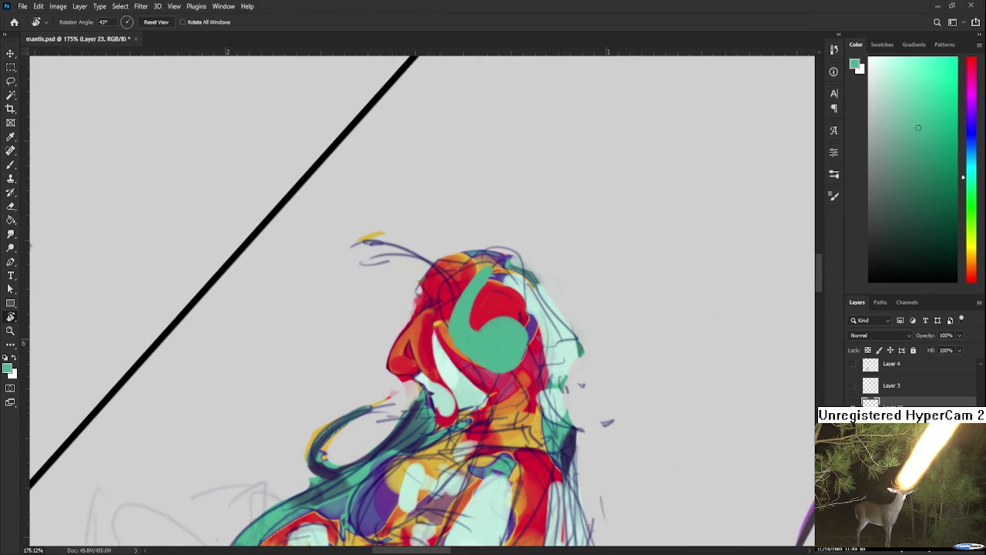
scroll(443, 312, up, 1)
scroll(443, 312, right, 2)
key(b)
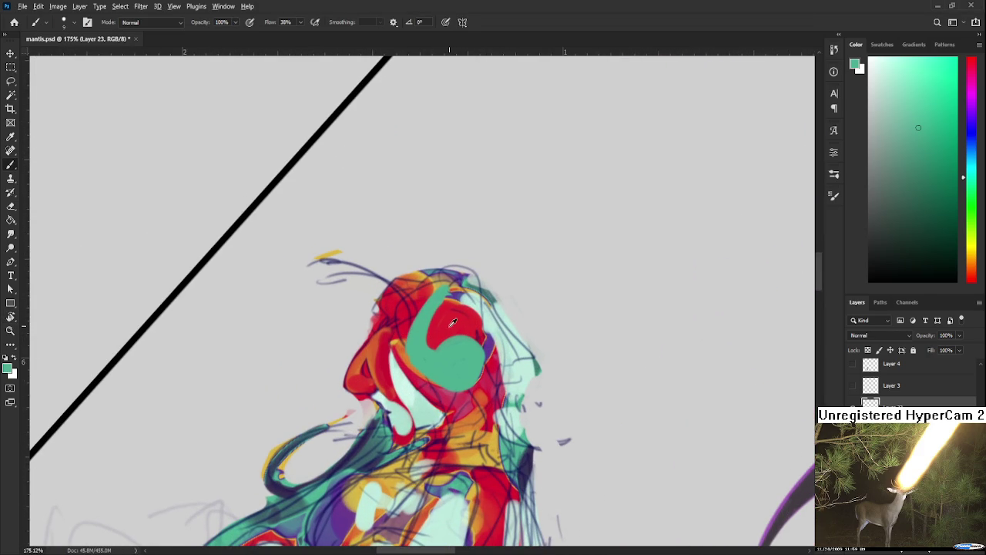
alt+click(443, 309)
mouse_move(450, 291)
mouse_down()
mouse_move(420, 351)
mouse_move(432, 343)
mouse_move(462, 384)
mouse_up()
key(ctrl+z)
Paint a duller helmet red around the teal disc's left and upper right.
alt+click(429, 361)
alt+click(421, 321)
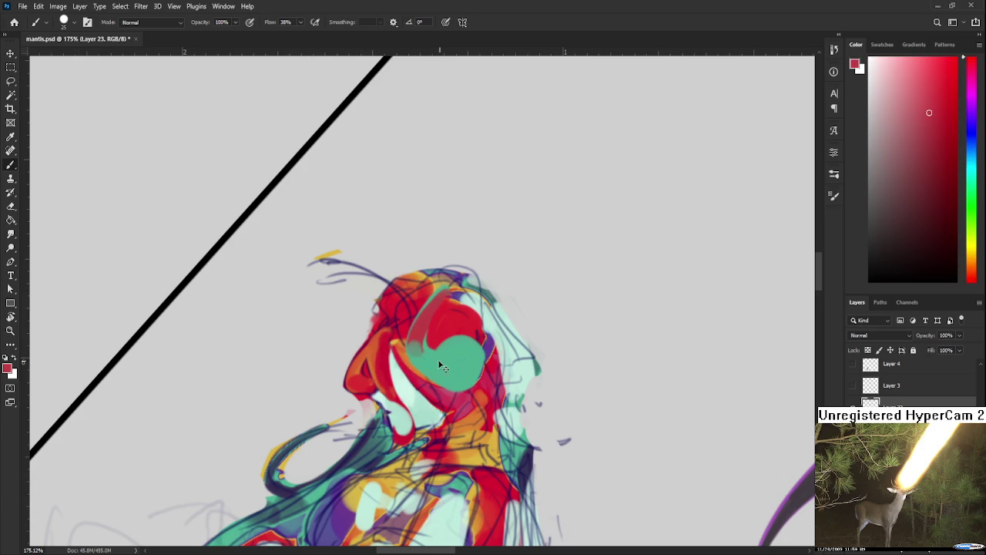
alt+click(467, 361)
alt+click(424, 361)
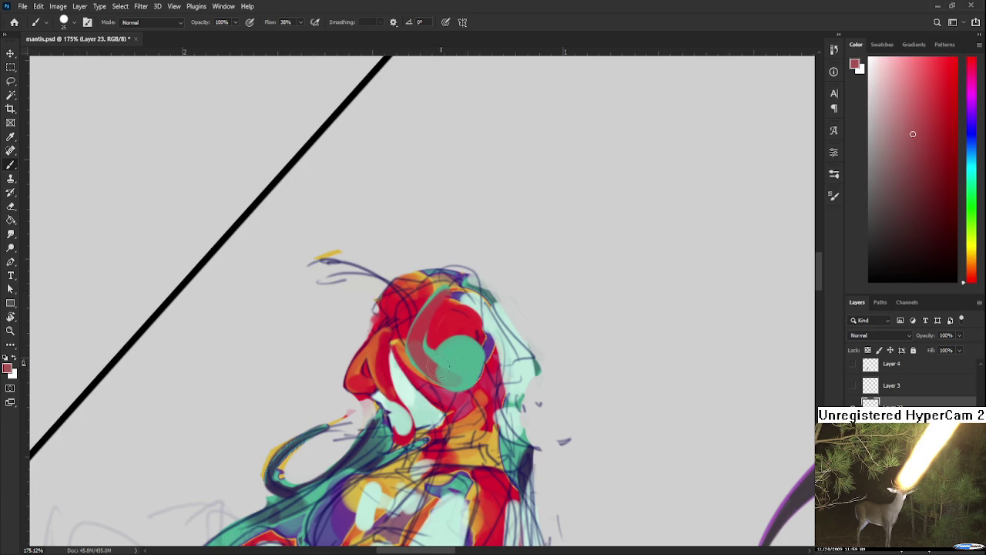
drag(443, 339, 462, 373)
Sample and compare the helmet's teal and red tones, settling on red.
alt+click(461, 373)
alt+click(457, 378)
alt+click(434, 359)
alt+click(457, 379)
alt+click(440, 357)
alt+click(431, 347)
alt+click(452, 352)
alt+click(413, 355)
Dab a greyish tan sampled from the helmet over the centre of the disc.
alt+click(410, 349)
alt+click(460, 366)
alt+click(462, 359)
alt+click(465, 353)
alt+click(465, 352)
alt+click(461, 352)
alt+click(456, 351)
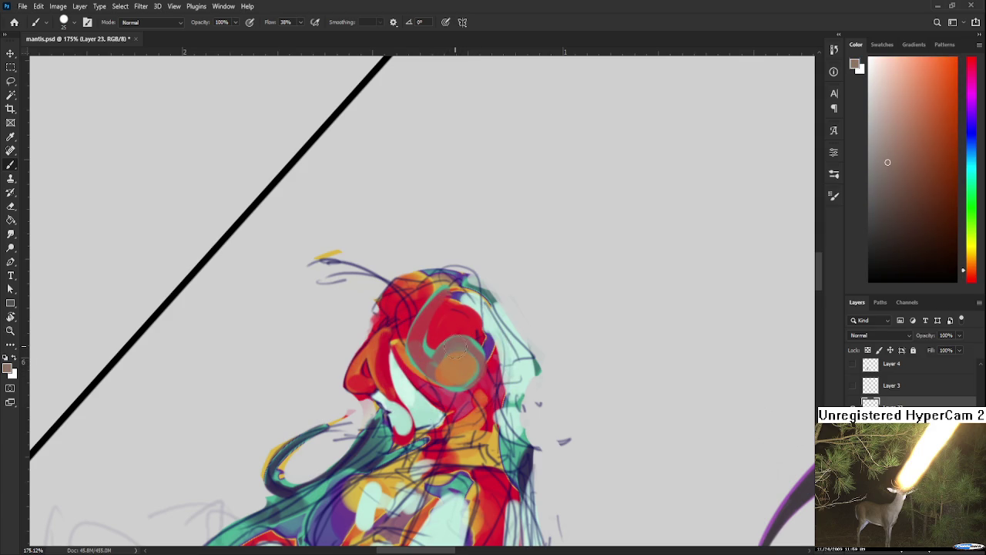
Sample light orange, pale mint, red and grey-green from the head, then rotate the canvas view.
alt+click(457, 358)
drag(475, 348, 416, 385)
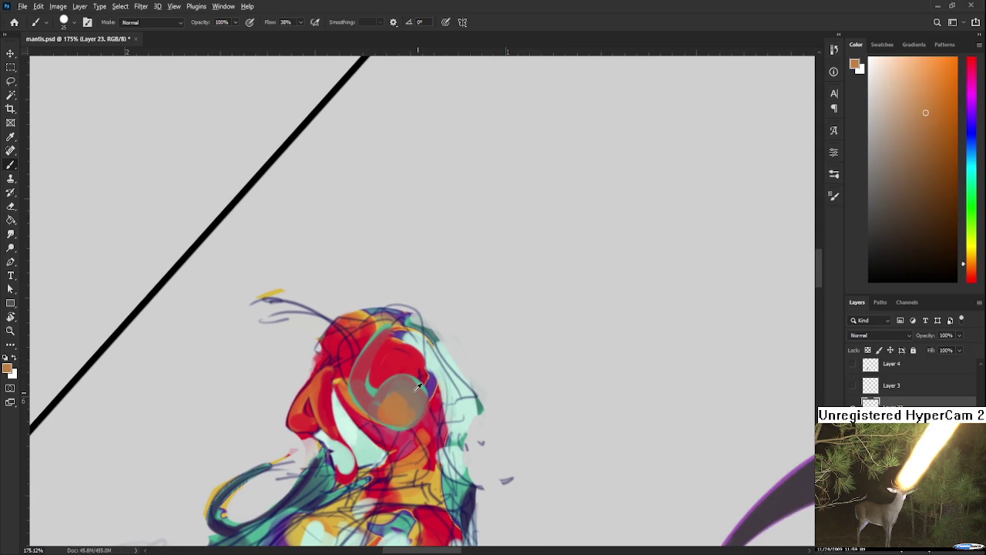
alt+click(406, 336)
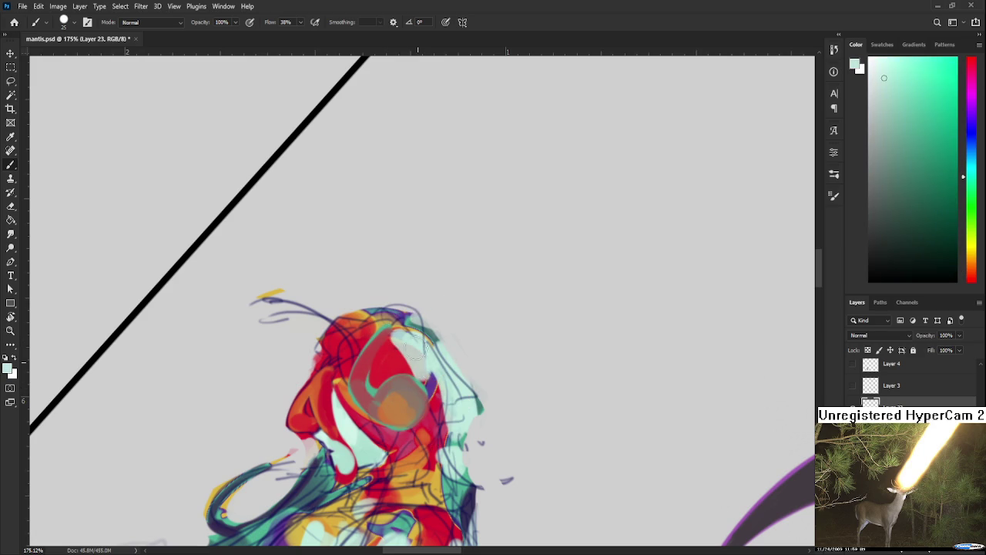
alt+click(419, 349)
alt+click(421, 355)
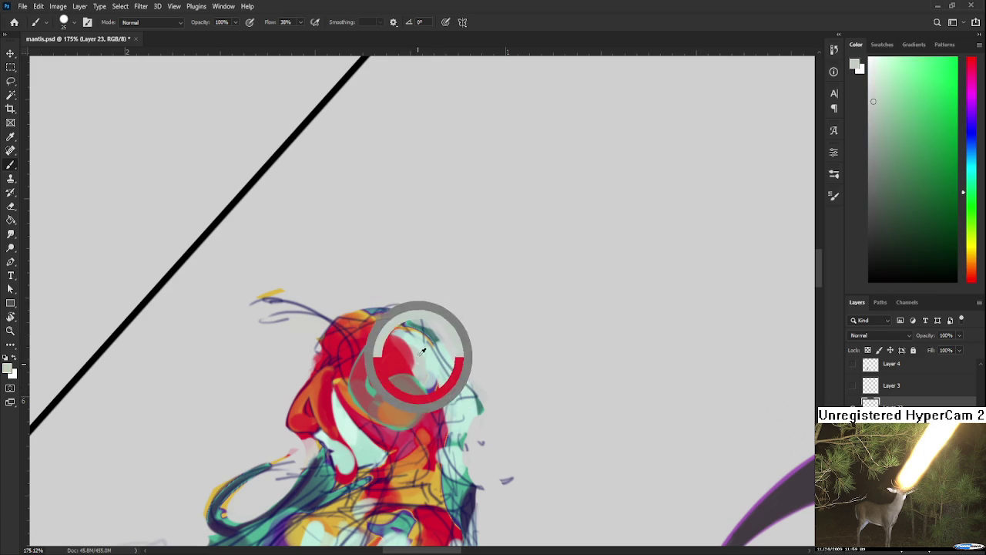
alt+click(420, 356)
key(r)
drag(422, 355, 502, 383)
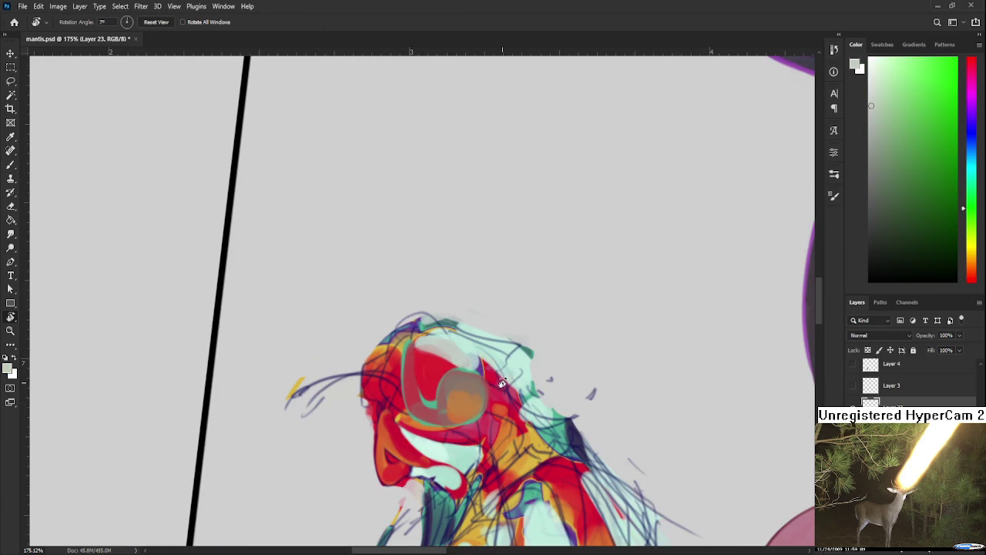
Toggle the Hue/Saturation 1 layer to compare the illustration's values in greyscale.
scroll(453, 301, down, 10)
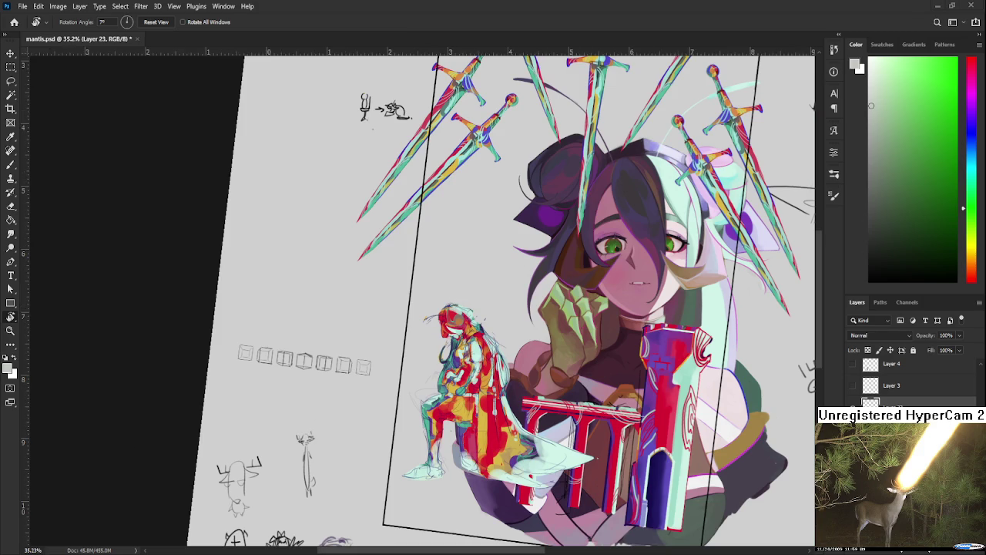
scroll(523, 383, down, 2)
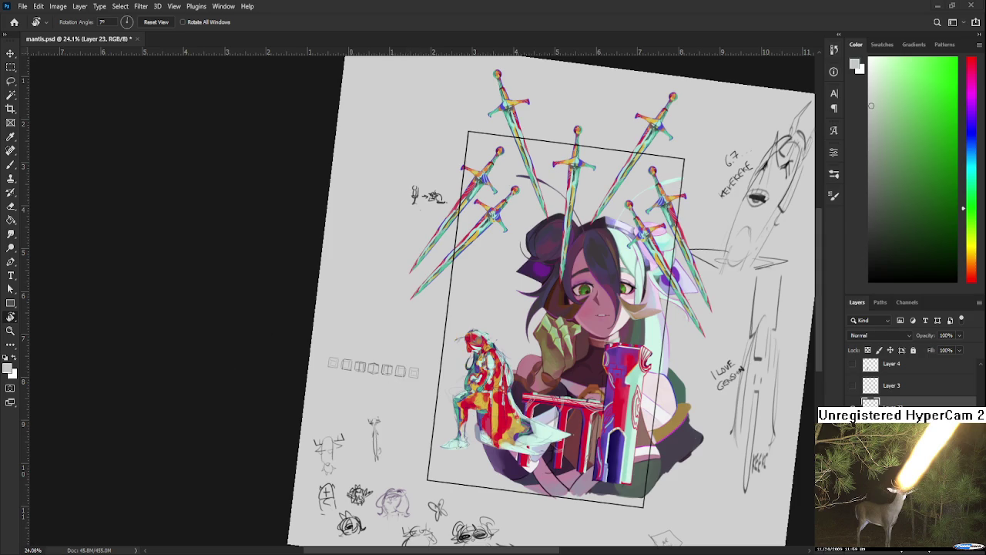
scroll(475, 379, up, 3)
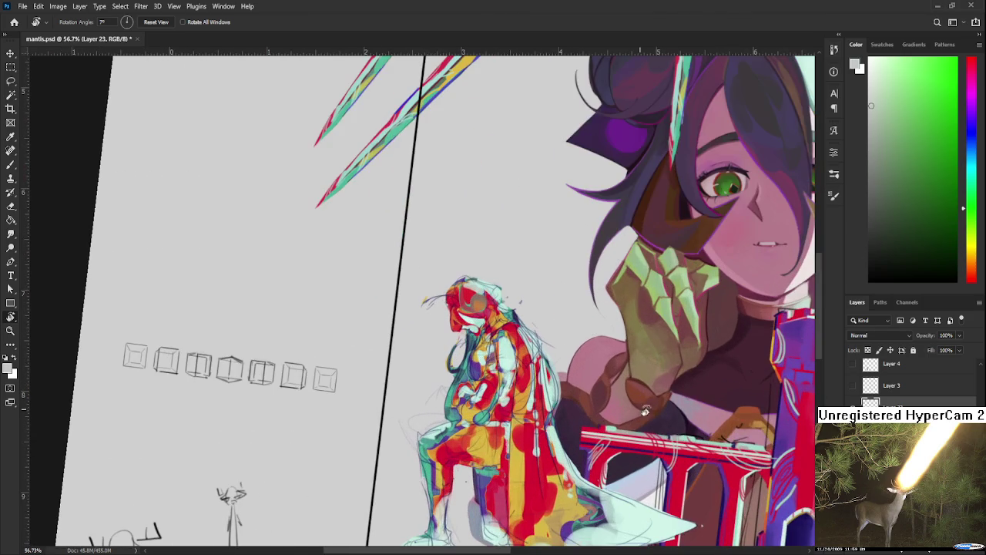
scroll(881, 385, up, 2)
click(855, 370)
click(855, 370)
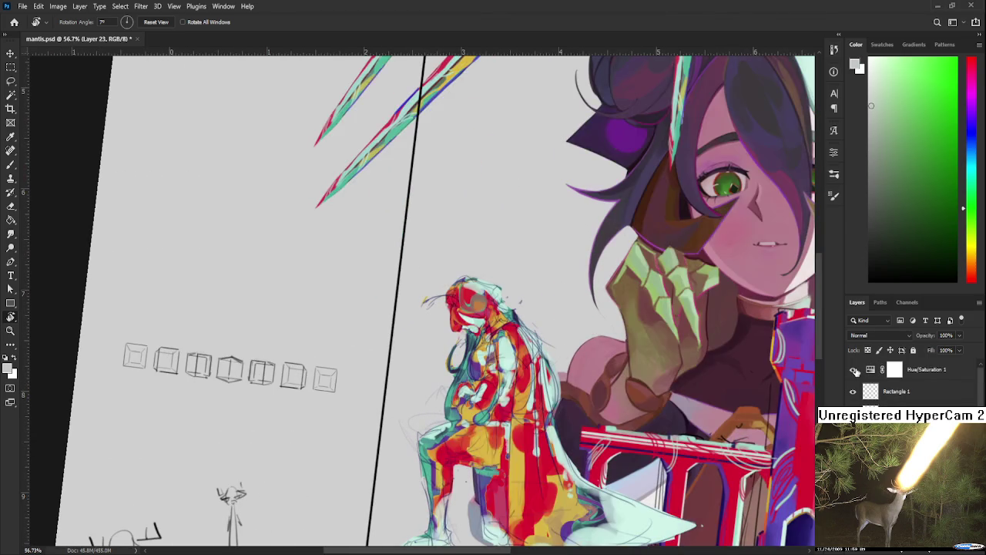
click(855, 370)
click(854, 371)
click(854, 371)
click(854, 371)
Paint purple shading along the left edge of the red helmet beak.
scroll(477, 422, up, 2)
scroll(478, 422, up, 3)
scroll(478, 422, up, 3)
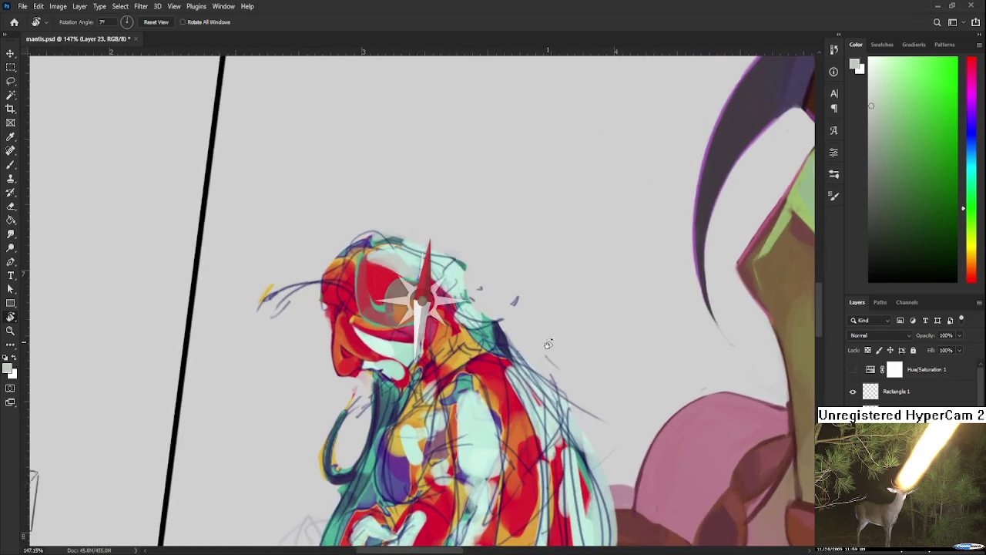
scroll(478, 422, up, 2)
drag(478, 422, 387, 456)
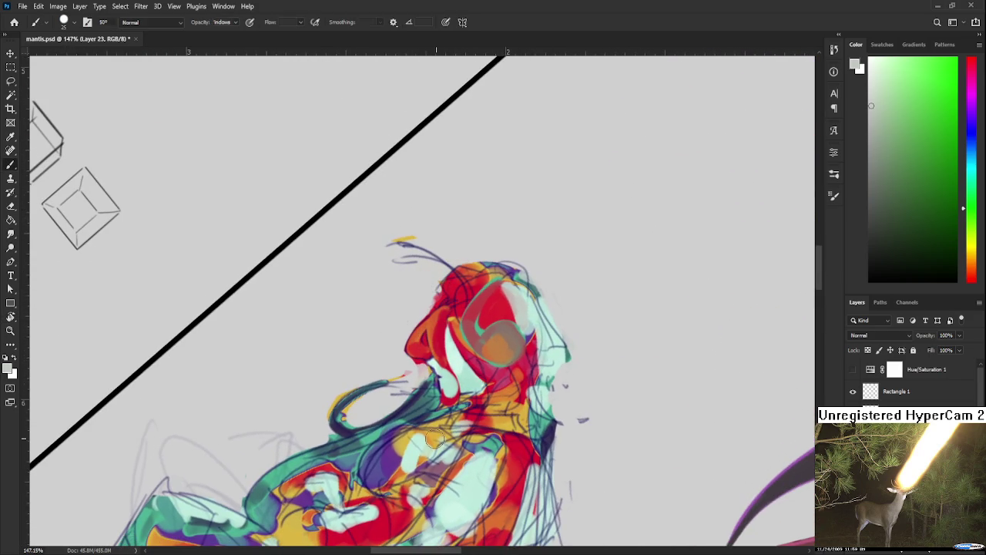
key(b)
alt+click(387, 456)
scroll(387, 456, up, 1)
scroll(389, 423, up, 1)
drag(390, 390, 436, 402)
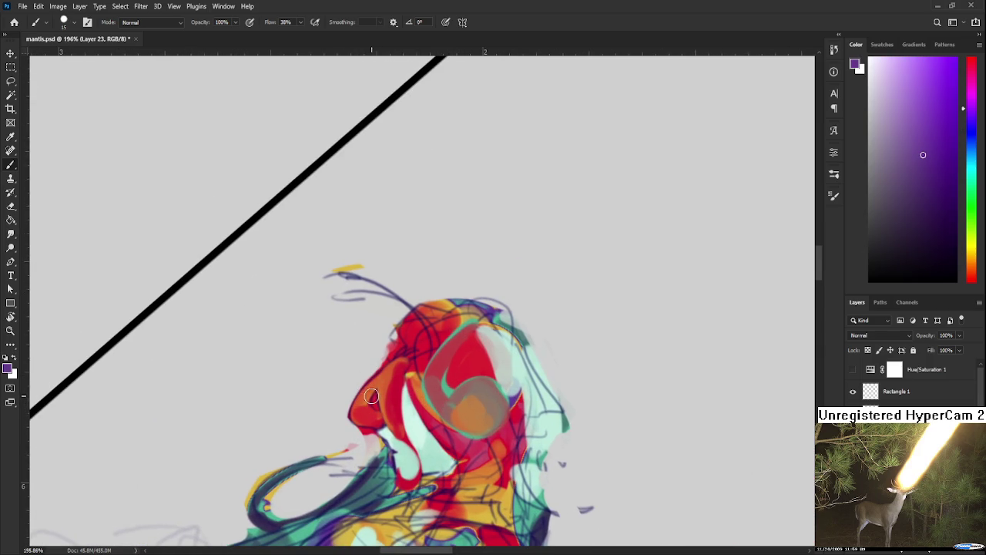
drag(373, 391, 376, 421)
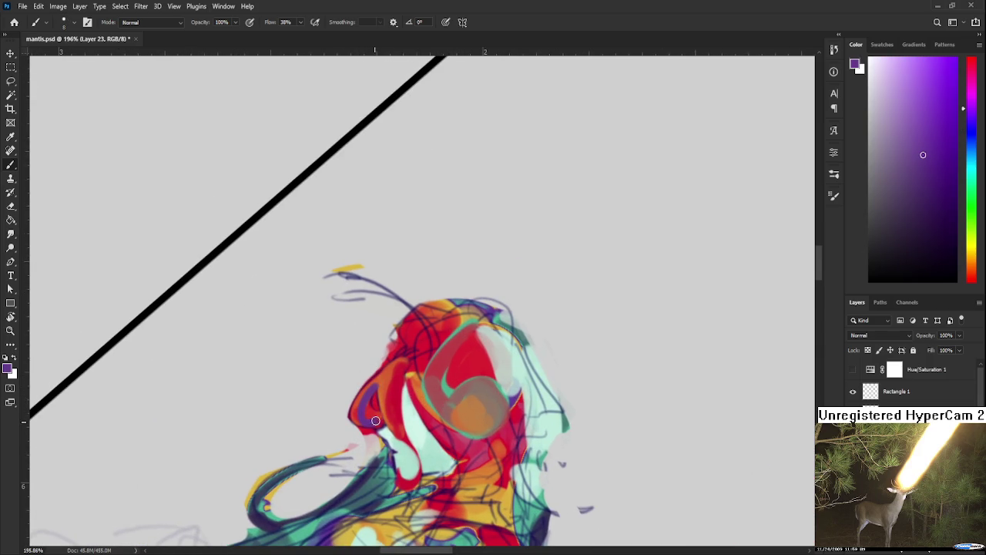
alt+click(386, 388)
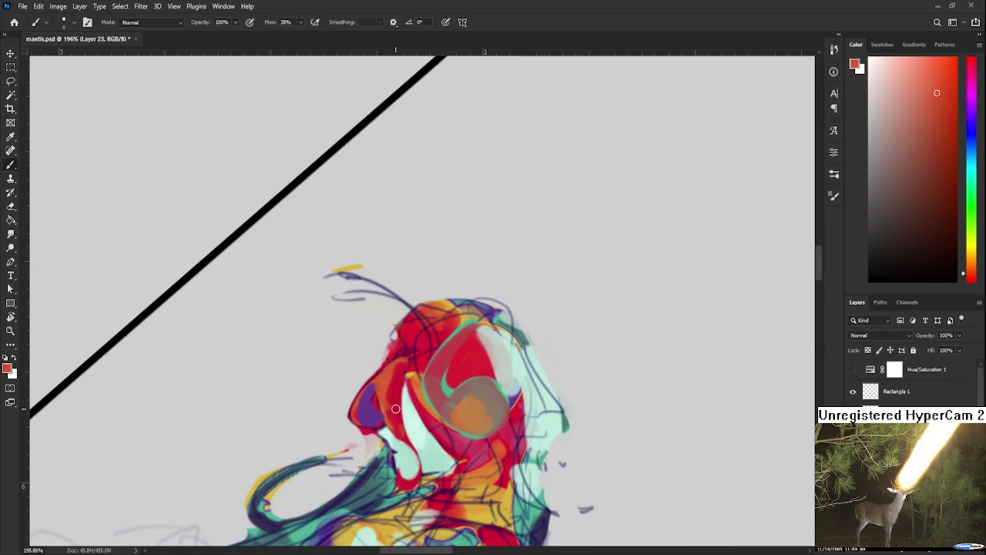
Recheck the beak shading by flicking between colour and greyscale.
click(852, 370)
click(852, 371)
click(852, 370)
click(852, 370)
click(852, 370)
click(852, 370)
click(852, 370)
click(852, 371)
scroll(378, 370, down, 3)
key(ctrl+comma)
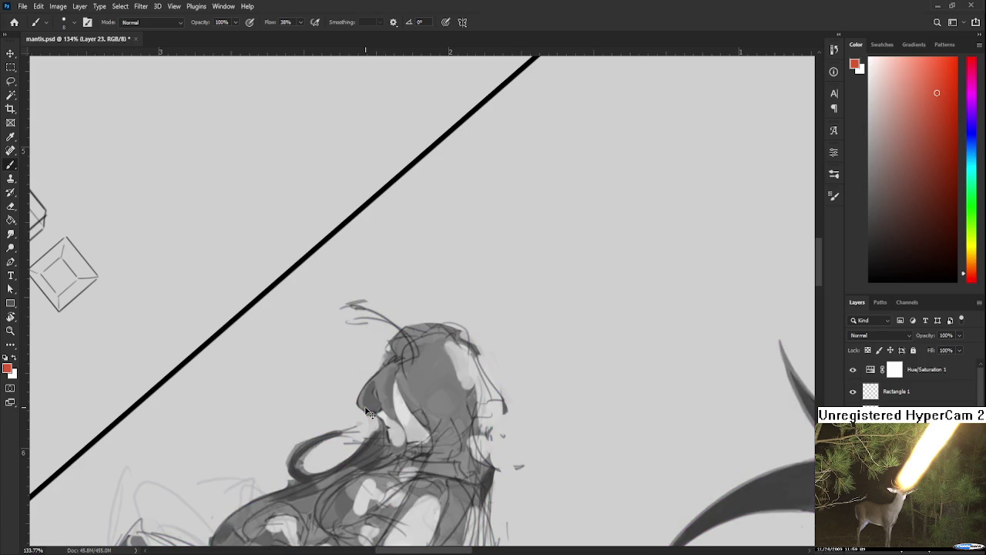
key(ctrl+comma)
key(ctrl+comma)
key(ctrl+comma)
key(ctrl+comma)
key(ctrl+comma)
key(ctrl+comma)
key(ctrl+comma)
Straighten the canvas to about -3°, recheck greyscale, pick dark blue, and rotate to 46°.
scroll(368, 412, down, 4)
scroll(494, 218, down, 1)
key(r)
drag(494, 218, 662, 321)
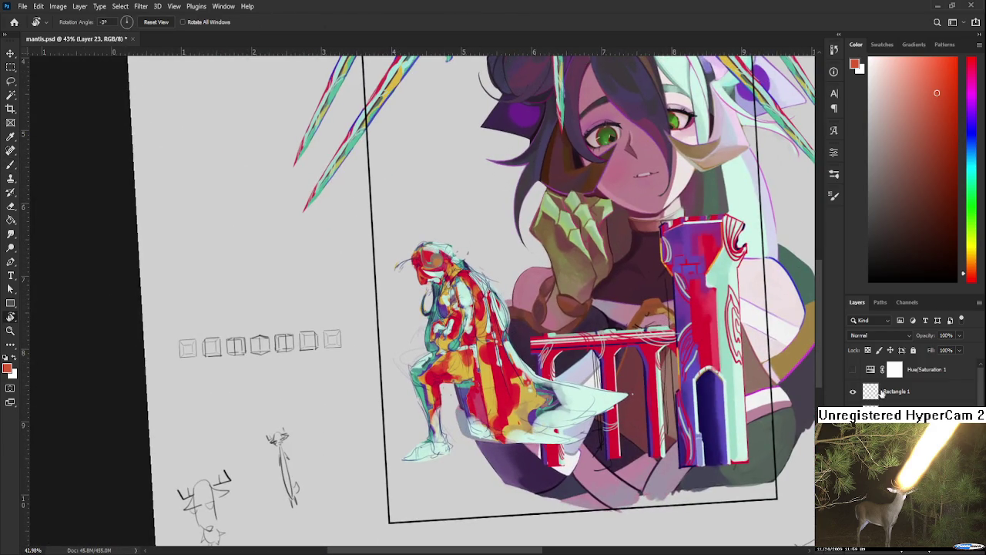
click(853, 370)
click(853, 370)
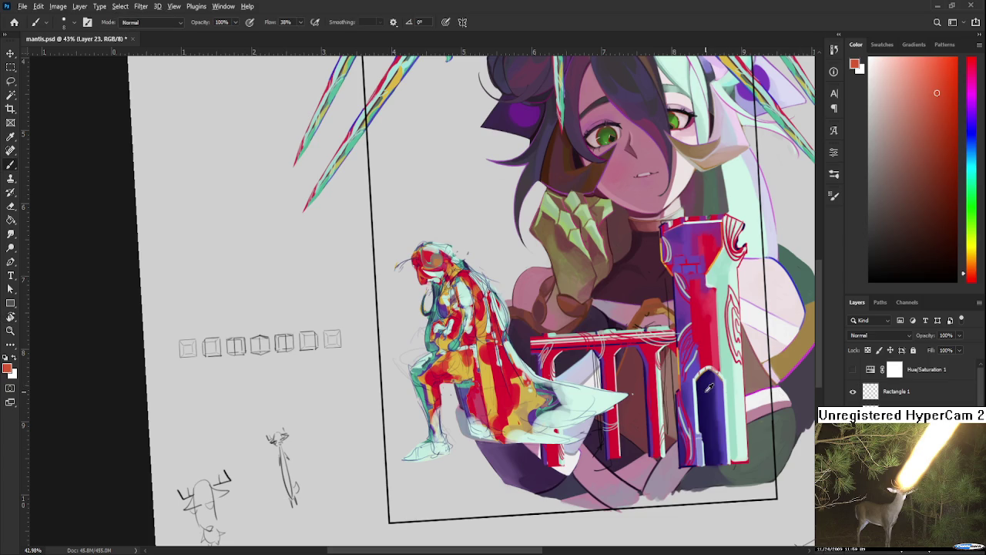
alt+click(708, 389)
drag(708, 390, 540, 324)
scroll(453, 316, up, 2)
scroll(432, 256, up, 4)
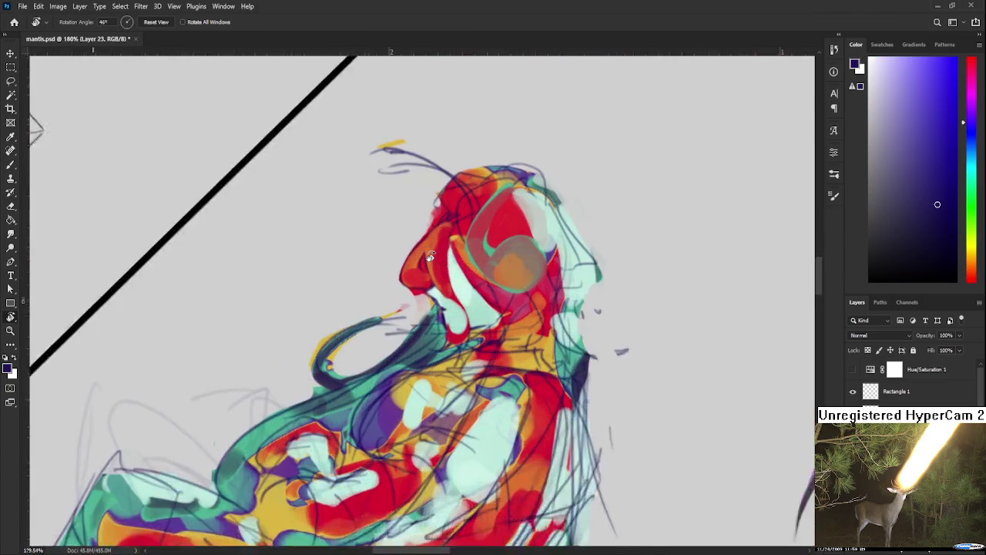
Brush a dark navy shadow onto the helmet front, undoing and repainting the stroke.
scroll(351, 369, up, 2)
key(b)
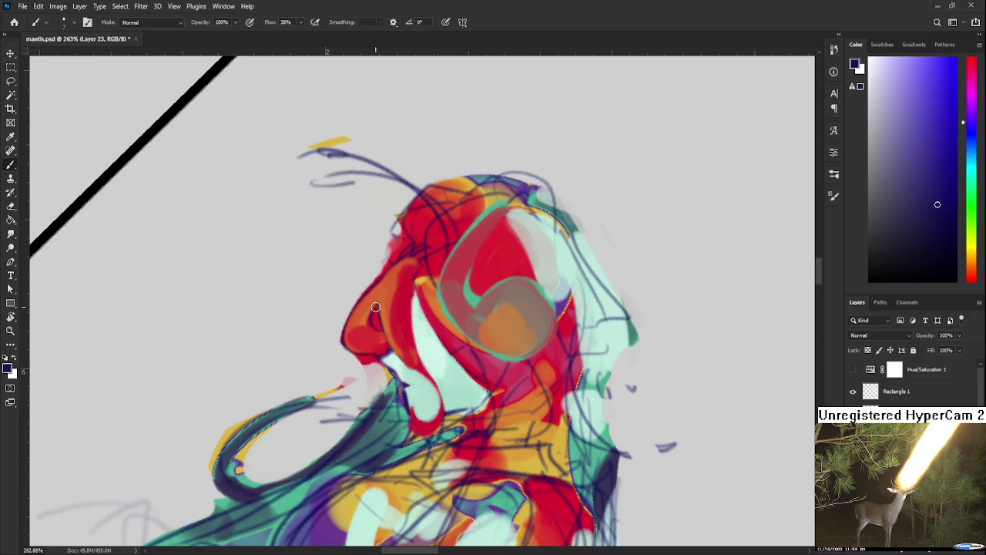
mouse_move(377, 310)
mouse_down()
mouse_move(391, 341)
mouse_move(359, 351)
mouse_up()
key(ctrl+z)
key(ctrl+z)
key(ctrl+shift+z)
key(ctrl+z)
key(ctrl+z)
drag(378, 306, 373, 341)
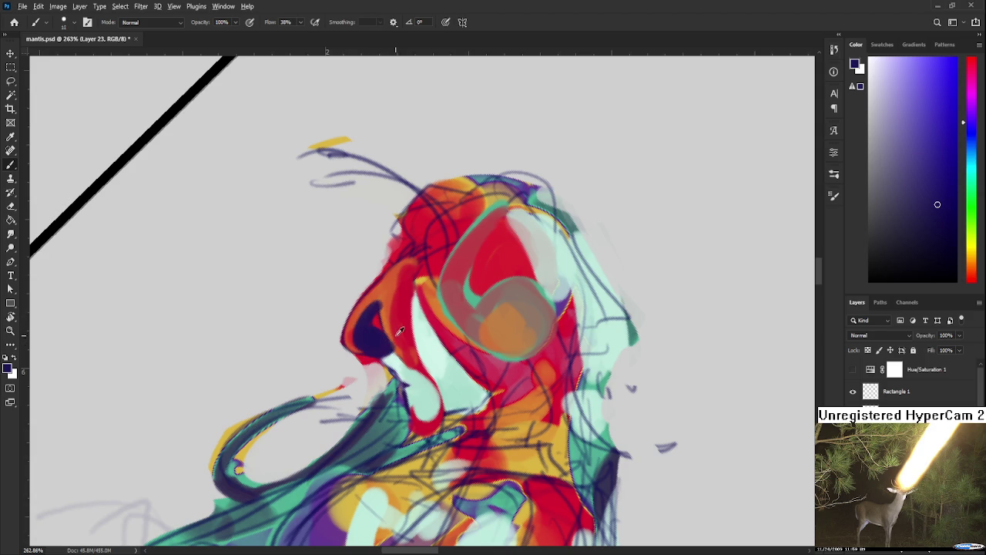
Sample the helmet's orange-red, reds and dark navy to compare tones.
alt+click(386, 312)
alt+click(378, 333)
alt+click(406, 310)
alt+click(400, 335)
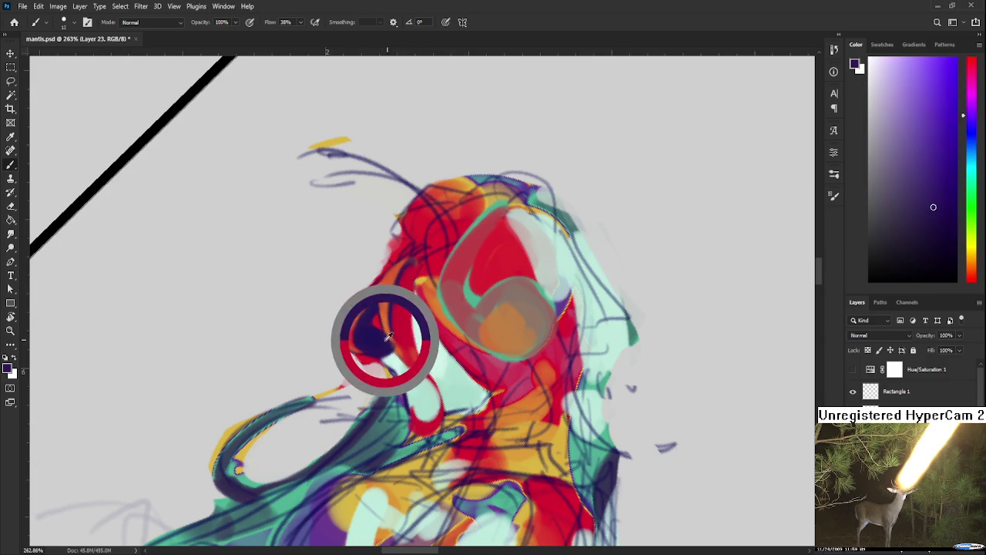
alt+click(417, 351)
alt+click(376, 345)
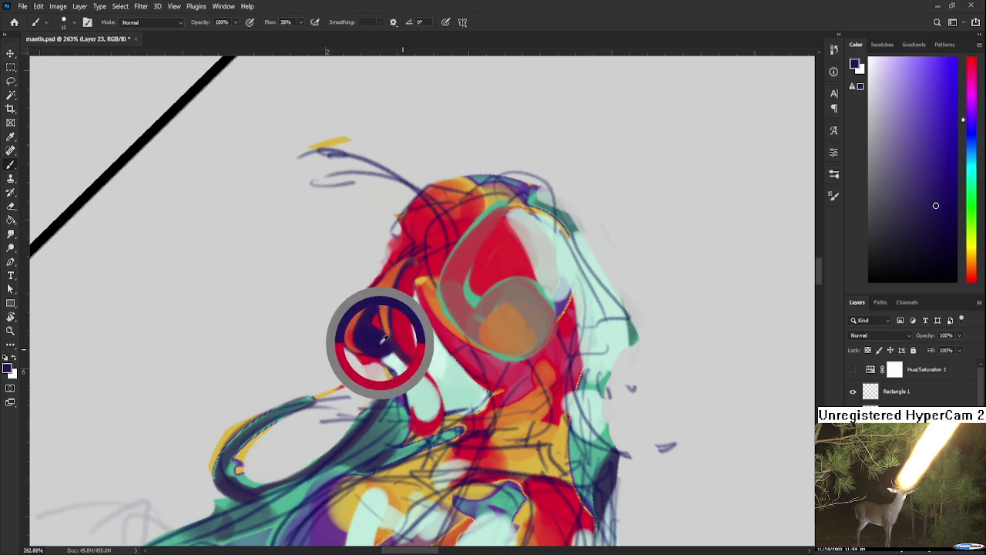
Resample the helmet's red-orange, then pick dark navy from the hair.
drag(402, 336, 414, 359)
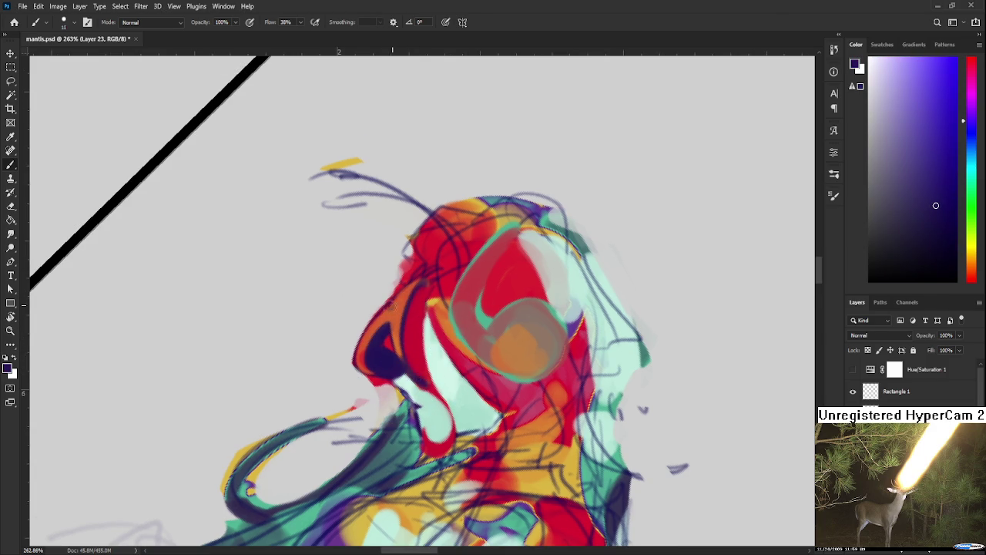
alt+click(391, 313)
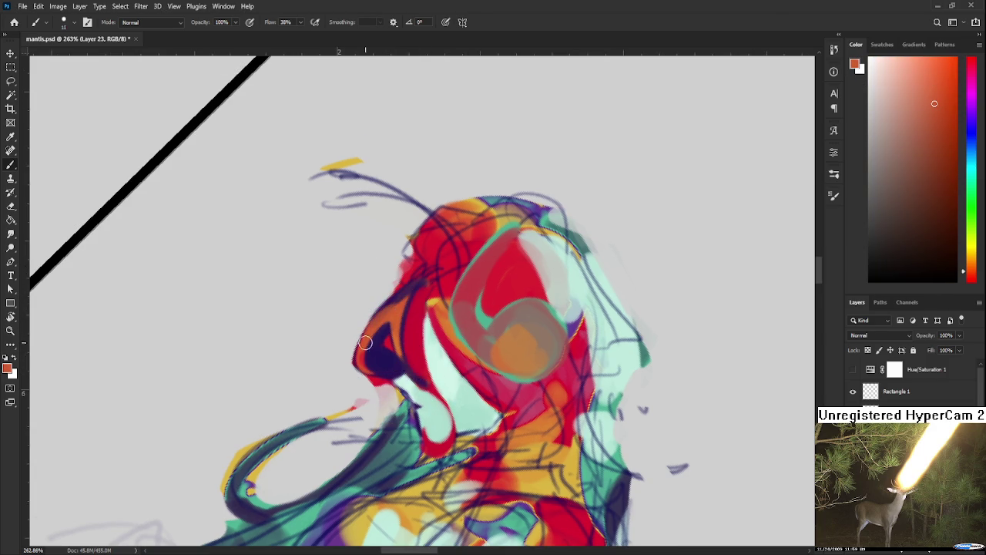
scroll(443, 354, down, 3)
scroll(447, 370, down, 3)
scroll(454, 393, down, 3)
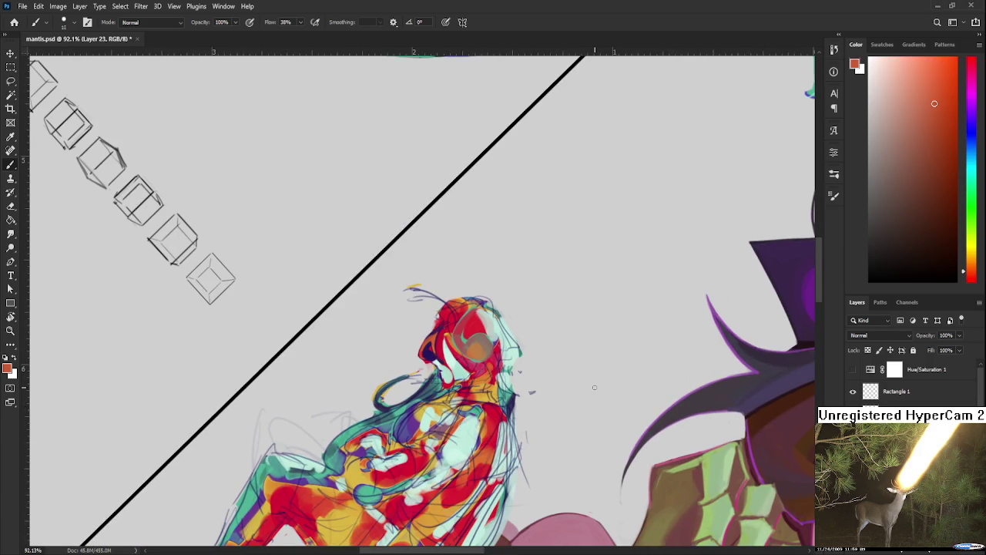
scroll(594, 387, up, 2)
scroll(594, 387, up, 2)
scroll(539, 382, up, 2)
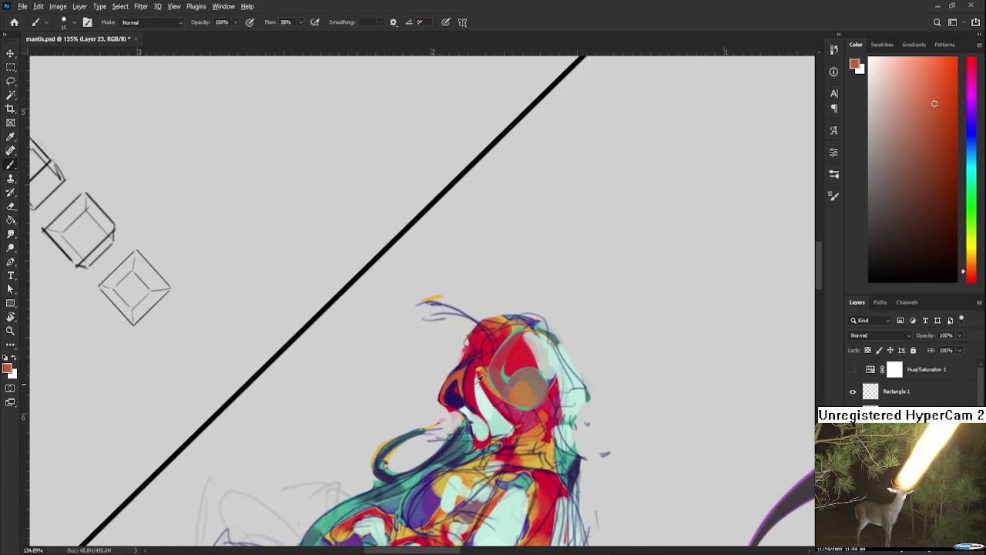
alt+click(451, 395)
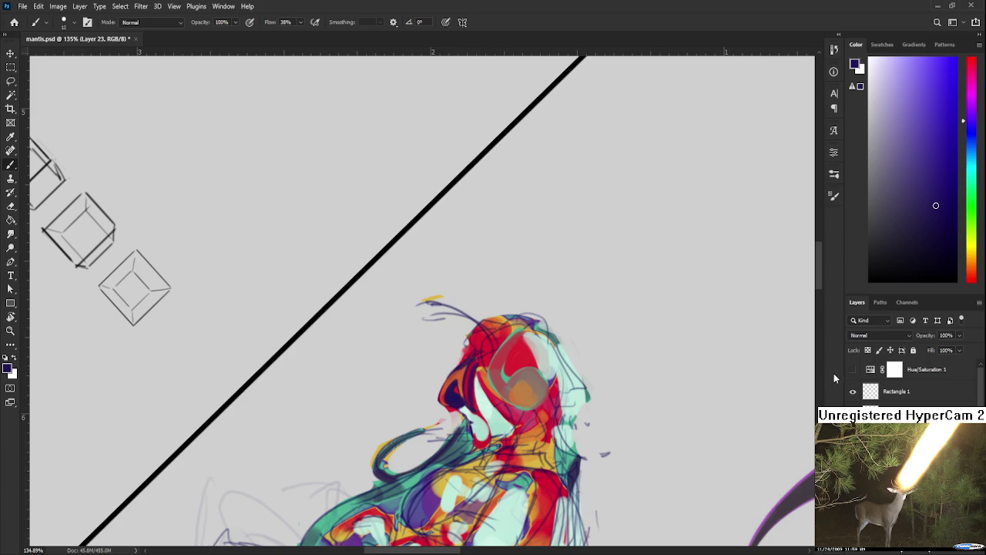
Sample mint green, dark navy and the dark purple of the eye from the head.
click(853, 369)
click(853, 369)
alt+click(487, 392)
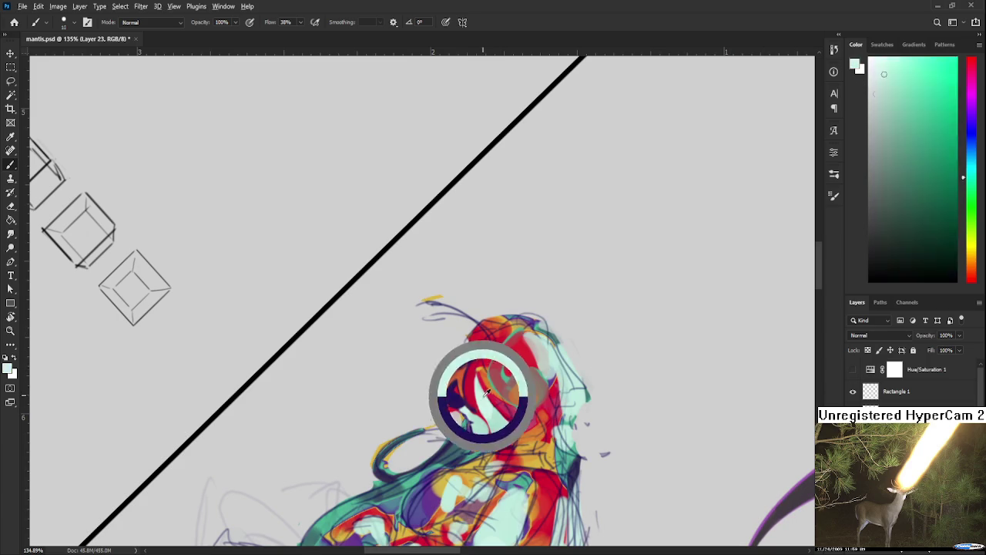
alt+click(455, 390)
mouse_move(494, 401)
mouse_down()
mouse_move(461, 385)
mouse_move(500, 396)
mouse_move(497, 415)
mouse_up()
alt+click(511, 394)
alt+click(505, 392)
Paint dark purple strokes around the eye and a dark mark on the red head.
alt+click(478, 371)
alt+click(469, 396)
alt+click(483, 381)
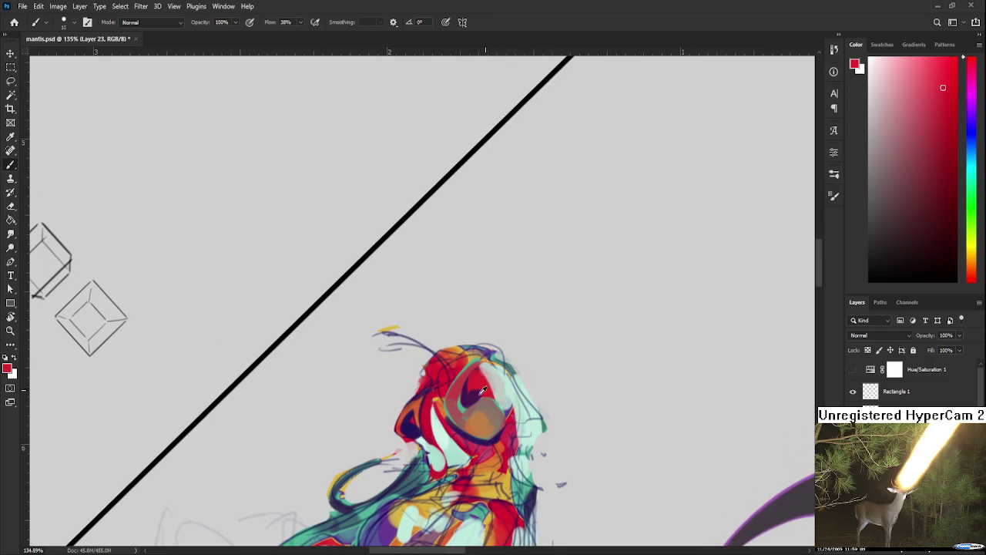
alt+click(473, 395)
drag(478, 367, 488, 395)
alt+click(486, 380)
alt+click(462, 393)
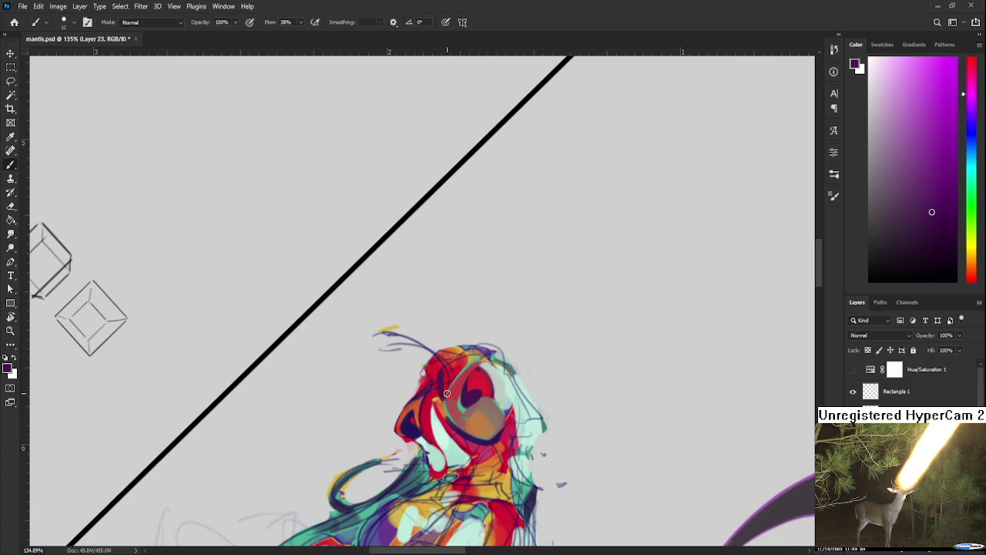
drag(448, 368, 454, 377)
Add another dark purple stroke near the eye after resampling red and purple.
alt+click(463, 363)
alt+click(453, 370)
alt+click(451, 373)
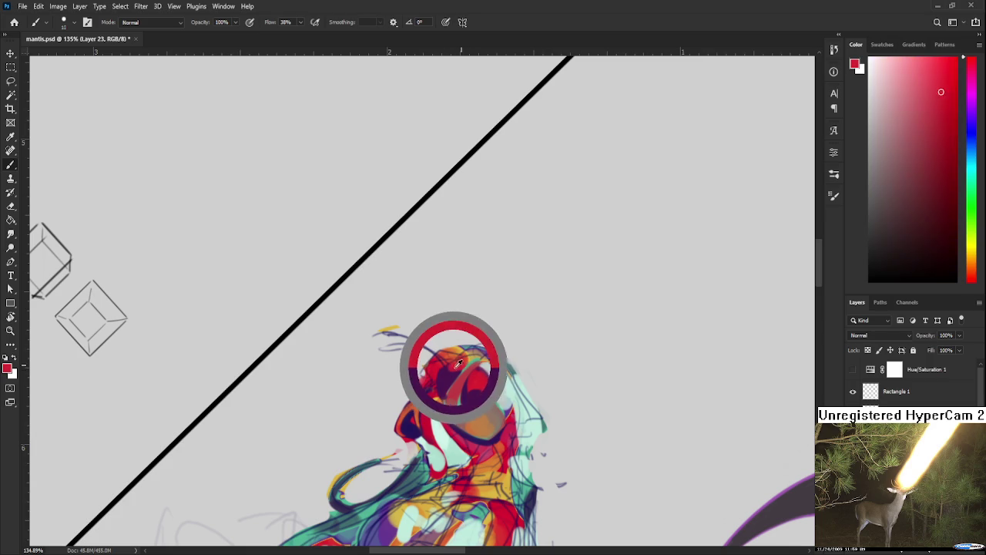
alt+click(454, 370)
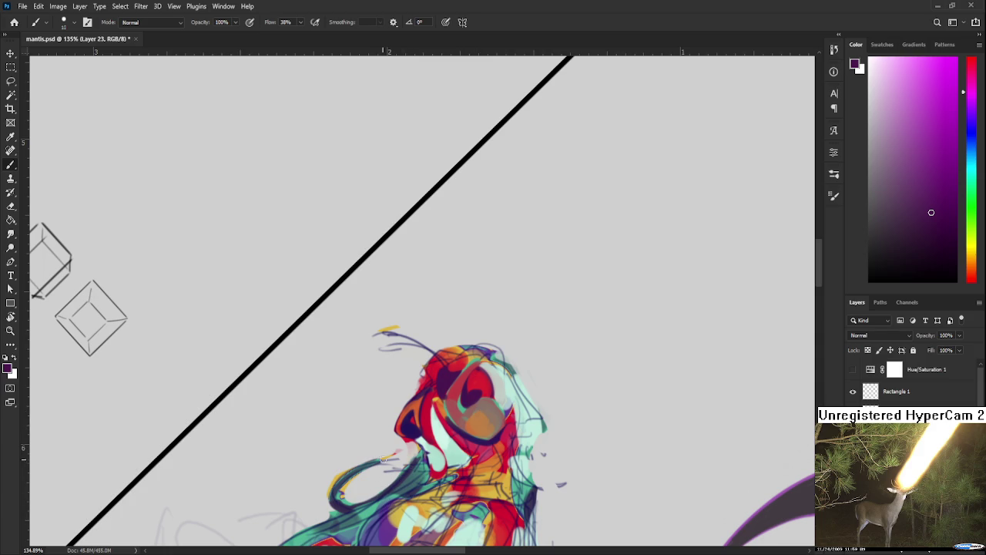
alt+click(436, 377)
mouse_move(433, 390)
mouse_down()
mouse_move(451, 415)
mouse_move(410, 398)
mouse_up()
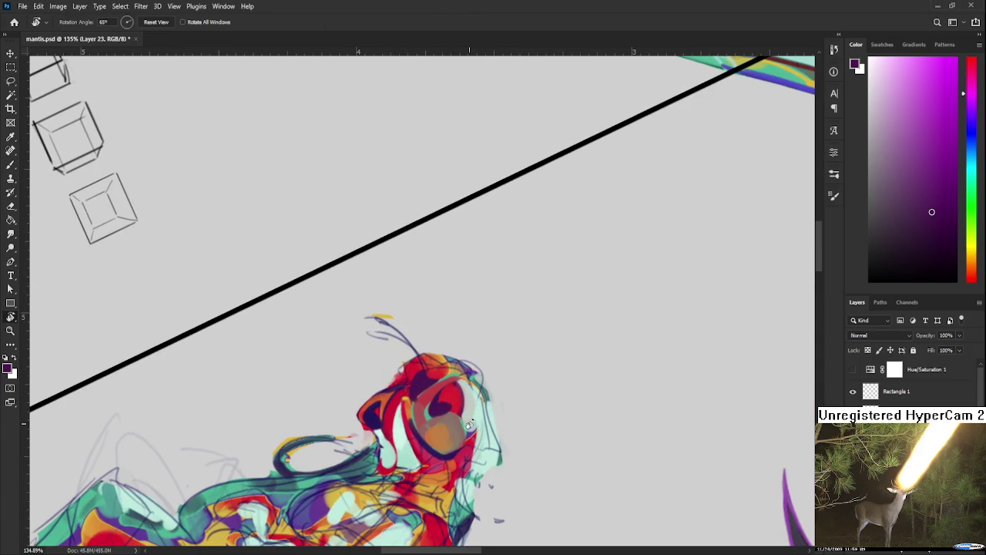
Sample pinkish red, dark purple and red-pink tones from the lower head.
alt+click(419, 431)
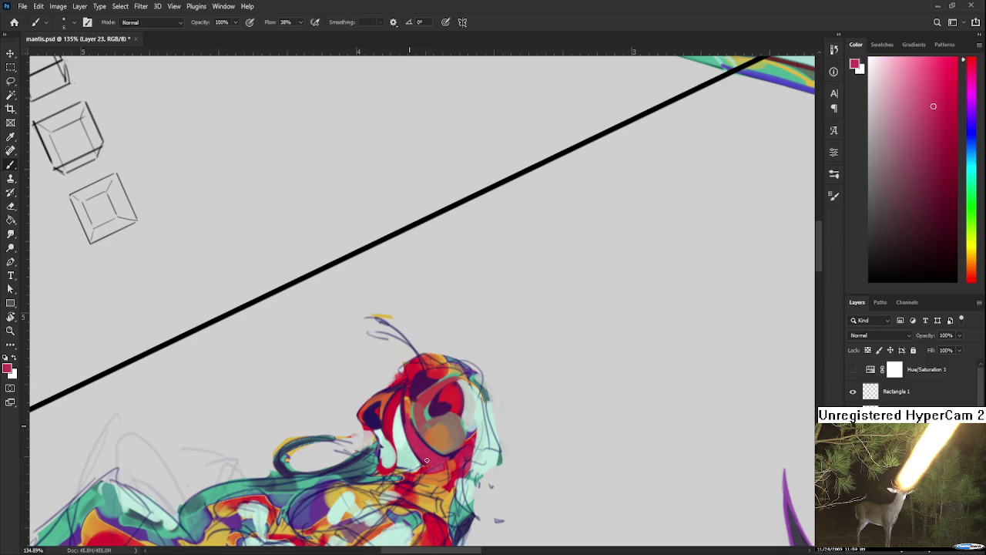
drag(409, 433, 416, 420)
drag(421, 434, 434, 462)
alt+click(413, 426)
Pick mint green from the head and paint a mint stroke on it.
alt+click(420, 412)
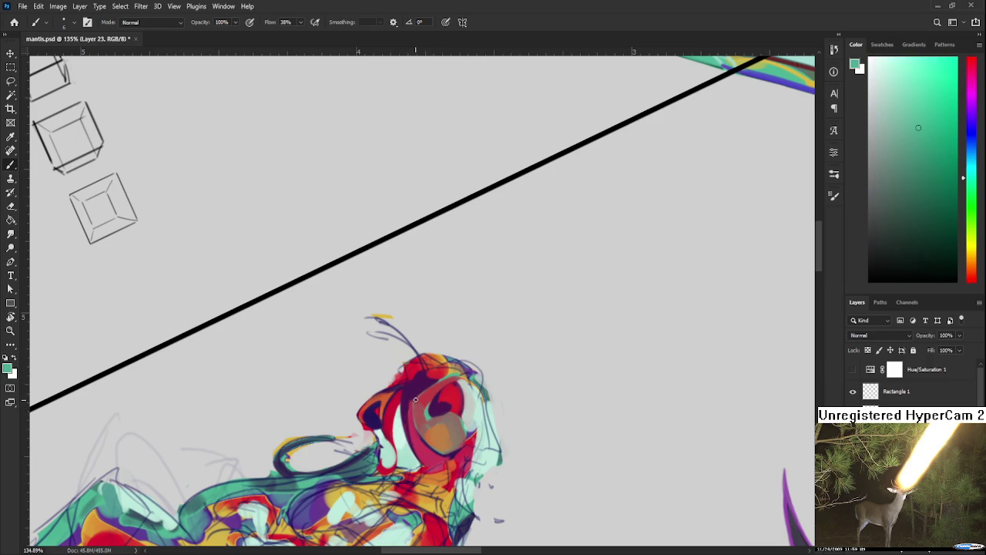
alt+click(426, 416)
alt+click(425, 414)
drag(413, 399, 414, 418)
alt+click(424, 414)
alt+click(416, 416)
scroll(472, 452, down, 4)
scroll(493, 390, down, 4)
scroll(516, 328, down, 4)
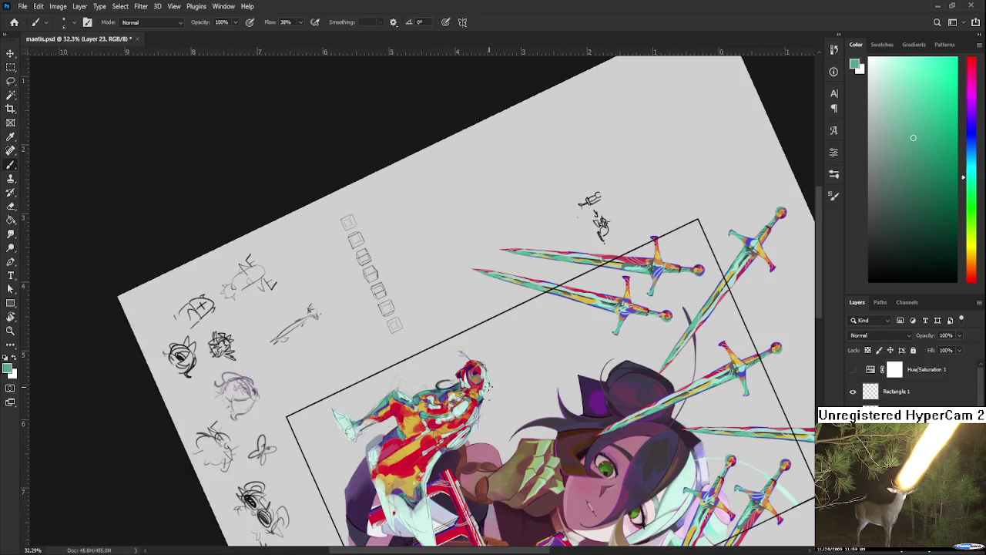
scroll(488, 387, up, 3)
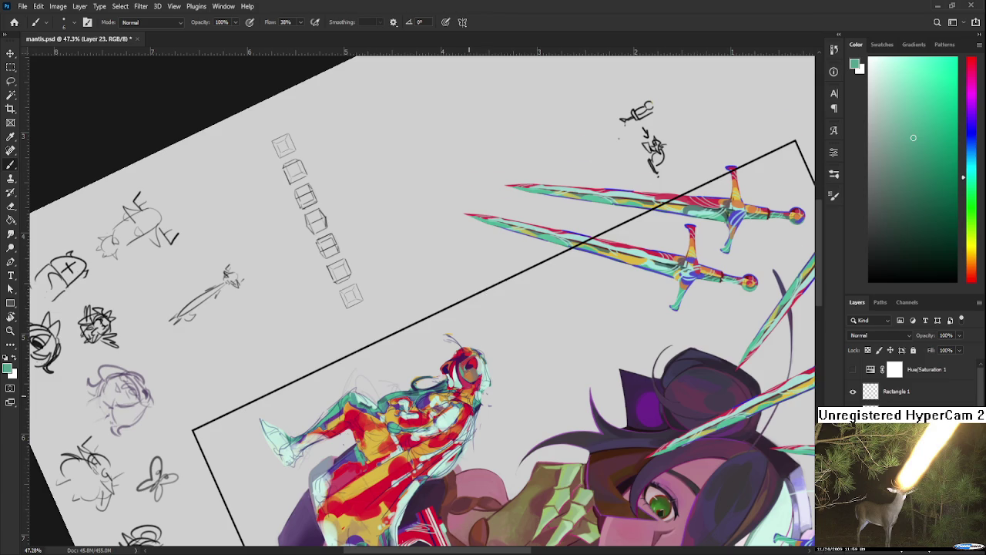
scroll(470, 378, up, 3)
scroll(471, 377, up, 3)
scroll(470, 378, up, 2)
key(r)
drag(493, 447, 537, 408)
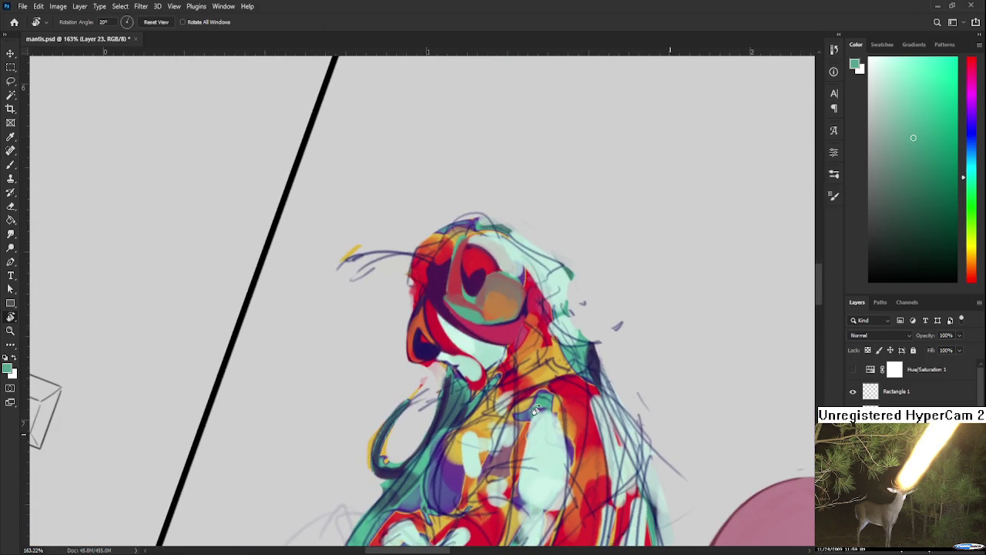
scroll(534, 371, down, 3)
scroll(533, 372, down, 3)
scroll(534, 372, down, 2)
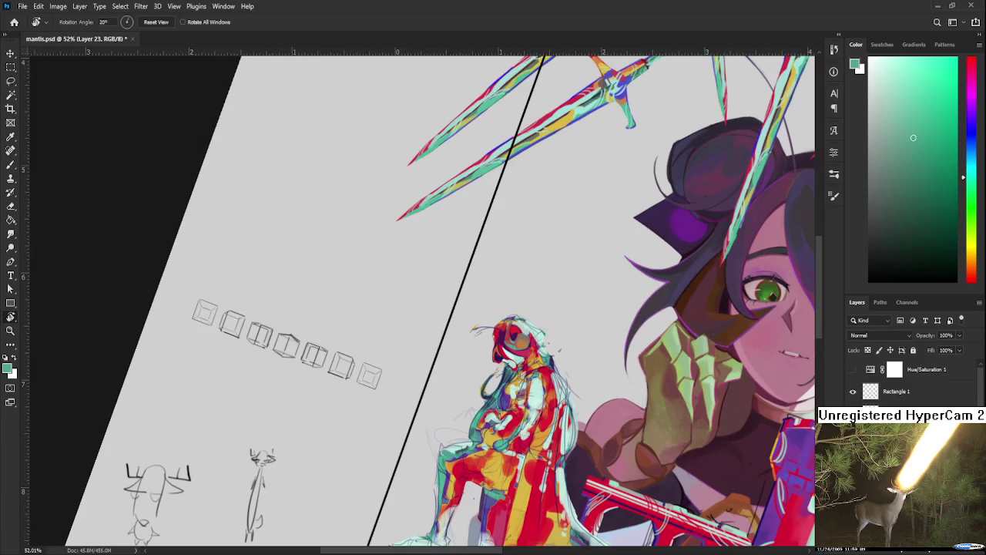
click(853, 370)
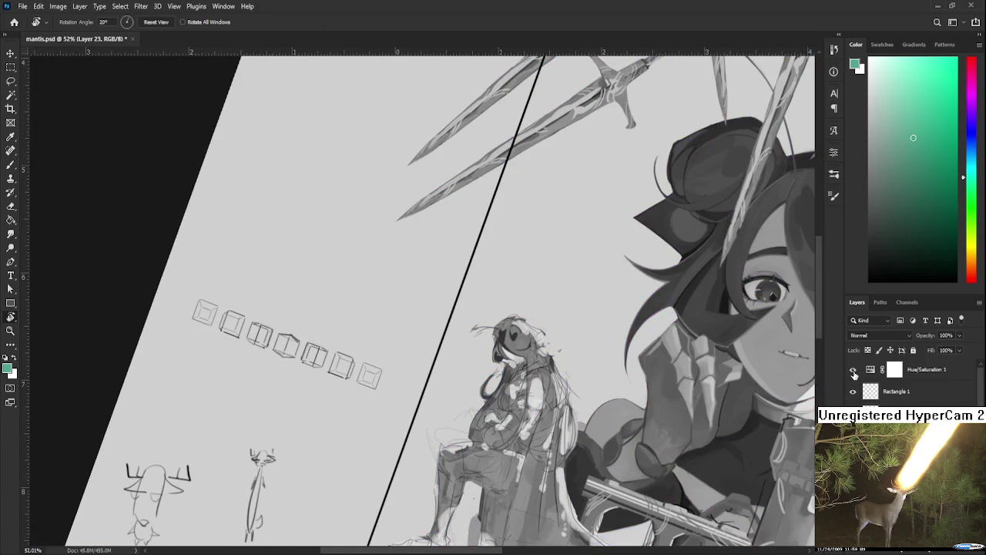
click(853, 370)
click(853, 370)
click(854, 369)
scroll(485, 273, up, 3)
scroll(561, 319, up, 3)
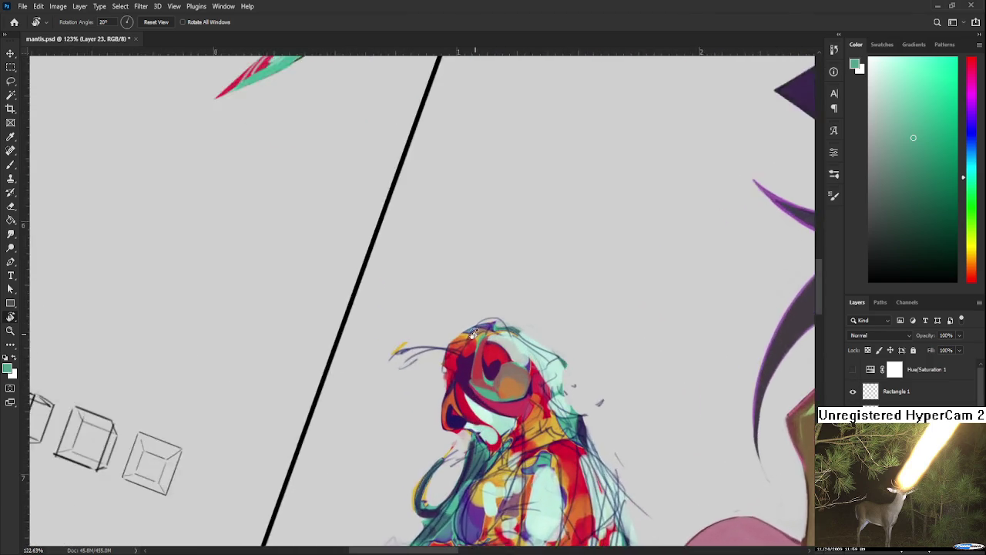
scroll(574, 354, up, 3)
drag(582, 374, 437, 347)
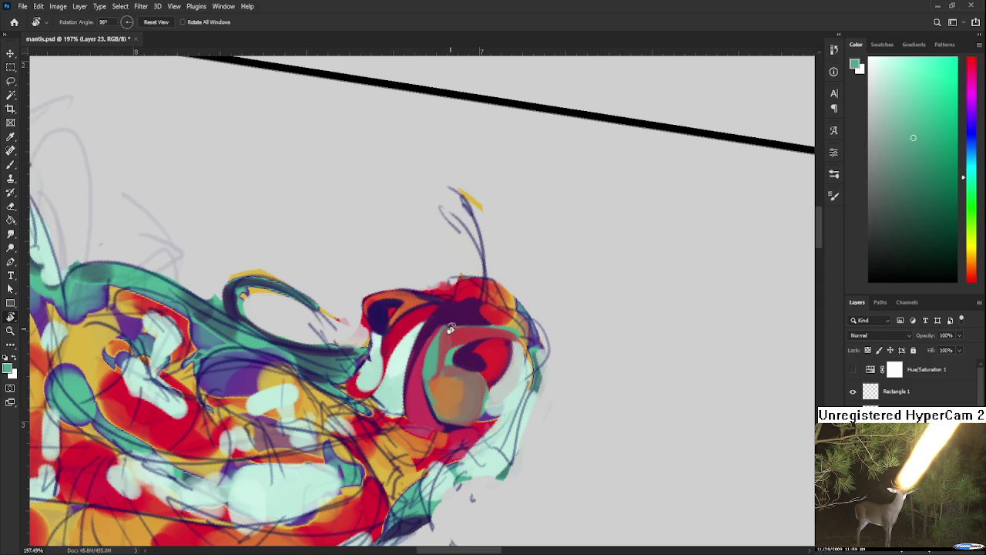
With the Brush, sample red, teal and tan-orange from the helmet and face.
key(b)
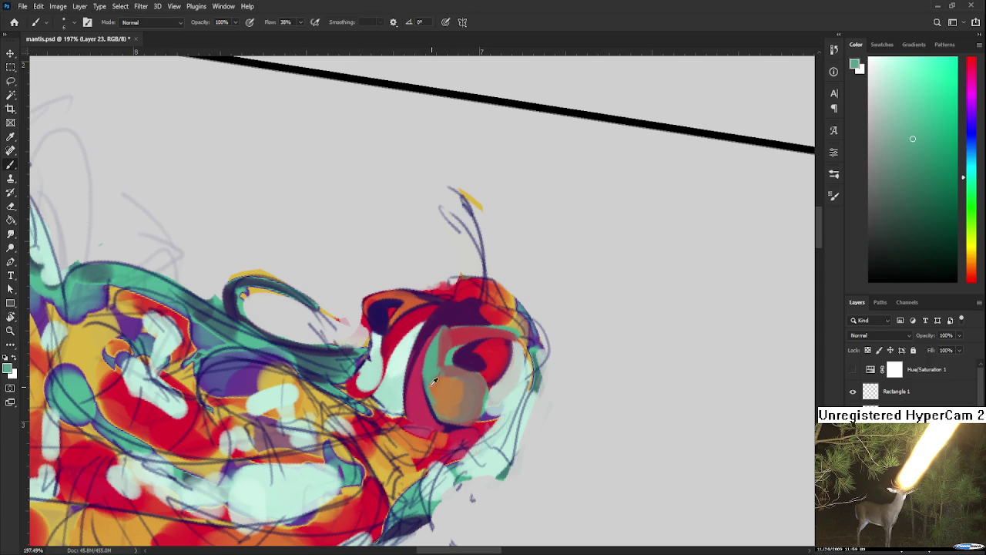
alt+click(445, 342)
alt+click(438, 362)
alt+click(443, 370)
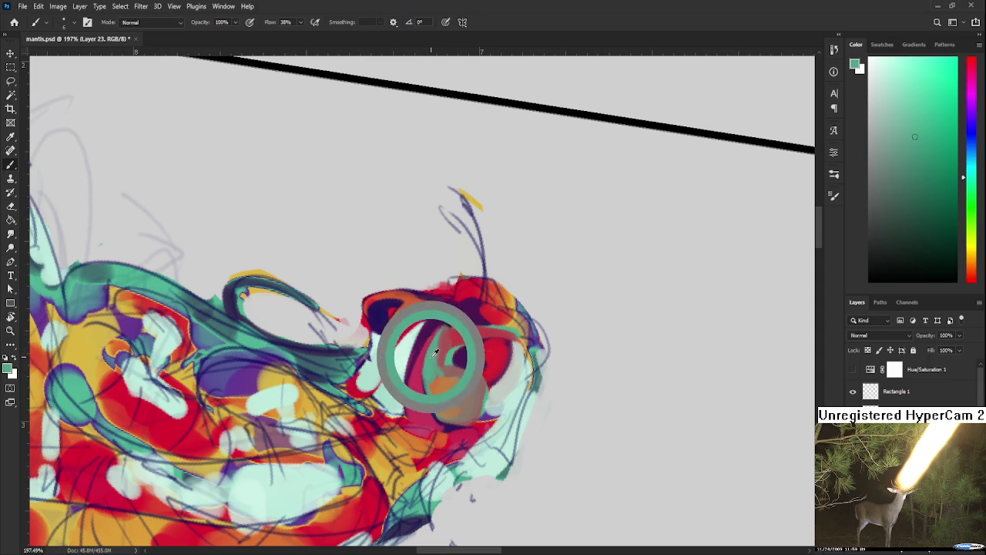
alt+click(439, 395)
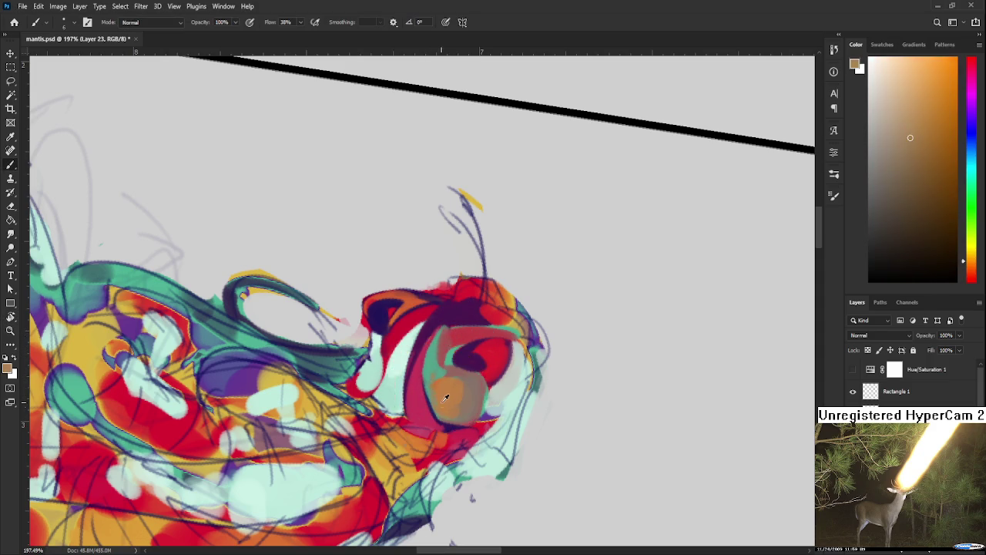
alt+click(437, 370)
alt+click(440, 389)
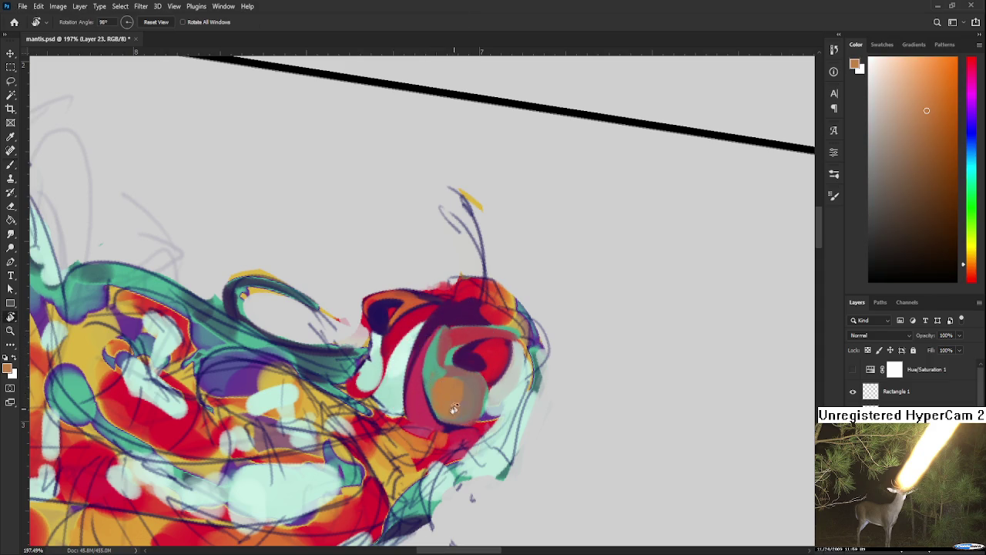
Add a dark navy stroke along the mantis's neck outline.
key(r)
drag(440, 390, 575, 348)
scroll(576, 348, down, 2)
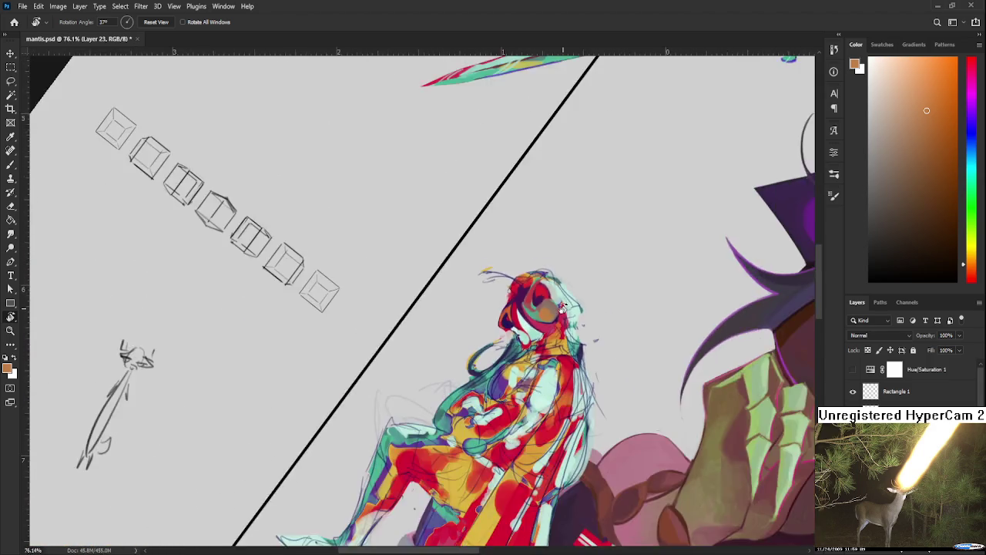
scroll(570, 332, down, 2)
scroll(561, 307, down, 2)
scroll(562, 307, up, 2)
scroll(562, 307, up, 4)
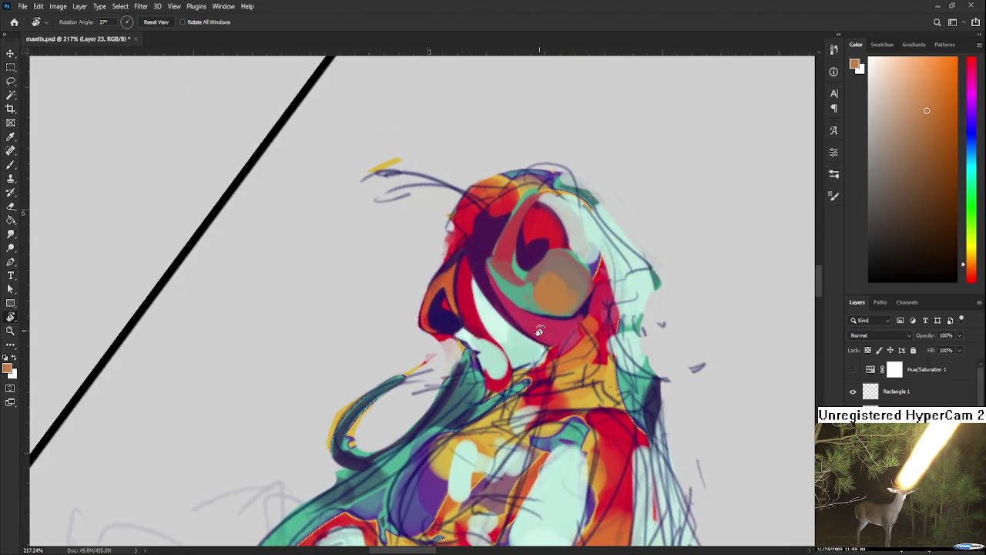
drag(493, 231, 442, 320)
alt+click(440, 321)
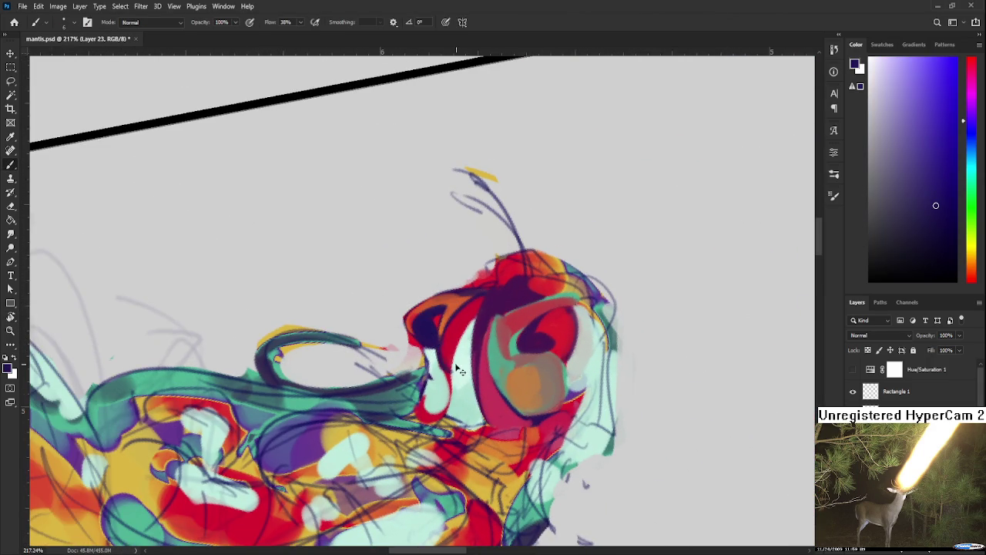
drag(424, 396, 430, 406)
Rotate the view about 35 degrees and zoom in on the helmeted head.
alt+click(436, 396)
key(r)
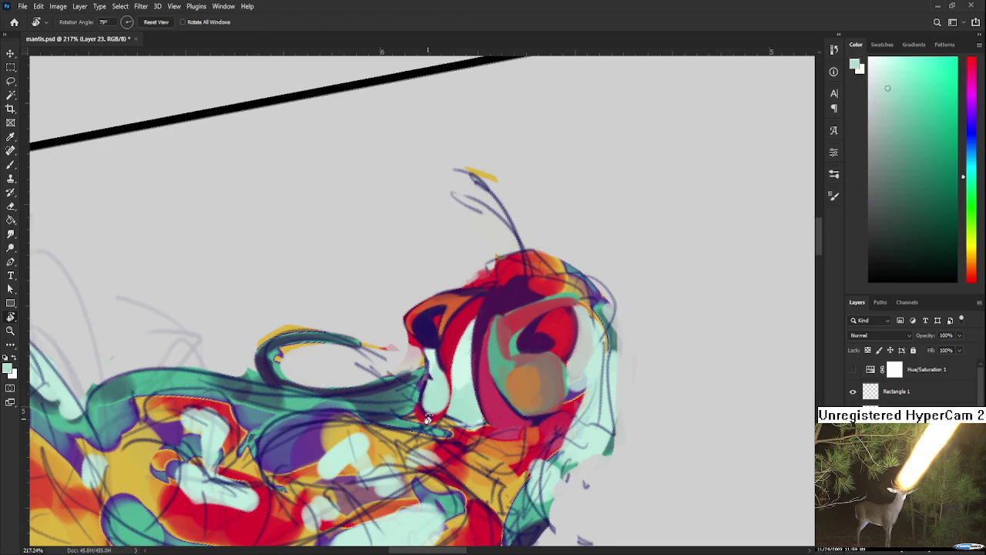
drag(432, 401, 516, 383)
scroll(516, 383, down, 3)
scroll(506, 353, down, 2)
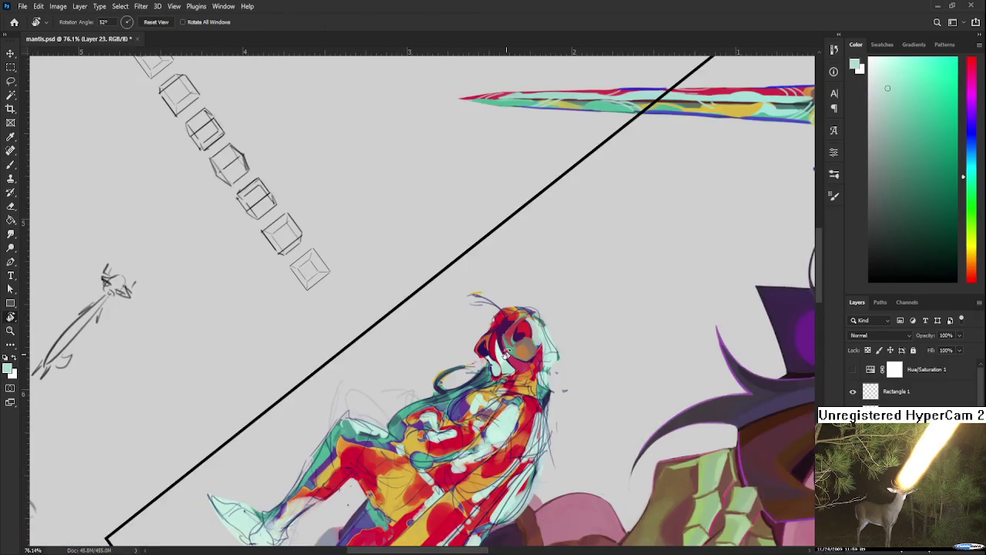
scroll(507, 353, up, 3)
scroll(506, 353, up, 1)
drag(474, 478, 524, 457)
scroll(497, 409, up, 2)
key(b)
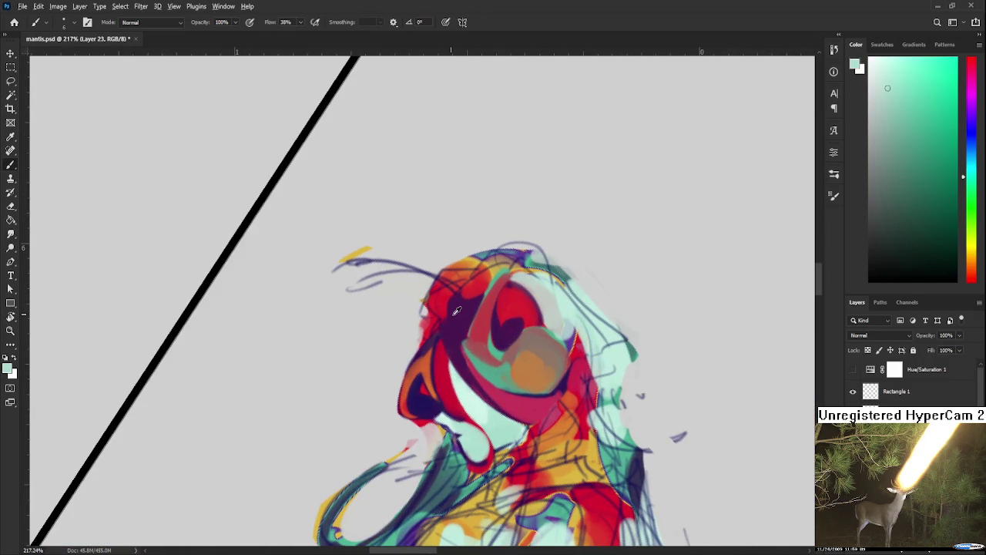
Sample purple, red and mint from the head and add a short mint stroke.
alt+click(455, 312)
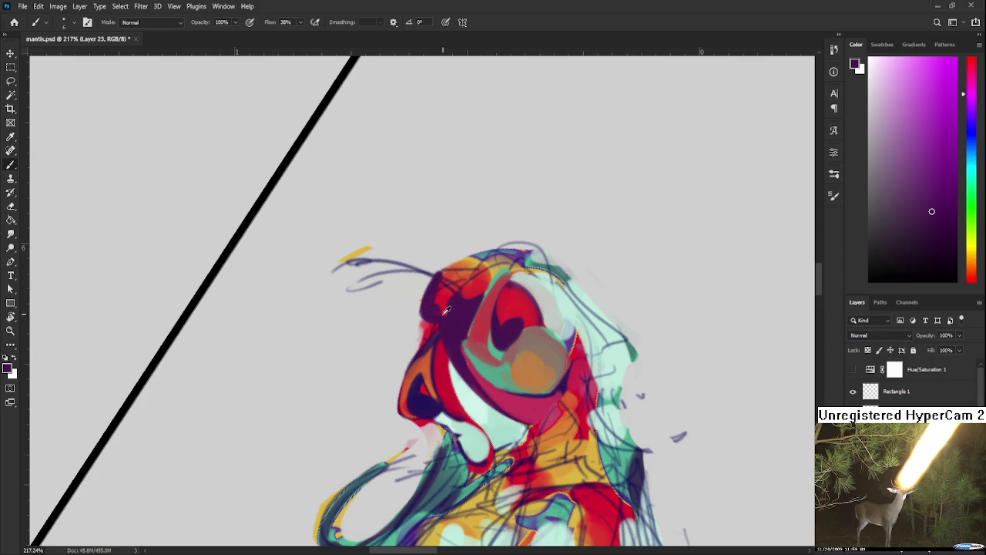
alt+click(439, 287)
alt+click(434, 296)
alt+click(447, 291)
alt+click(444, 301)
alt+click(446, 294)
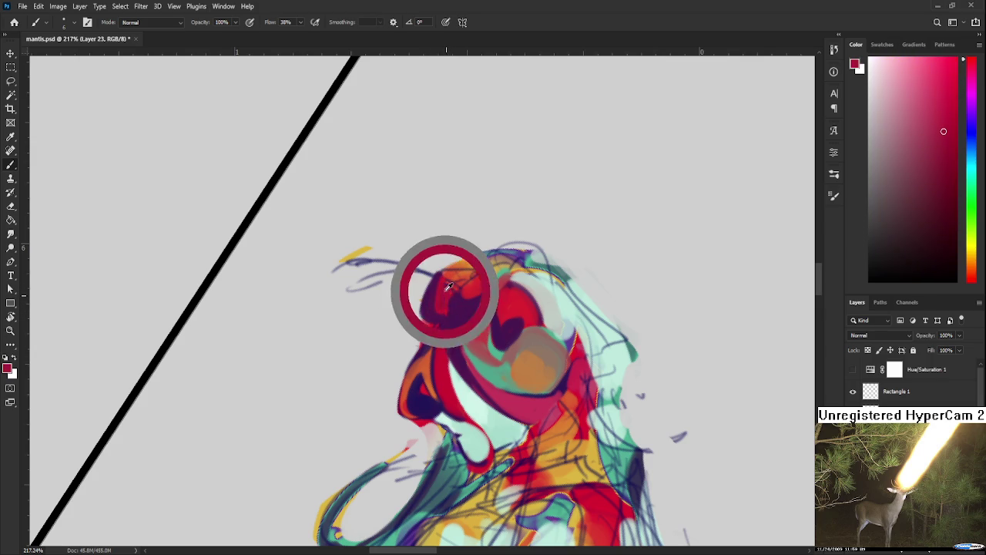
alt+click(486, 366)
drag(439, 308, 445, 290)
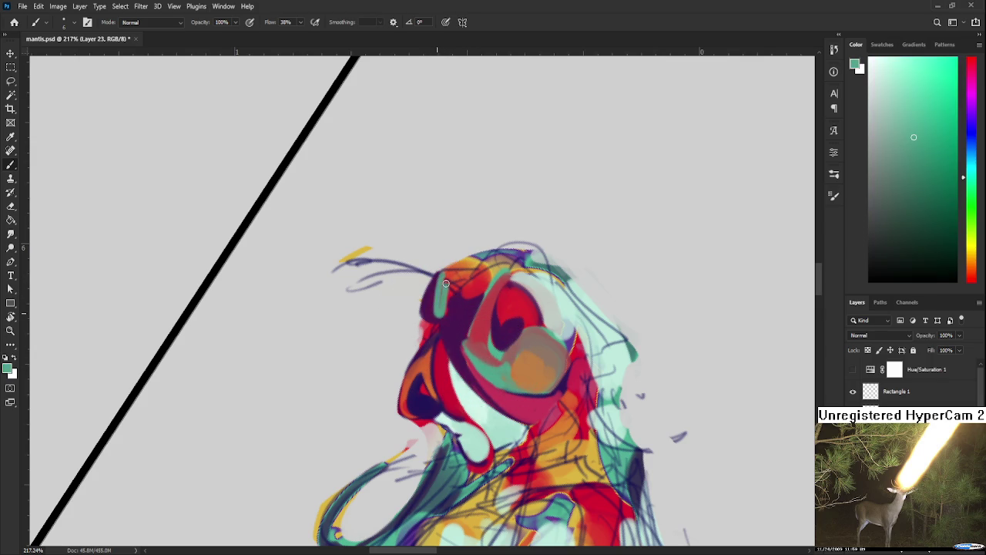
Resample purple, red-orange and mint green from the helmeted head.
alt+click(445, 310)
alt+click(445, 297)
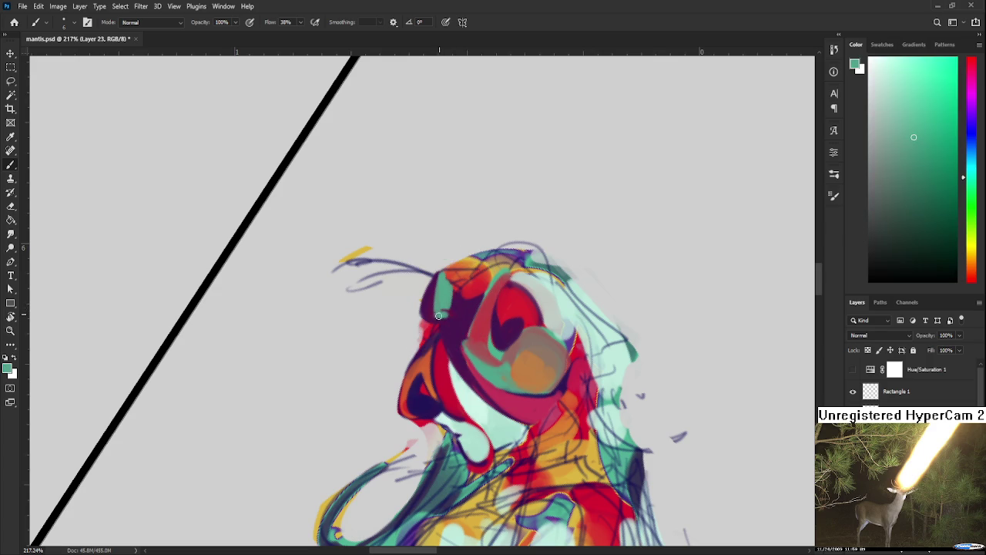
alt+click(447, 316)
alt+click(453, 303)
alt+click(453, 274)
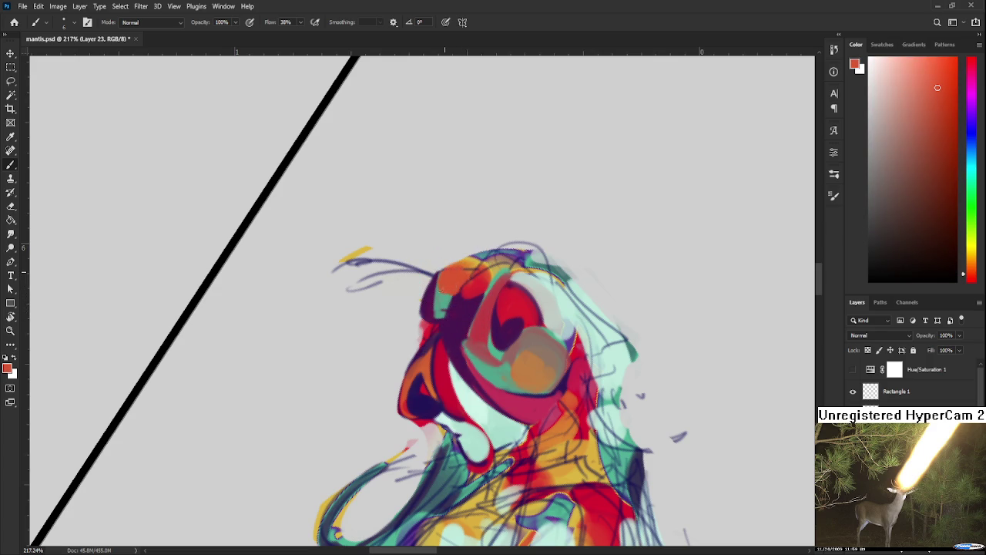
alt+click(441, 288)
alt+click(443, 289)
Erase the reddish paint sticking out left of the head.
scroll(459, 290, down, 3)
scroll(457, 295, up, 3)
scroll(455, 301, up, 3)
key(e)
scroll(440, 316, up, 2)
scroll(427, 328, up, 2)
mouse_move(428, 327)
mouse_down()
mouse_move(418, 345)
mouse_move(436, 327)
mouse_move(430, 361)
mouse_move(417, 373)
mouse_up()
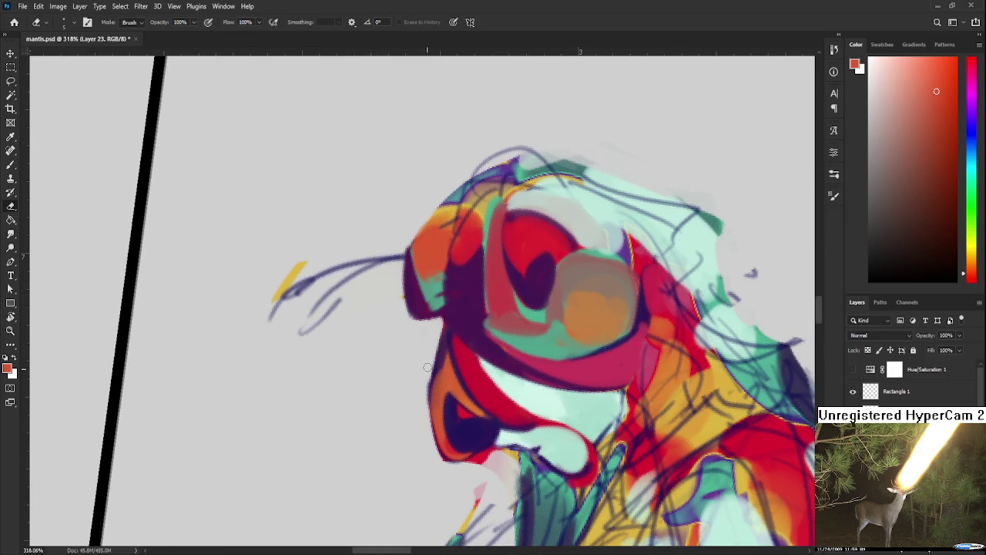
Fill the notch left of the mantis head with dark purple sampled from its edge.
key(b)
alt+click(441, 315)
mouse_move(437, 314)
mouse_down()
mouse_move(452, 314)
mouse_move(413, 311)
mouse_move(440, 312)
mouse_move(480, 360)
mouse_up()
key(e)
key(r)
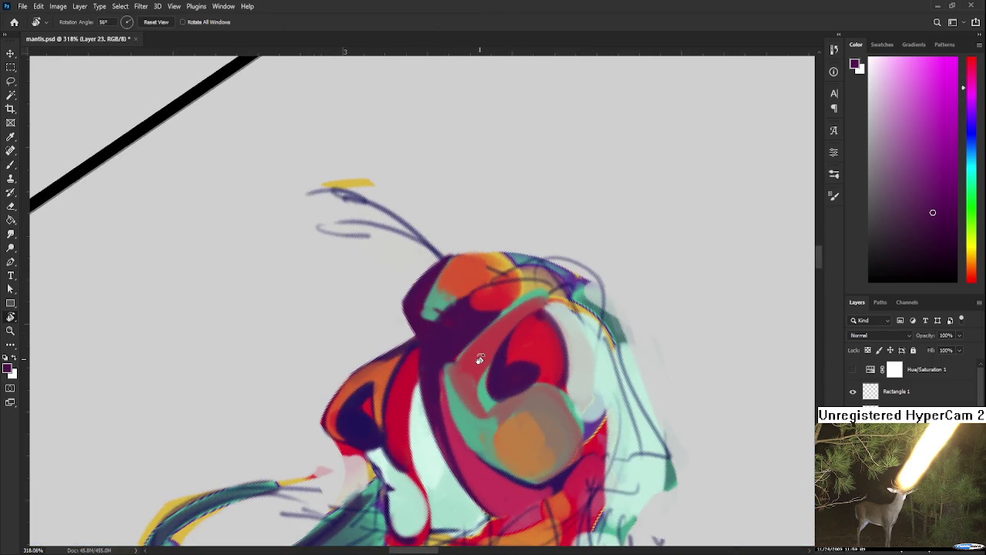
scroll(479, 360, down, 5)
key(e)
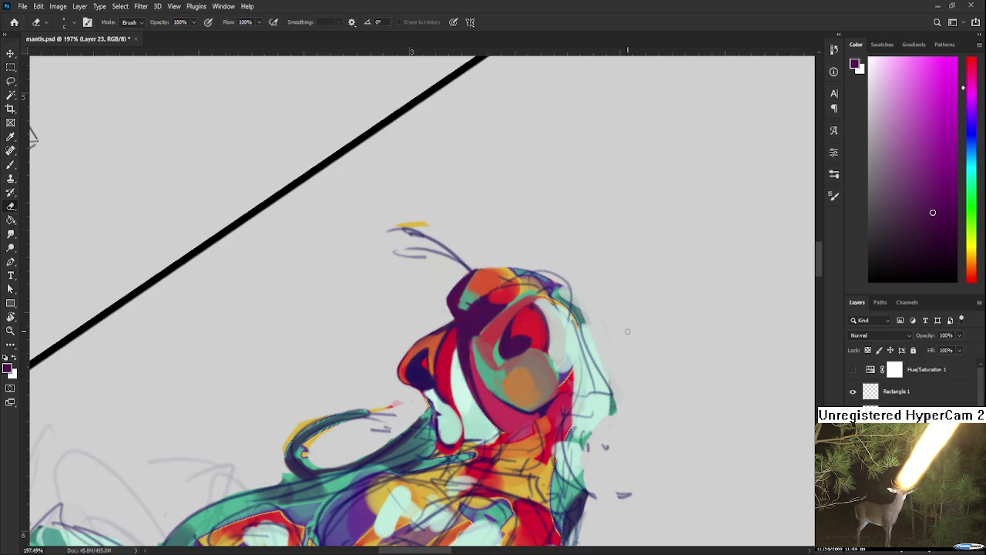
Turn the figure sideways and sample red-orange from the drawing.
scroll(628, 331, down, 3)
scroll(596, 371, up, 3)
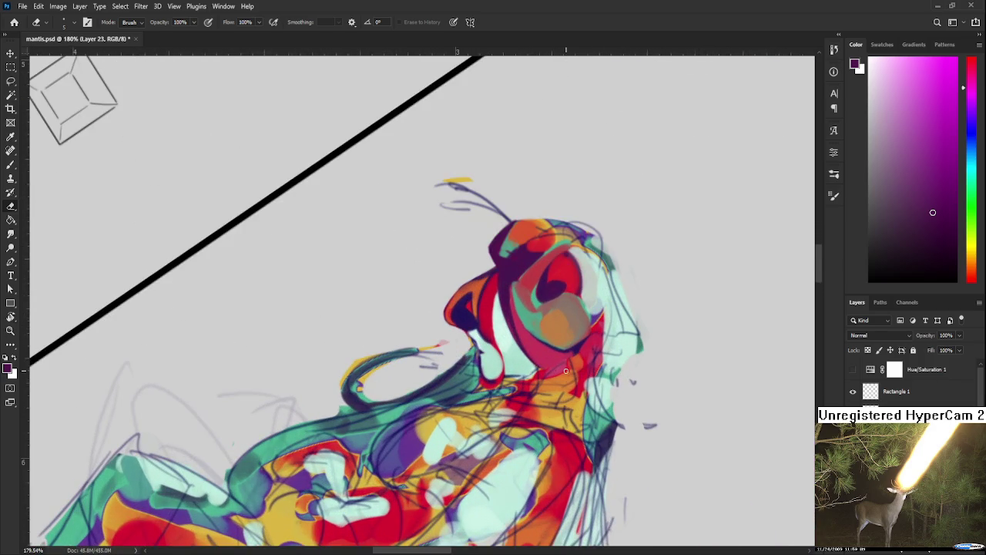
key(r)
drag(566, 371, 511, 343)
key(b)
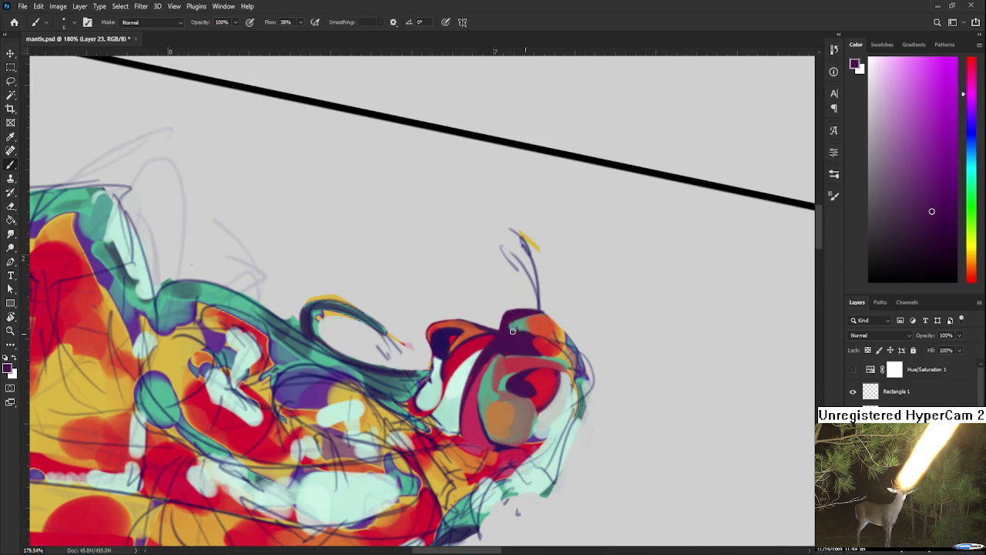
alt+click(521, 330)
alt+click(532, 324)
alt+click(539, 319)
alt+click(549, 327)
Sample purple from the head and rotate the view until the mantis stands upright.
key(r)
mouse_move(550, 332)
mouse_down()
mouse_move(574, 291)
mouse_move(599, 303)
mouse_up()
scroll(599, 303, down, 1)
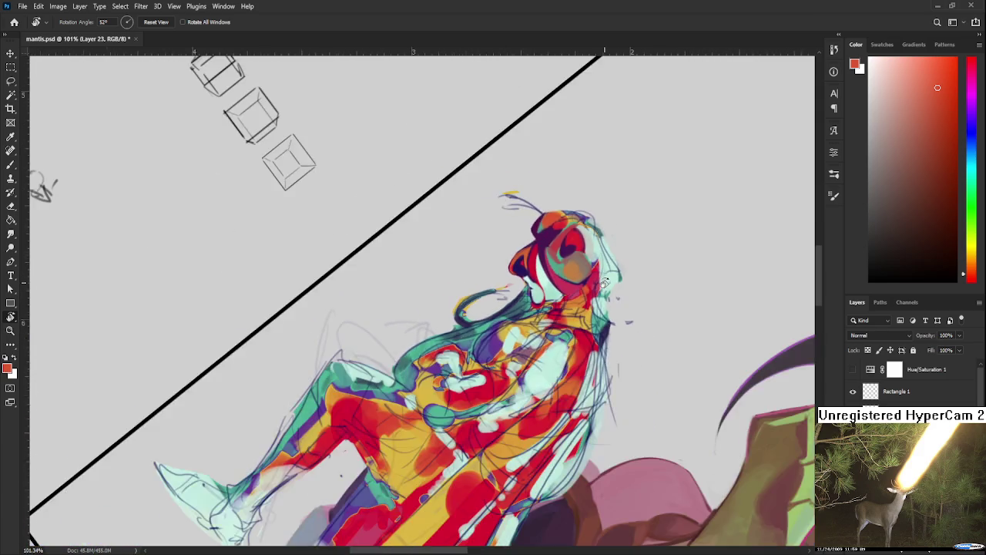
scroll(599, 303, down, 1)
scroll(601, 301, down, 1)
scroll(600, 299, up, 2)
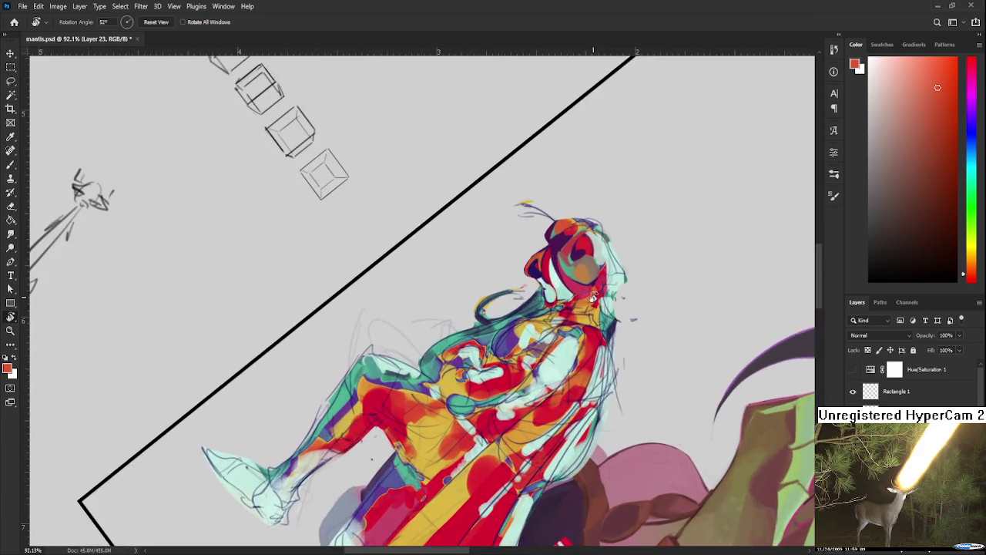
scroll(600, 299, up, 1)
scroll(600, 299, up, 1)
key(b)
alt+click(538, 228)
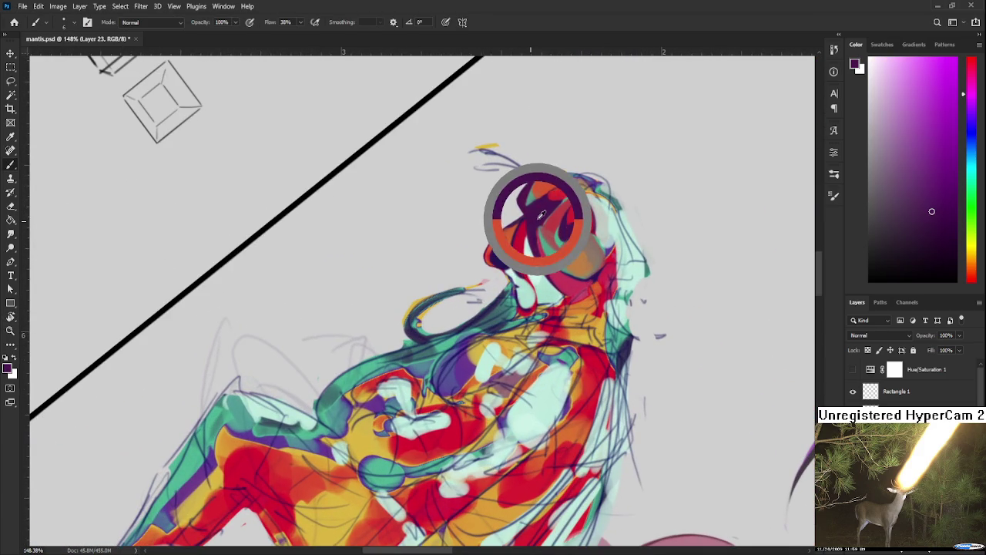
scroll(538, 228, down, 1)
key(r)
mouse_move(532, 362)
mouse_down()
mouse_move(537, 372)
mouse_move(494, 337)
mouse_up()
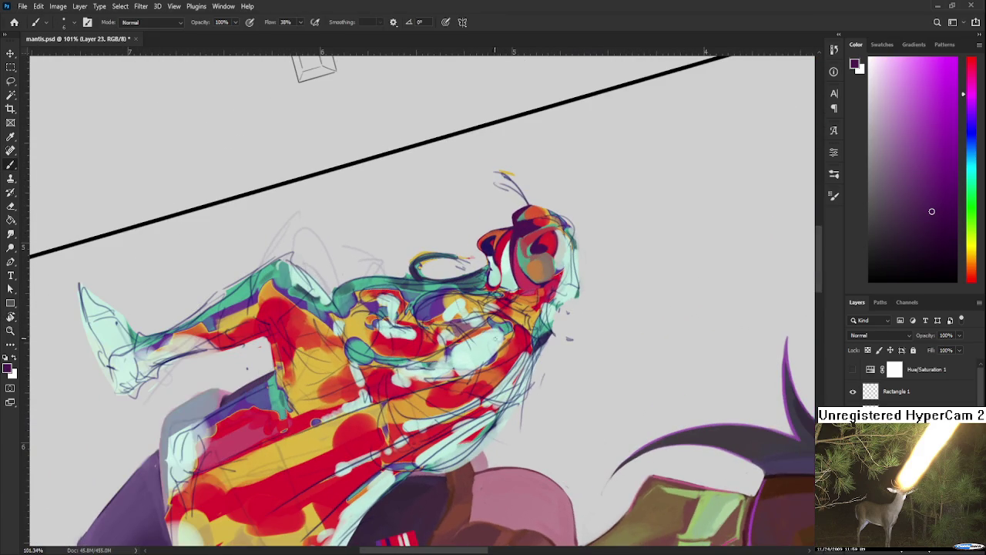
key(r)
mouse_move(378, 363)
mouse_down()
mouse_move(494, 375)
mouse_move(455, 328)
mouse_up()
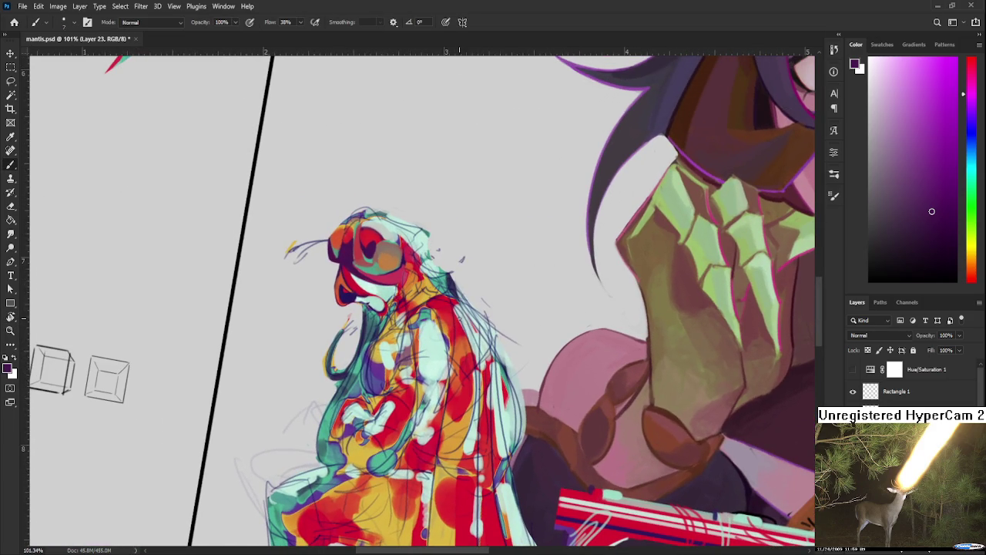
Paint dark purple shading down the mantis's torso.
alt+click(462, 423)
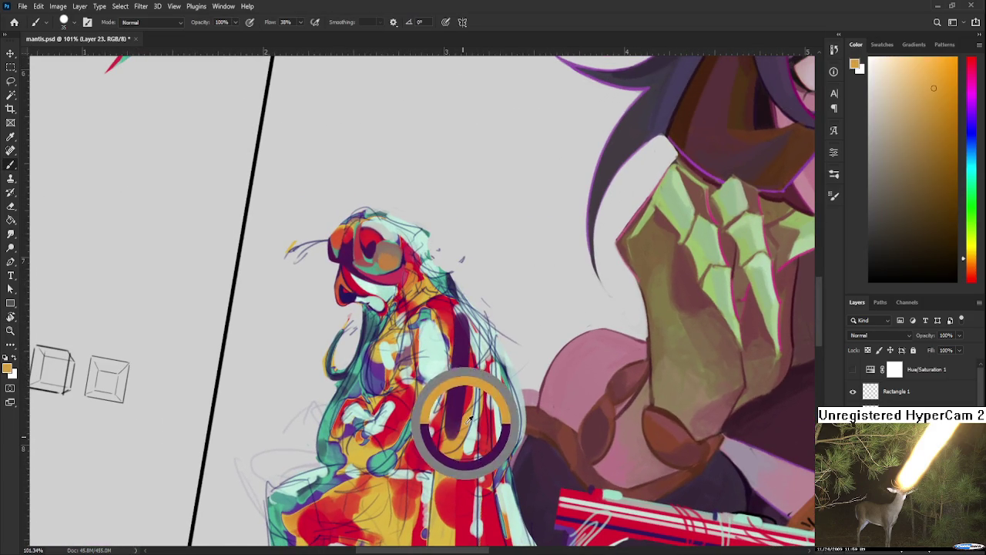
drag(455, 403, 451, 464)
alt+click(471, 414)
alt+click(466, 379)
drag(473, 324, 462, 459)
alt+click(466, 397)
drag(462, 420, 454, 462)
scroll(472, 426, down, 2)
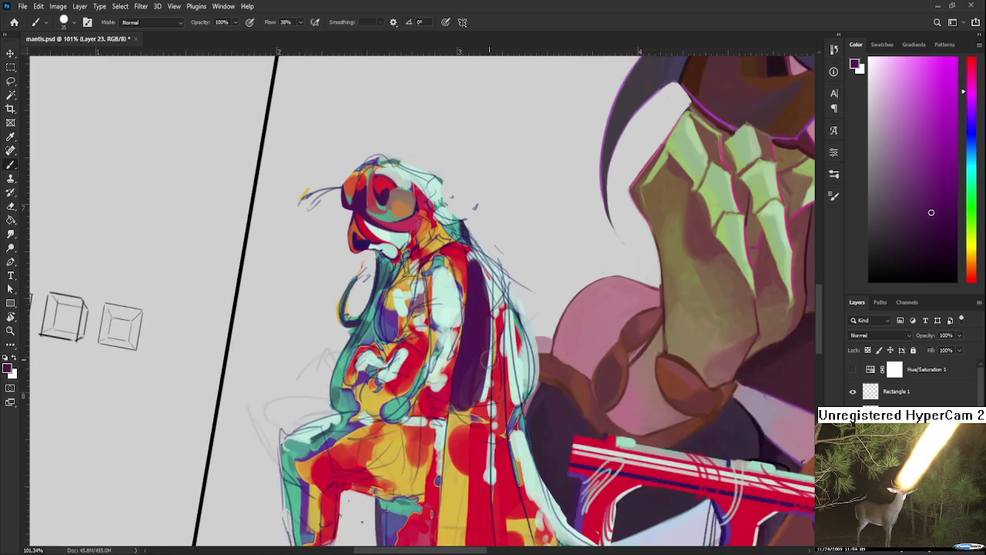
scroll(472, 427, down, 4)
scroll(473, 266, up, 2)
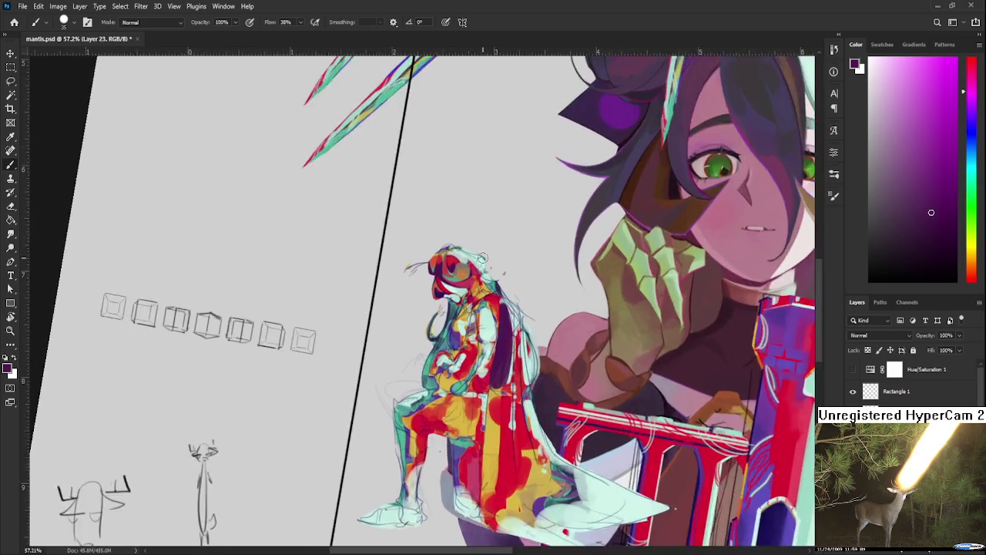
scroll(485, 270, up, 2)
scroll(502, 274, up, 1)
scroll(502, 273, up, 1)
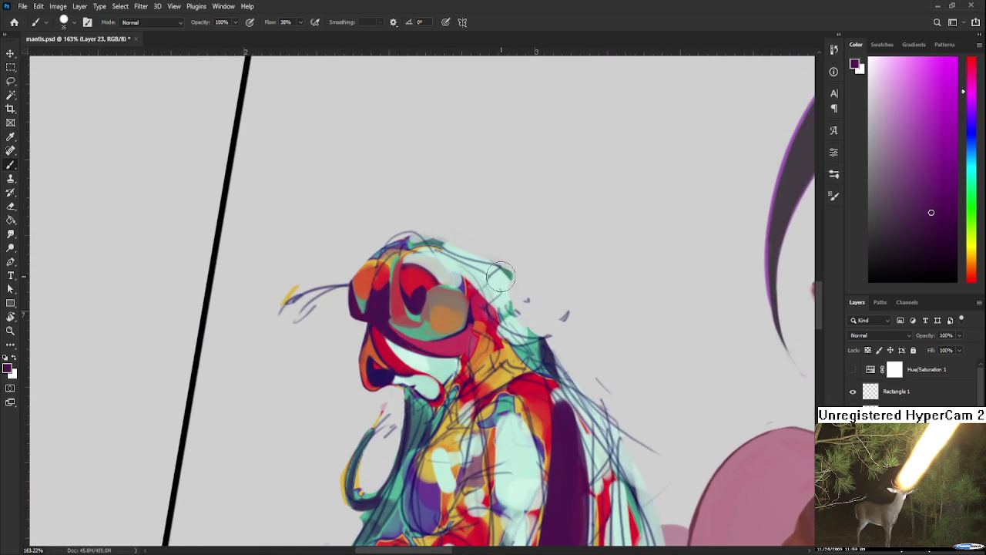
mouse_move(500, 275)
mouse_down()
mouse_move(434, 325)
mouse_move(400, 316)
mouse_move(435, 302)
mouse_move(451, 316)
mouse_move(453, 305)
mouse_up()
Add dark magenta along the head's upper-left edge.
alt+click(434, 325)
alt+click(435, 303)
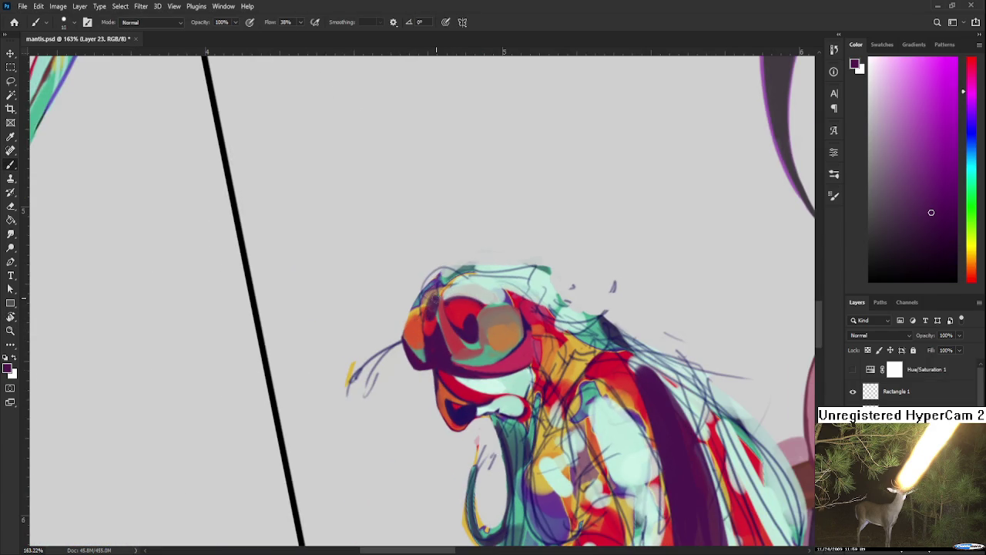
alt+click(430, 308)
alt+click(433, 299)
mouse_move(428, 283)
mouse_down()
mouse_move(420, 310)
mouse_move(544, 361)
mouse_move(462, 340)
mouse_up()
Paint dark magenta over the head's orange area, undoing one stray dark stroke.
key(r)
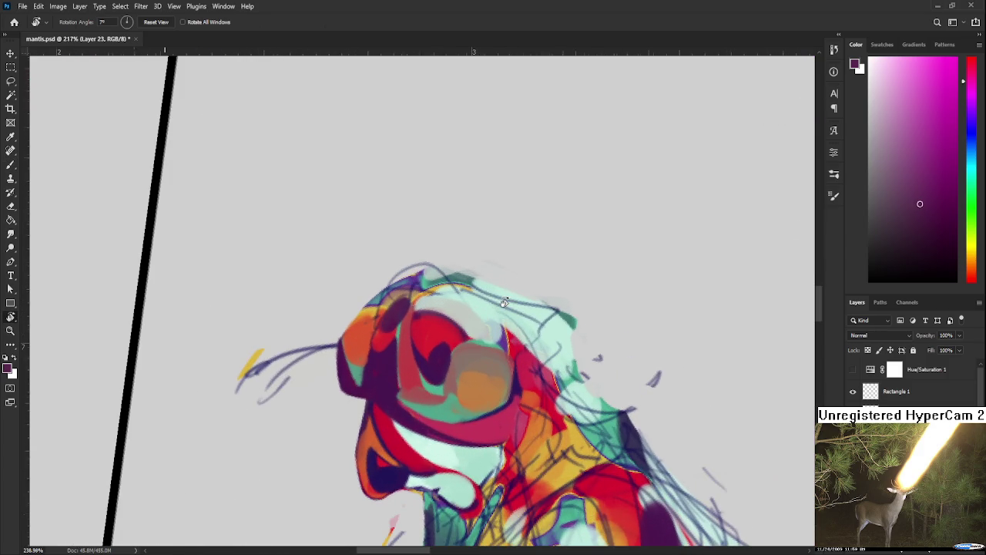
scroll(462, 339, up, 4)
key(b)
alt+click(435, 348)
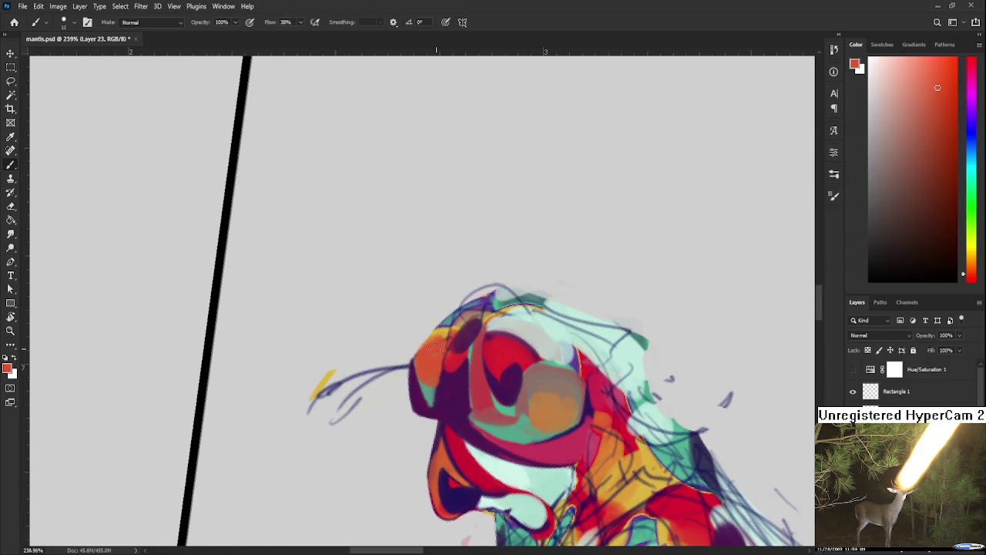
alt+click(453, 364)
drag(453, 344, 433, 417)
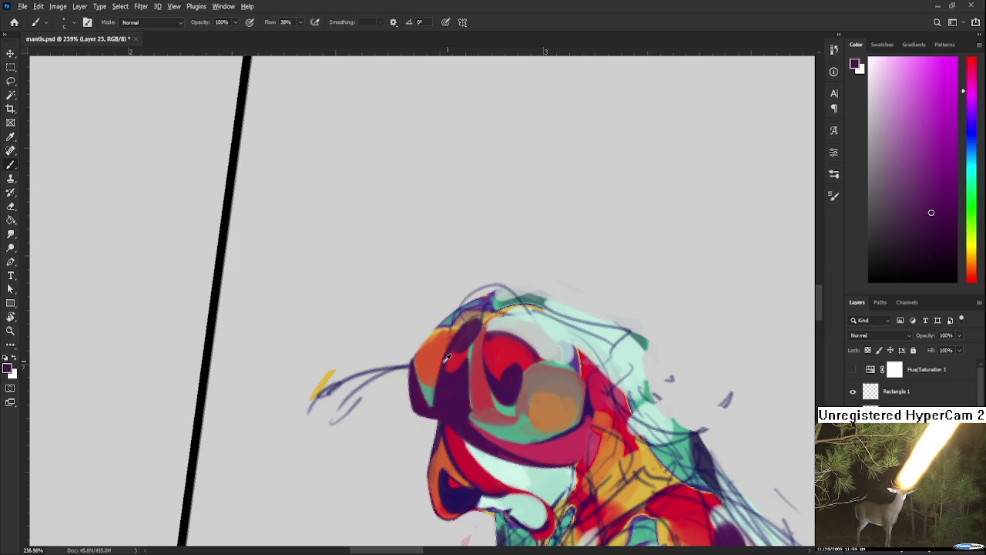
alt+click(446, 351)
alt+click(454, 390)
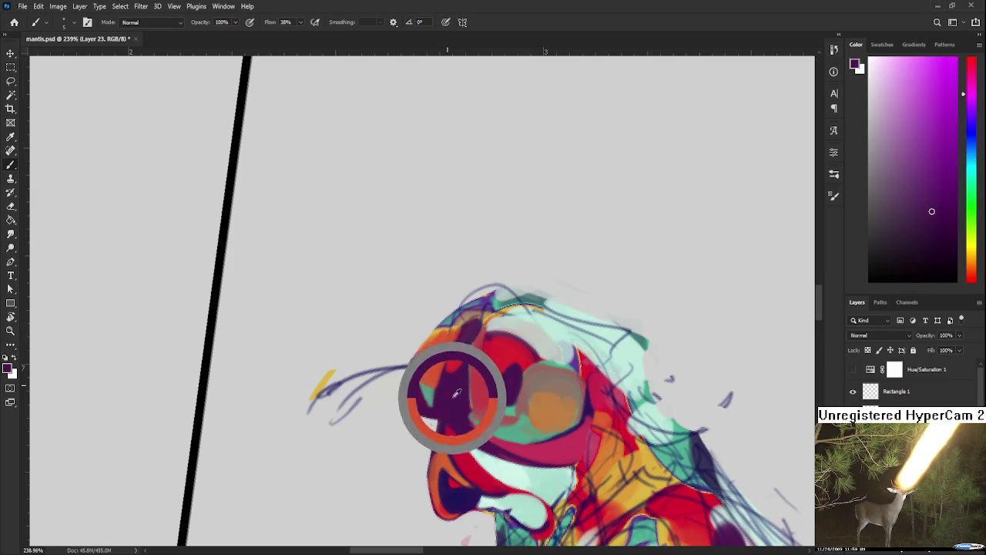
mouse_move(454, 316)
mouse_down()
mouse_move(464, 322)
mouse_move(451, 324)
mouse_move(476, 303)
mouse_up()
key(ctrl+z)
Brighten the orange patch on the head's left edge with yellow-orange dabs.
alt+click(441, 334)
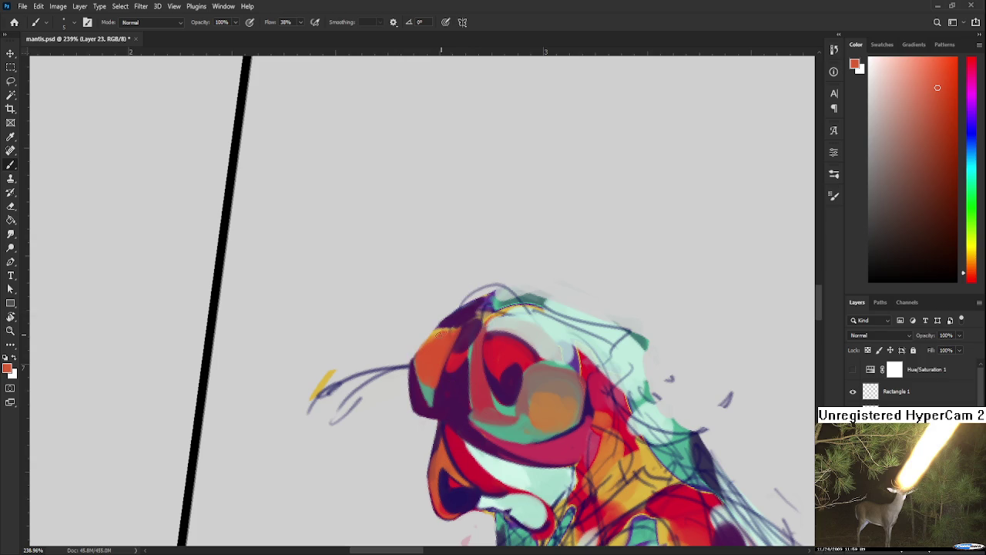
mouse_move(434, 354)
mouse_down()
mouse_move(623, 458)
mouse_move(639, 452)
mouse_up()
drag(425, 345, 443, 341)
alt+click(433, 341)
alt+click(430, 346)
alt+click(462, 326)
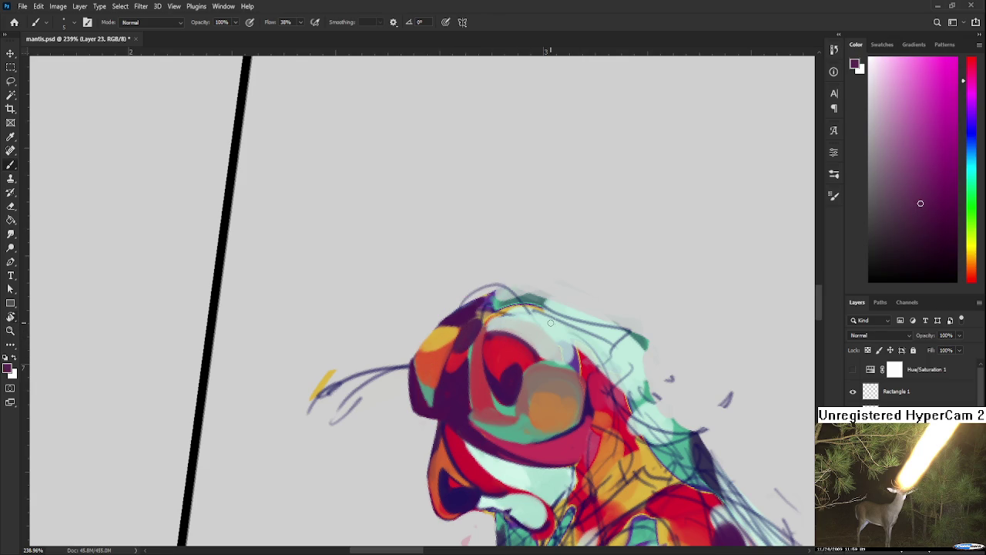
Rotate the view to about 29° and centre the mantis head.
key(r)
scroll(573, 339, down, 5)
mouse_move(632, 347)
mouse_down()
mouse_move(579, 404)
mouse_move(478, 361)
mouse_up()
scroll(478, 362, up, 4)
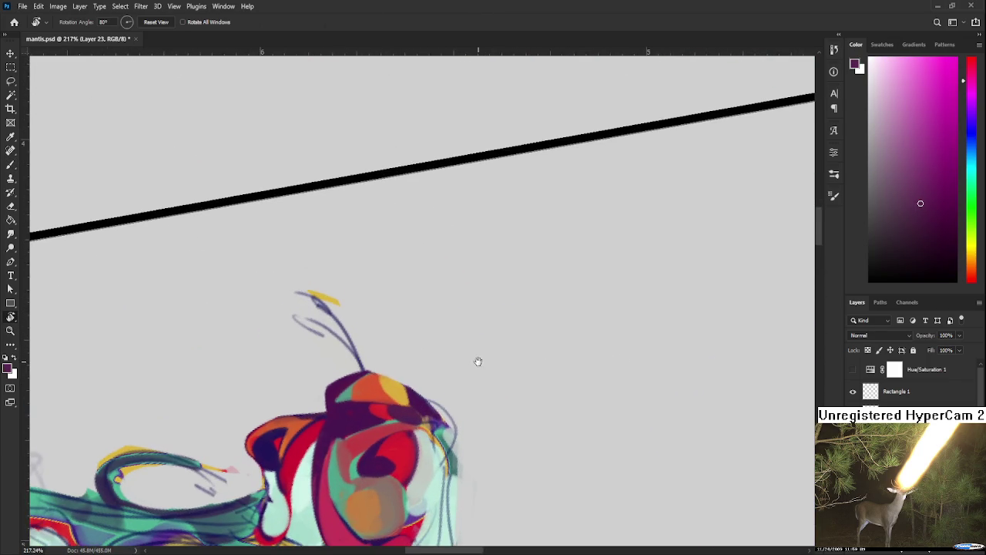
scroll(478, 361, down, 2)
drag(449, 339, 565, 361)
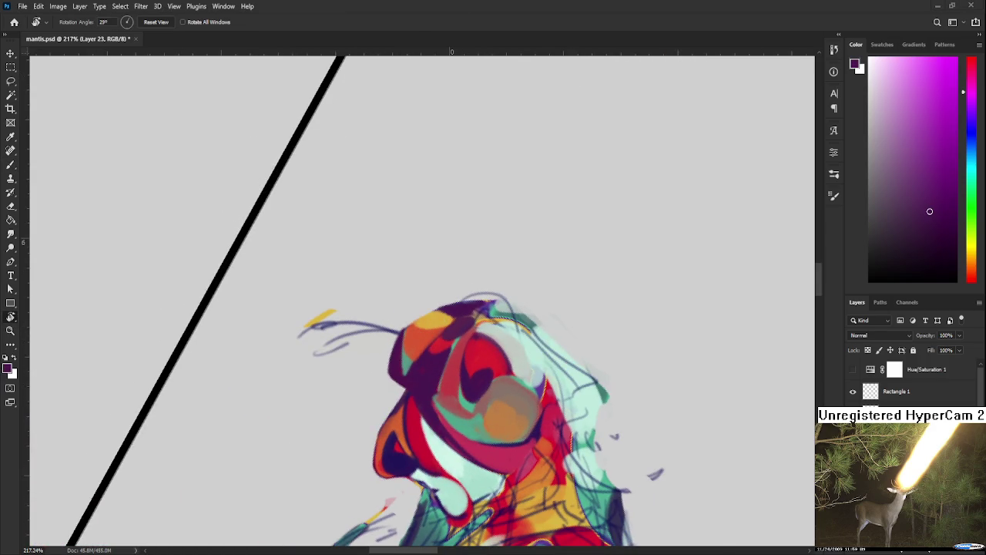
drag(435, 267, 404, 205)
Add light-teal strokes over the helmet top and lighten the visor edge with grey.
key(b)
alt+click(438, 297)
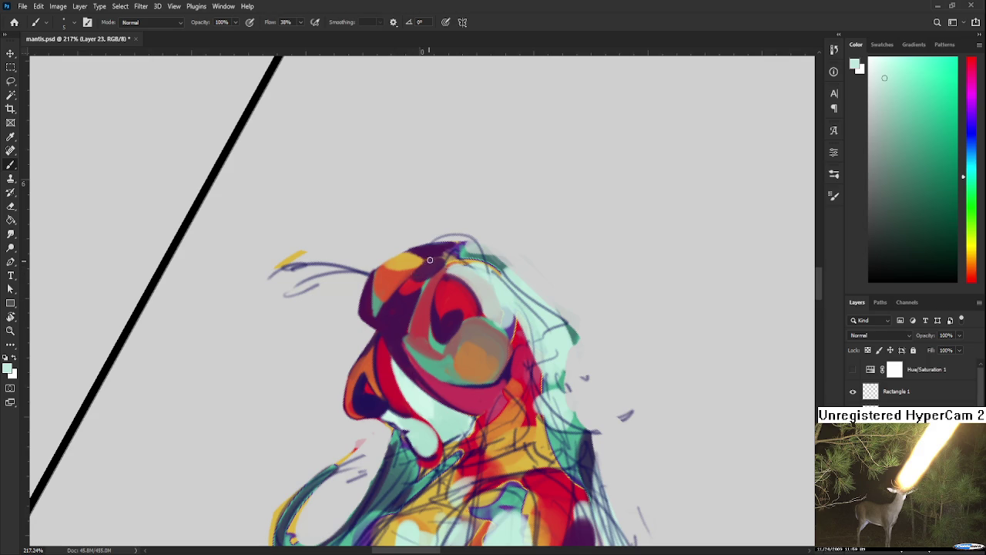
mouse_move(461, 245)
mouse_down()
mouse_move(388, 309)
mouse_move(410, 357)
mouse_up()
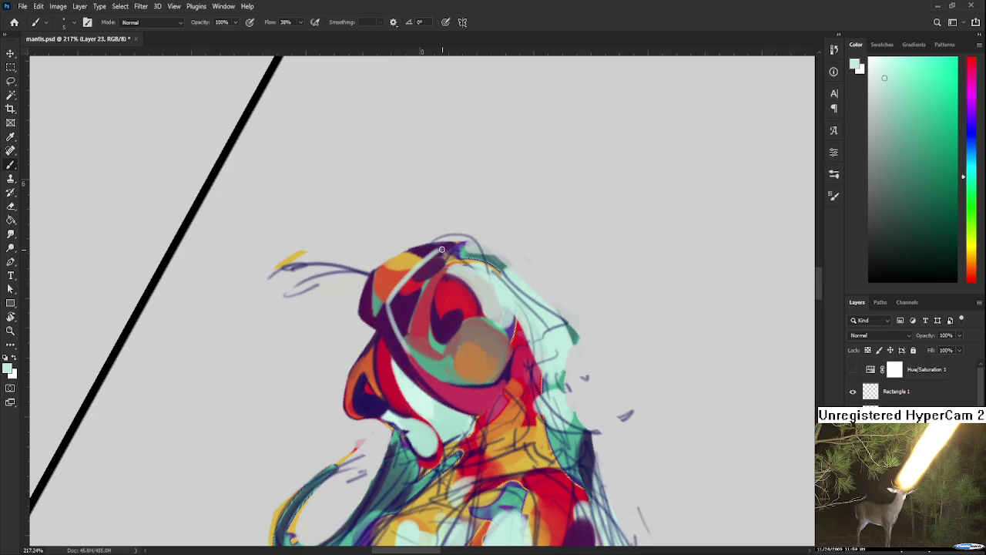
mouse_move(441, 249)
mouse_down()
mouse_move(484, 267)
mouse_move(504, 318)
mouse_up()
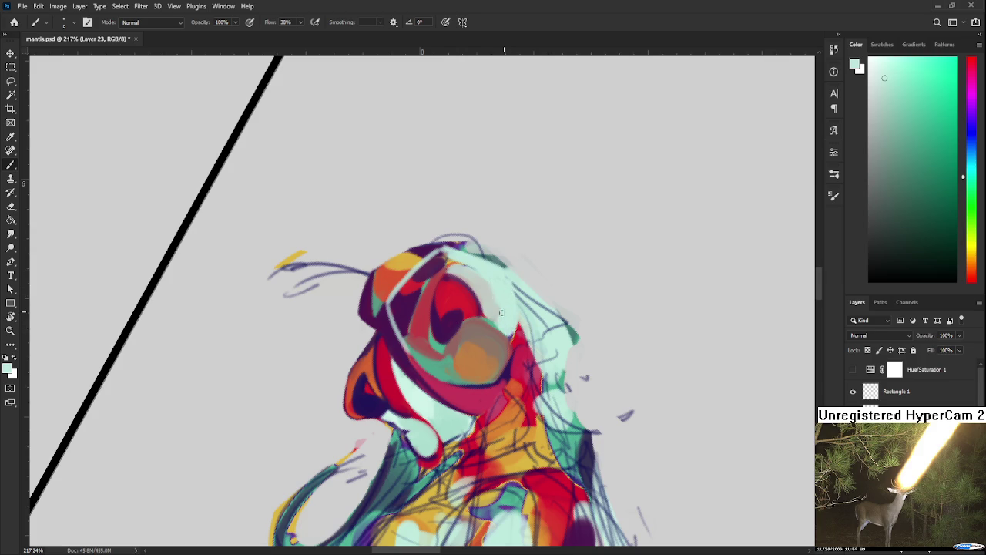
alt+click(495, 297)
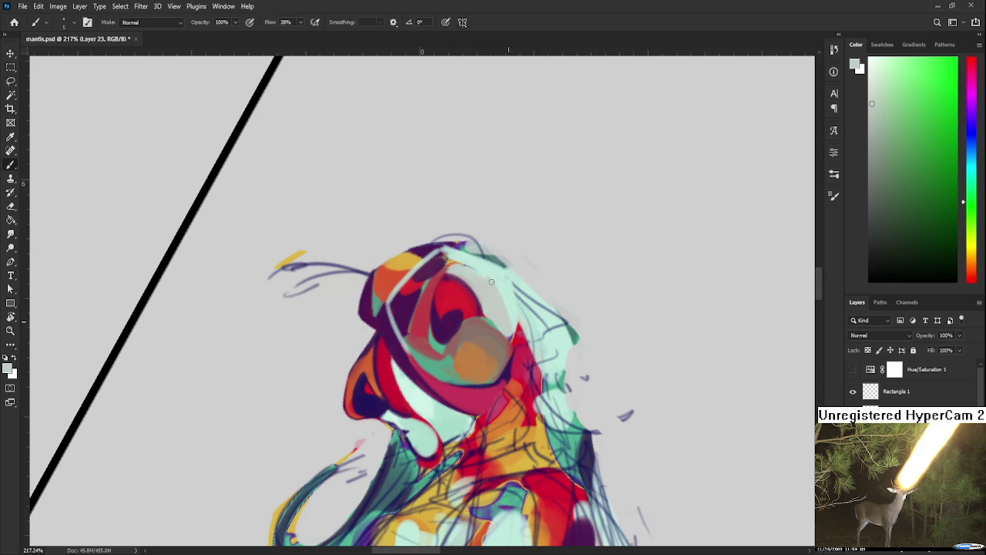
drag(447, 260, 473, 267)
alt+click(506, 314)
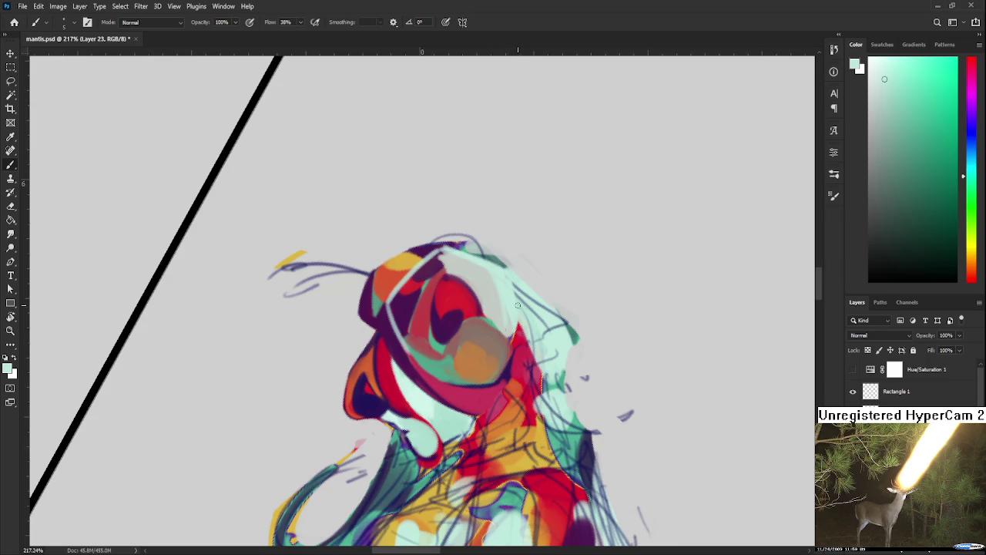
scroll(517, 306, down, 5)
key(r)
drag(532, 362, 556, 339)
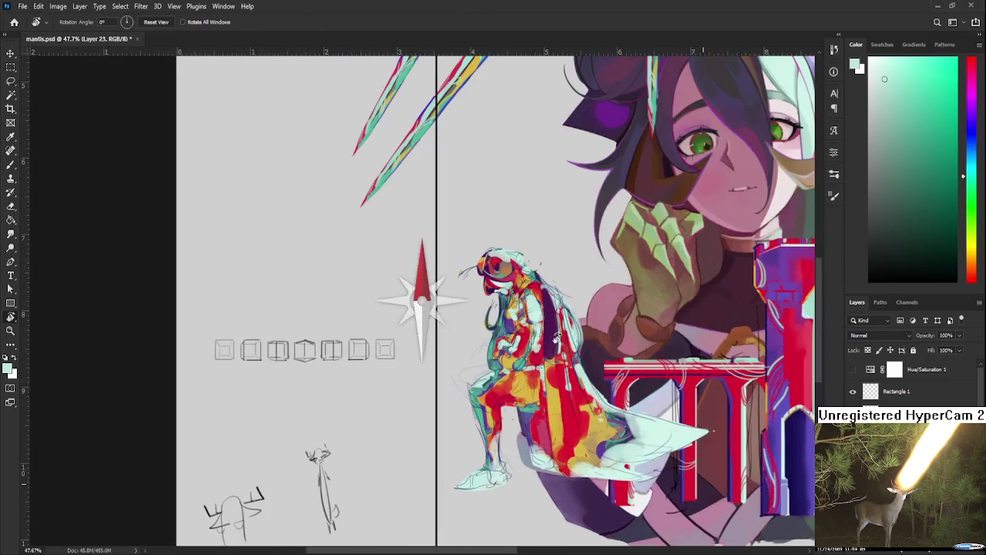
Outline the lower edge and left side of the mantis's orange eye in dark purple.
scroll(539, 316, up, 2)
scroll(493, 304, up, 2)
scroll(454, 310, up, 1)
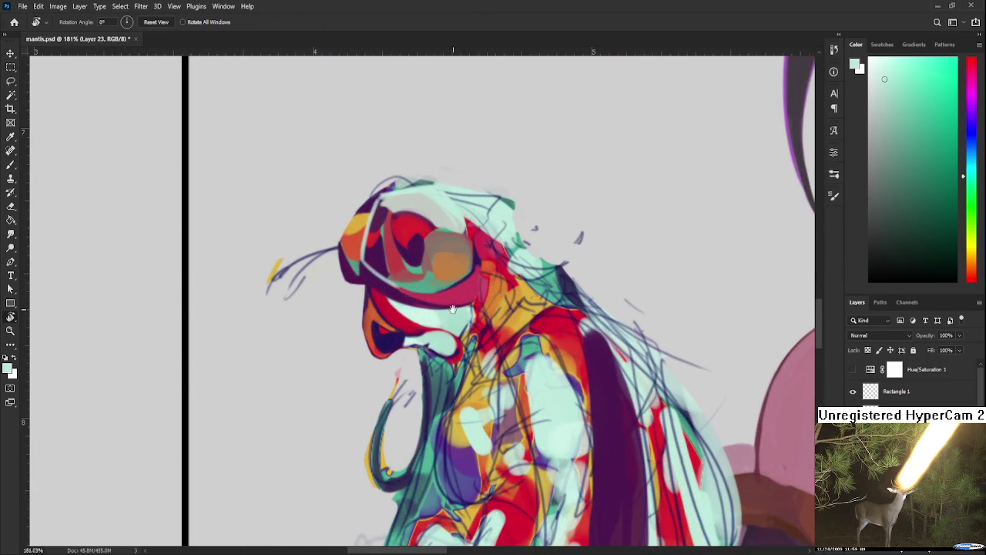
key(b)
alt+click(441, 314)
drag(436, 325, 430, 339)
alt+click(430, 343)
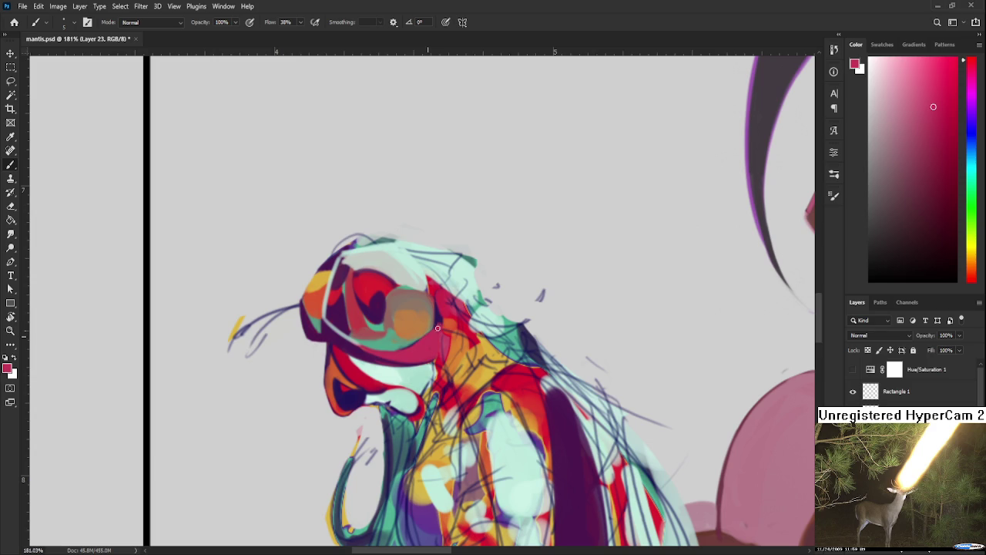
alt+click(440, 310)
drag(389, 330, 421, 337)
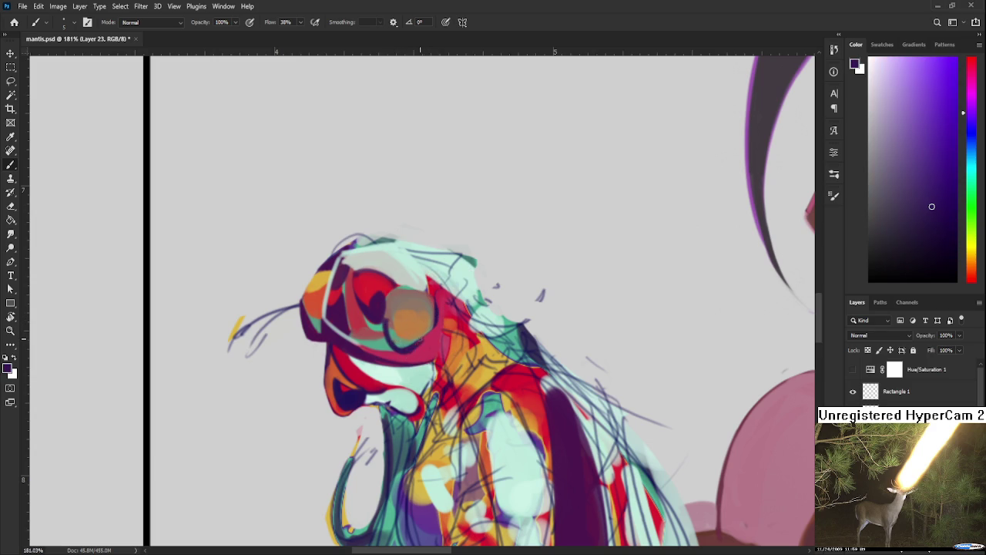
drag(402, 352, 388, 322)
Add a dark purple stroke across the top of the eye and sample pale cyan from the head.
alt+click(395, 346)
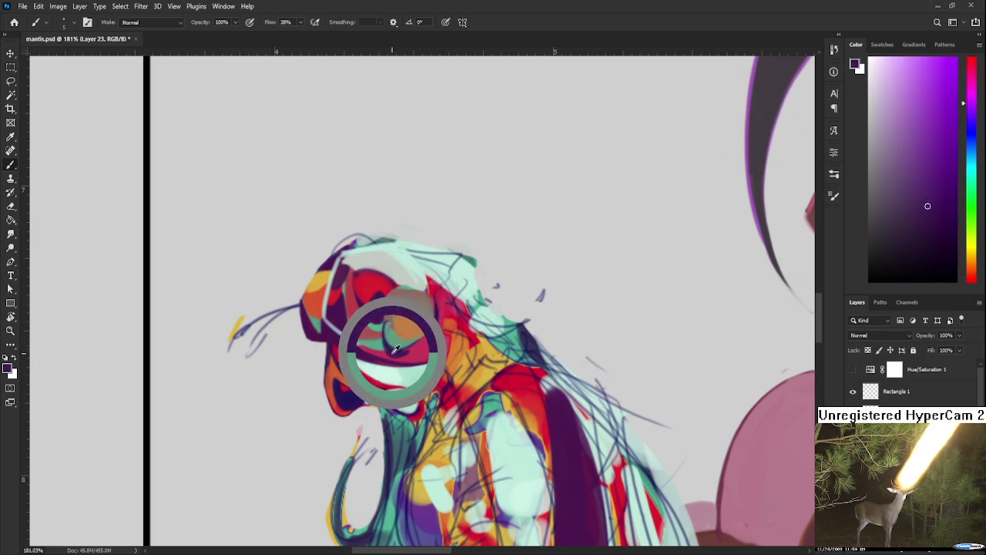
scroll(394, 347, up, 2)
drag(409, 291, 399, 318)
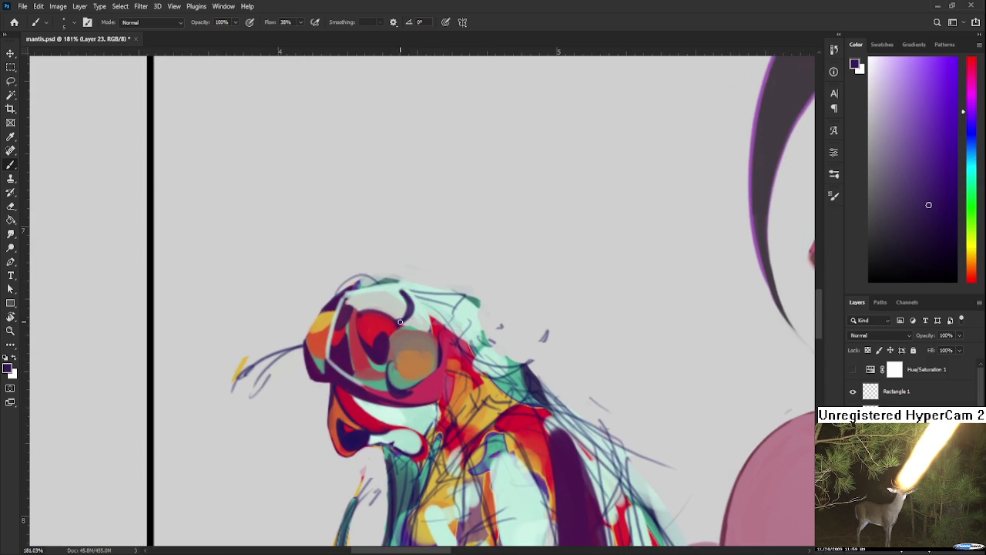
alt+click(399, 299)
alt+click(408, 310)
alt+click(400, 293)
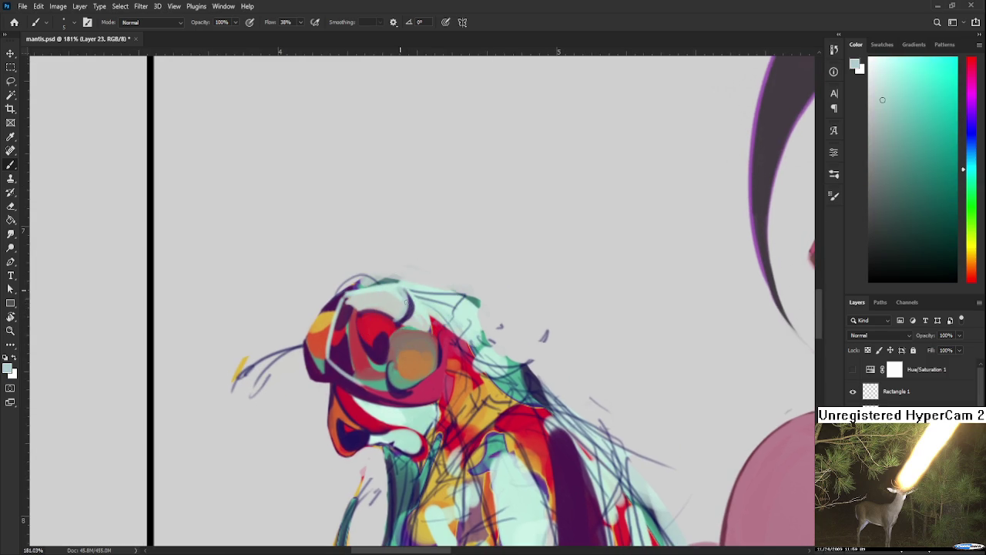
alt+click(413, 294)
alt+click(396, 287)
Tilt the canvas view by 18° and erase paint along the head's right edge.
scroll(410, 298, down, 3)
scroll(431, 302, down, 2)
scroll(447, 306, up, 2)
key(r)
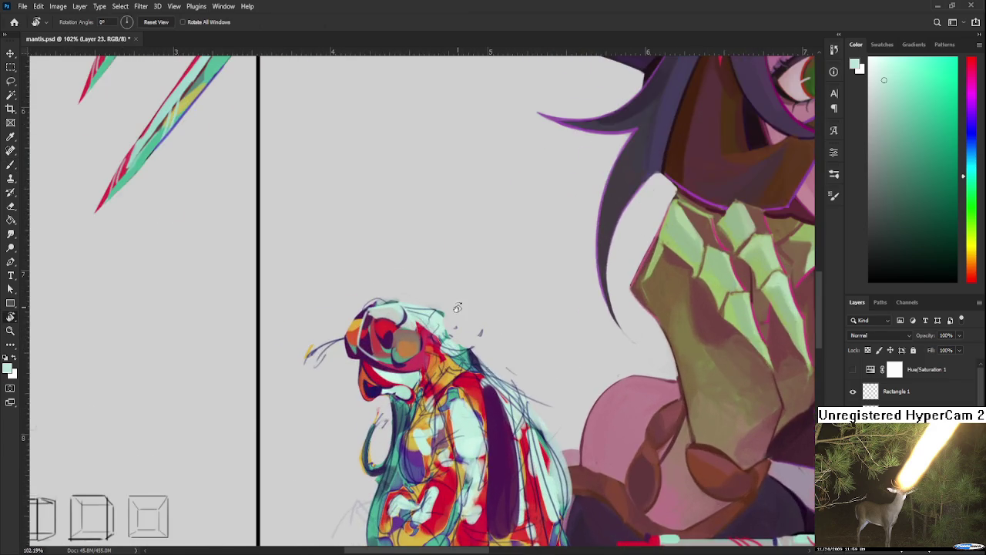
mouse_move(457, 307)
mouse_down()
mouse_move(443, 298)
mouse_move(557, 347)
mouse_move(500, 363)
mouse_move(420, 312)
mouse_move(451, 401)
mouse_up()
scroll(443, 298, up, 3)
key(b)
key(e)
drag(422, 285, 424, 293)
Rotate the view steeply and add a small dark red mark on the mantis head.
scroll(426, 417, up, 3)
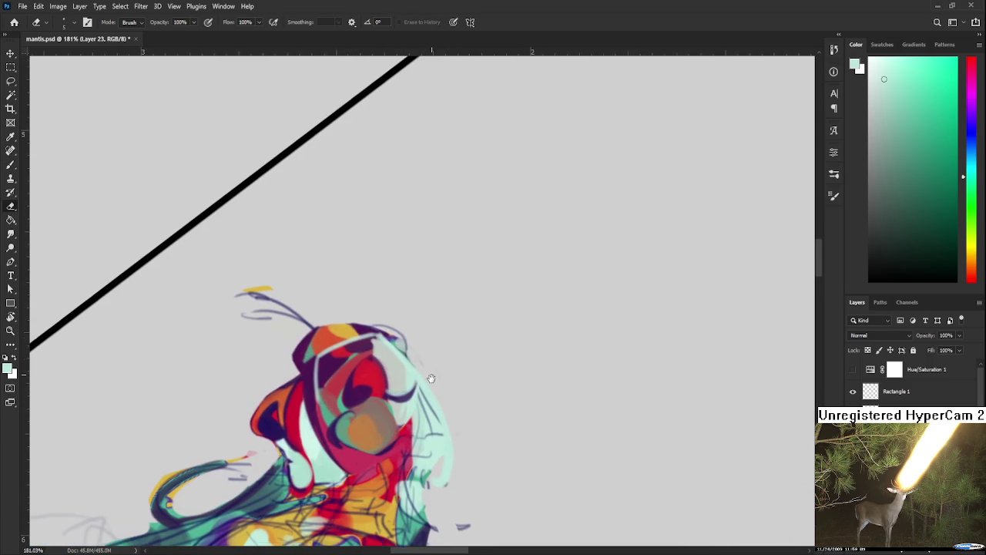
key(b)
alt+click(351, 316)
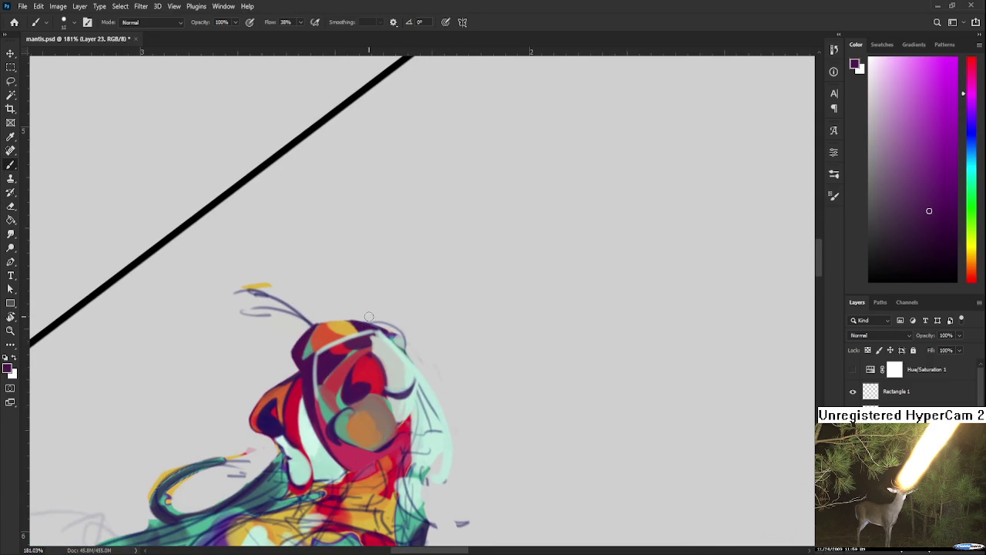
key(e)
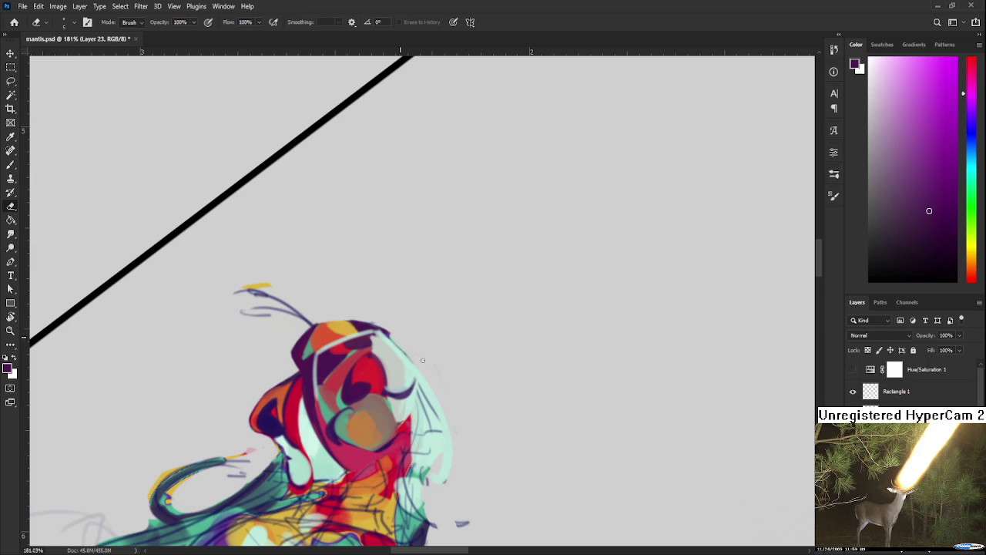
mouse_move(414, 361)
mouse_down()
mouse_move(441, 281)
mouse_move(392, 286)
mouse_up()
key(b)
alt+click(419, 275)
drag(377, 273, 372, 263)
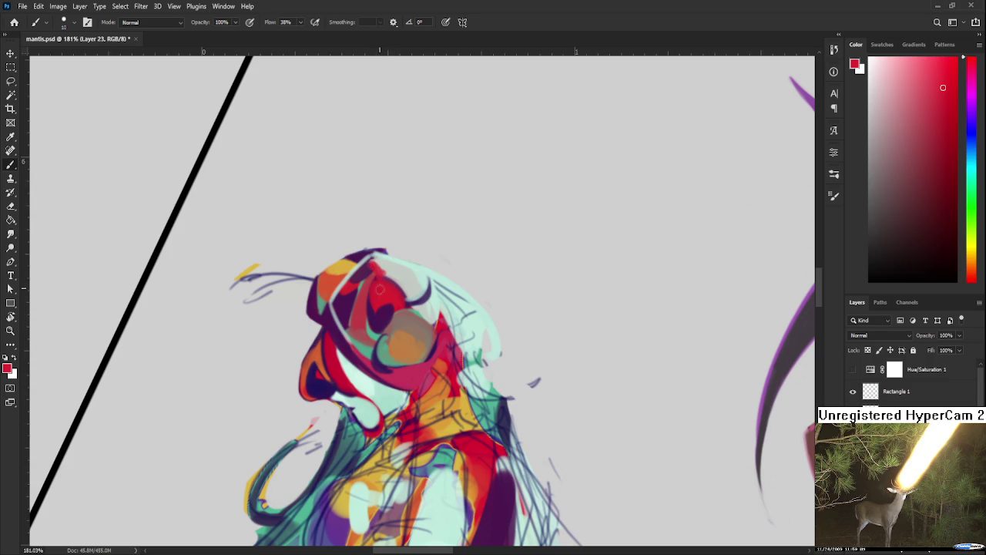
Toggle the greyscale Hue/Saturation check on and off to compare values.
scroll(450, 263, down, 5)
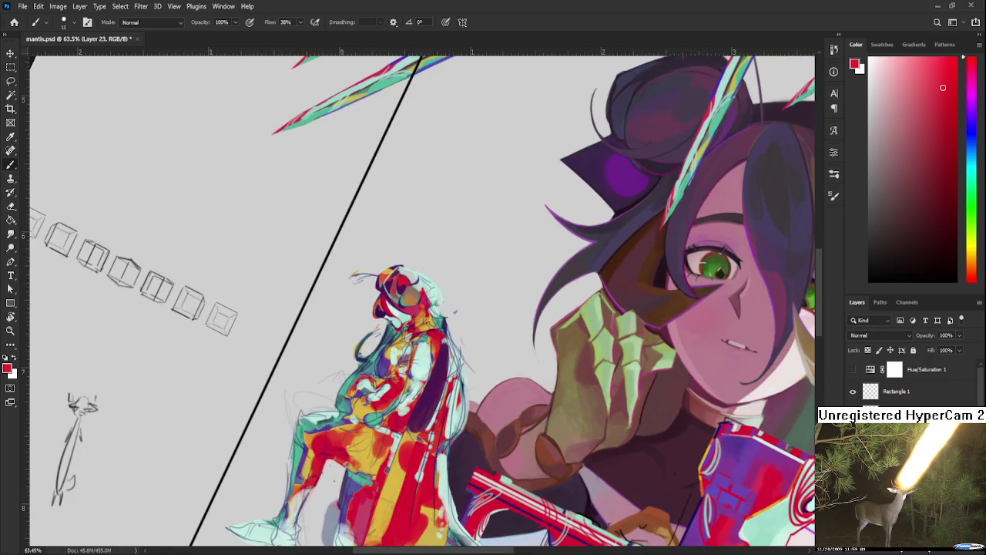
click(853, 370)
click(853, 370)
Inspect the illustration in greyscale, then hide the check to restore colour.
click(853, 370)
scroll(396, 308, up, 3)
scroll(396, 308, up, 3)
scroll(397, 309, up, 1)
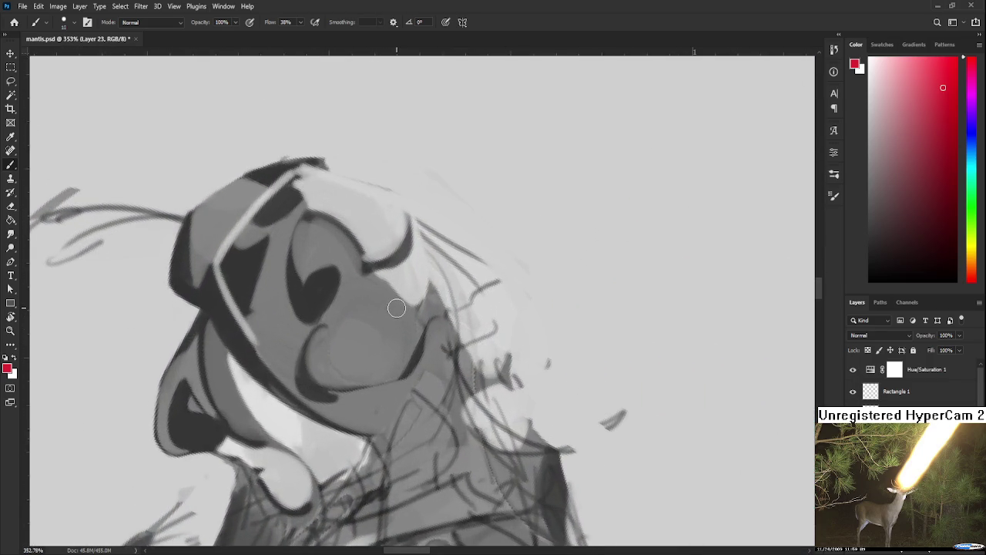
scroll(395, 313, down, 2)
scroll(389, 322, down, 2)
scroll(389, 323, up, 3)
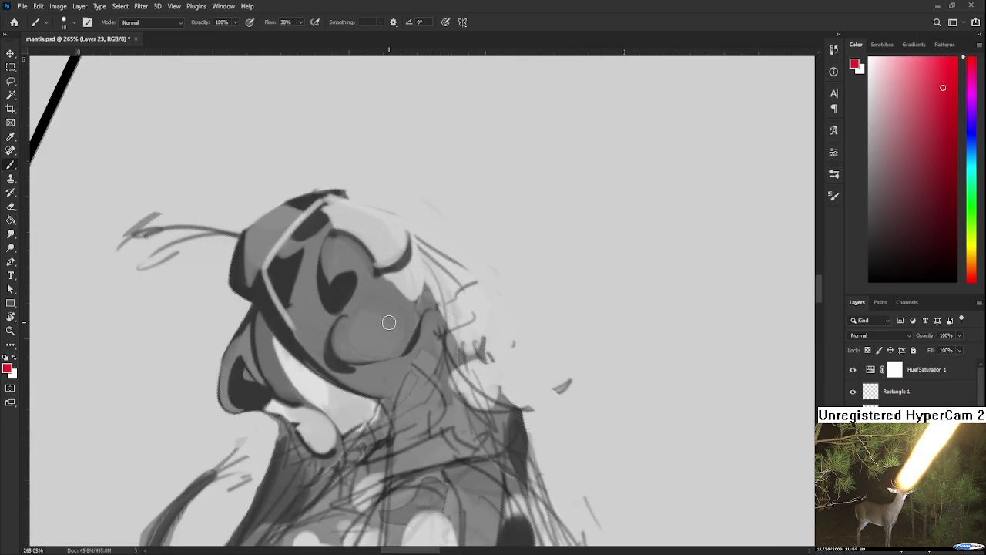
scroll(389, 322, down, 2)
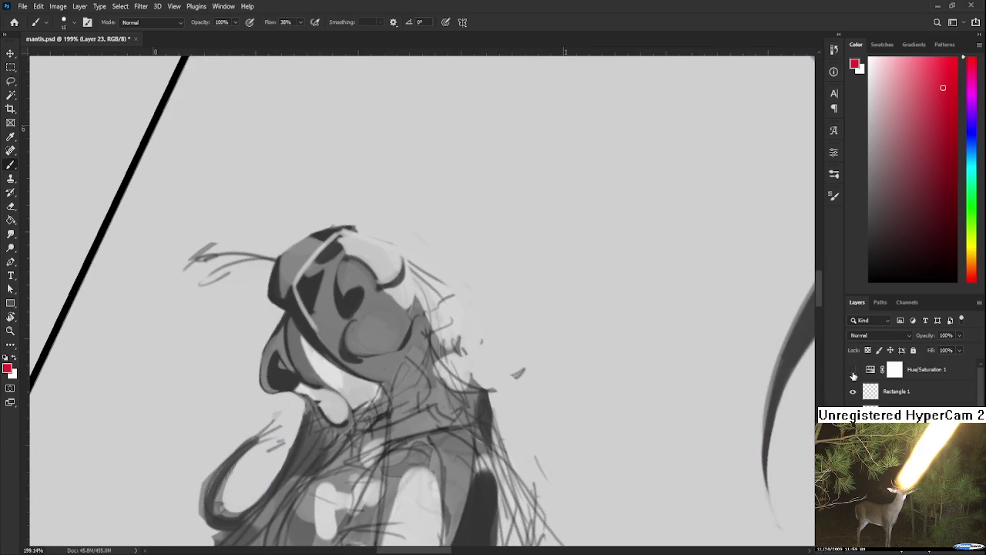
click(853, 371)
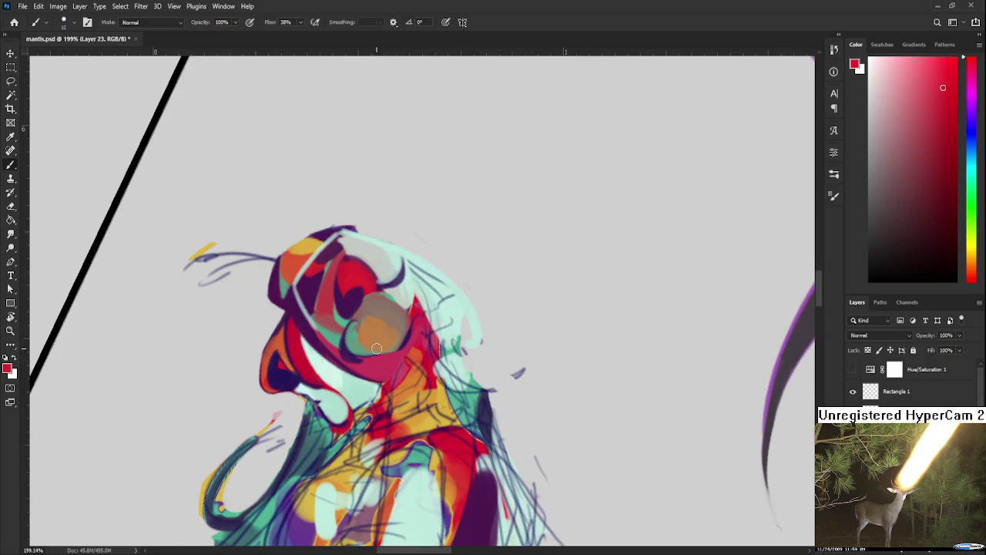
Rotate the view to about 81° and sample teal-green and orange from the mantis eye area.
scroll(376, 348, down, 3)
key(r)
drag(376, 348, 402, 361)
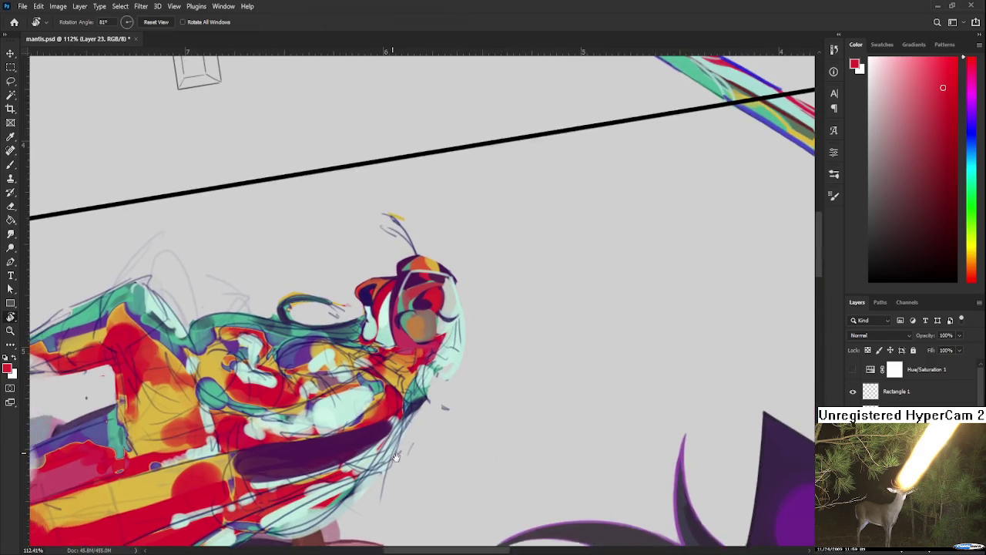
scroll(402, 361, up, 3)
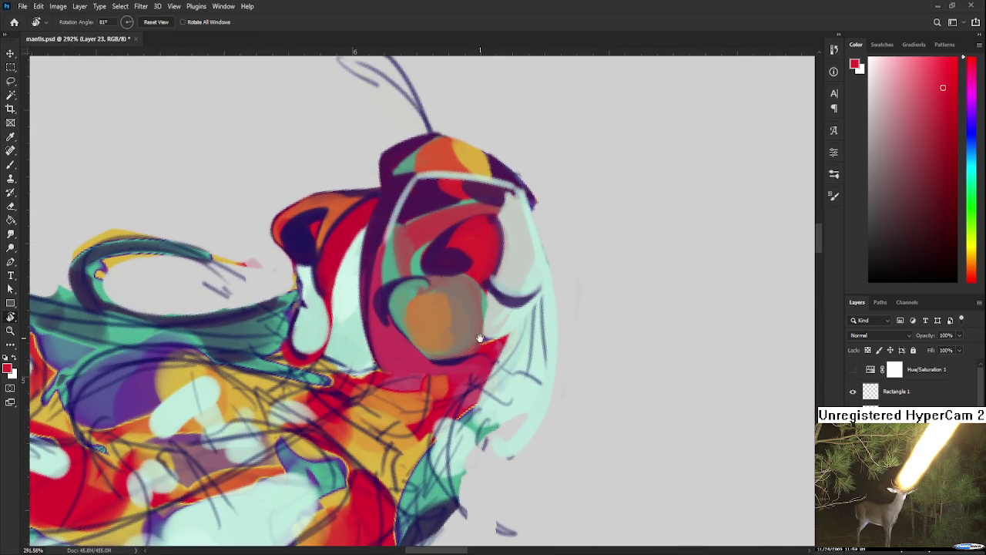
key(b)
alt+click(376, 339)
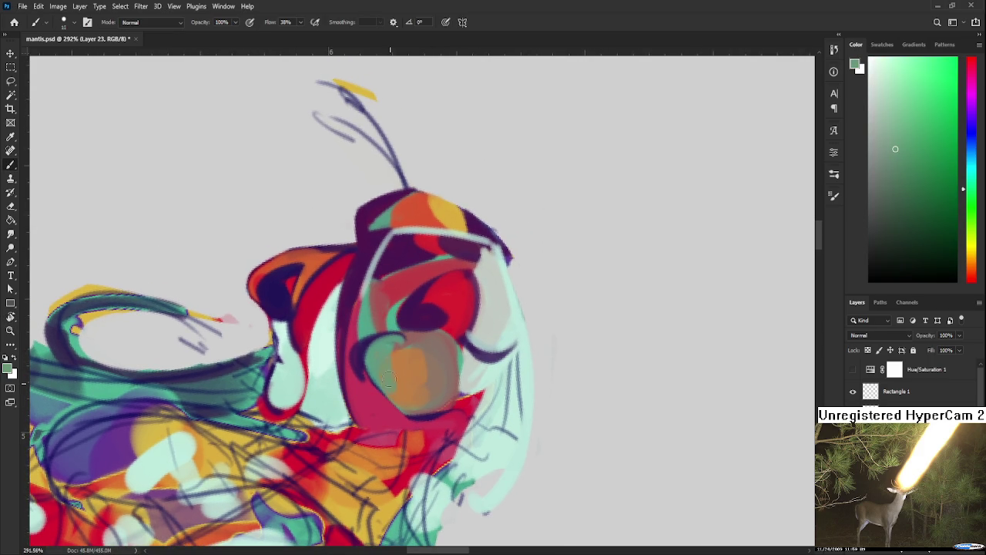
alt+click(403, 381)
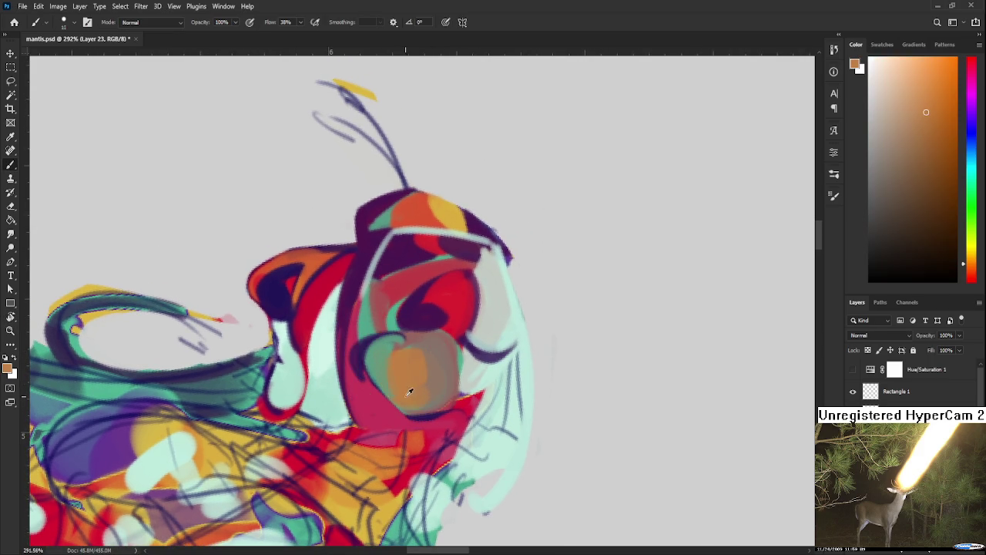
alt+click(390, 351)
alt+click(401, 352)
alt+click(409, 343)
Tilt the zoomed-out illustration view.
scroll(468, 418, down, 5)
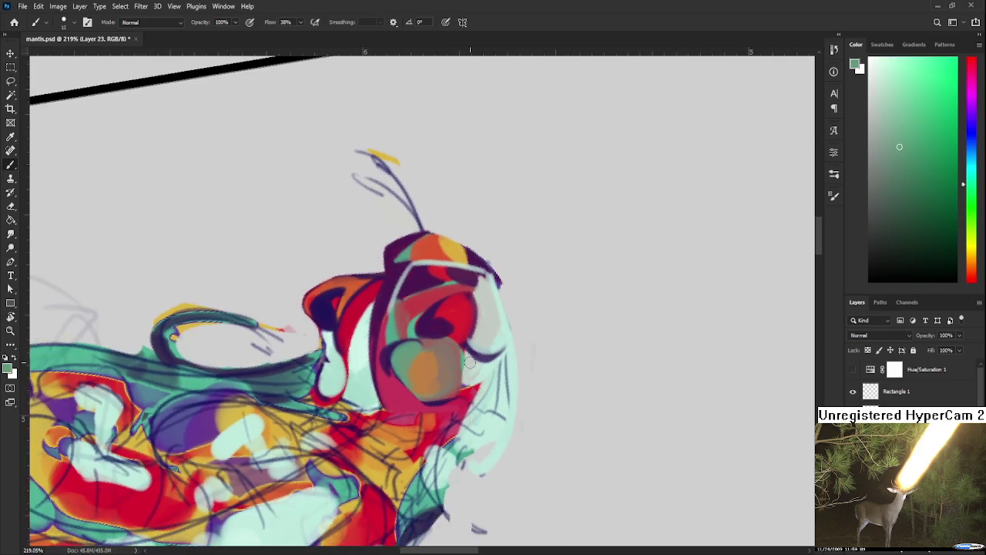
key(r)
mouse_move(463, 369)
mouse_down()
mouse_move(590, 335)
mouse_move(693, 231)
mouse_up()
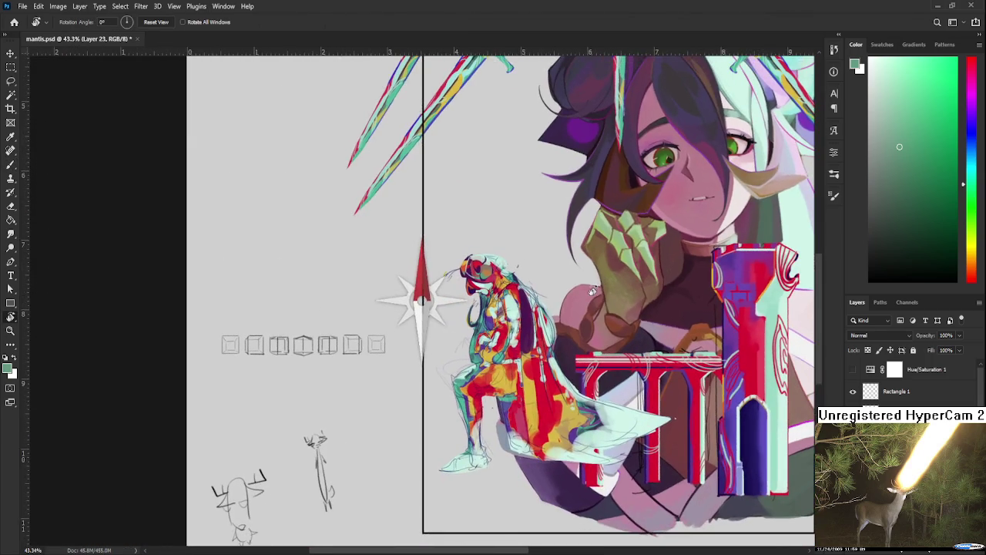
Toggle the greyscale value check and bring the small mantis figure into view.
scroll(540, 308, down, 2)
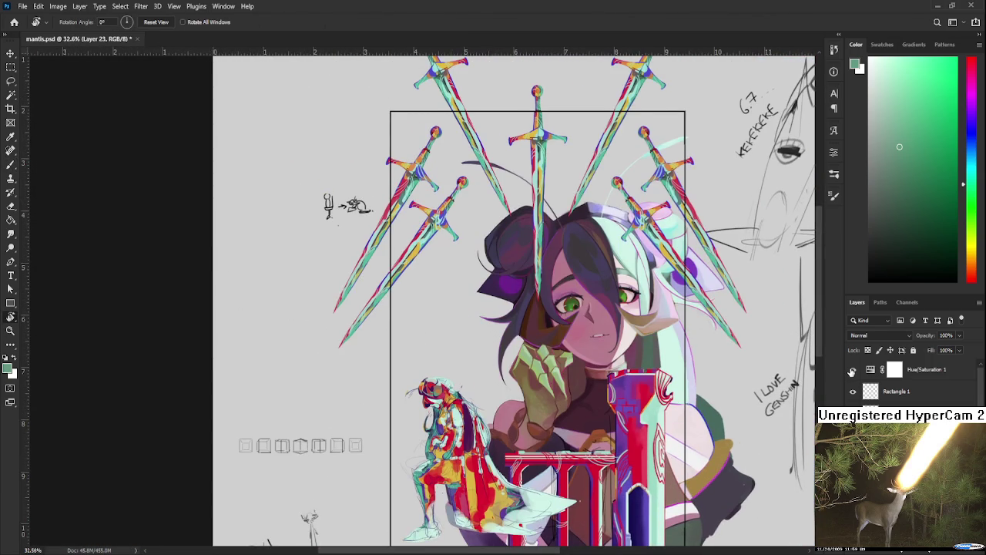
click(852, 370)
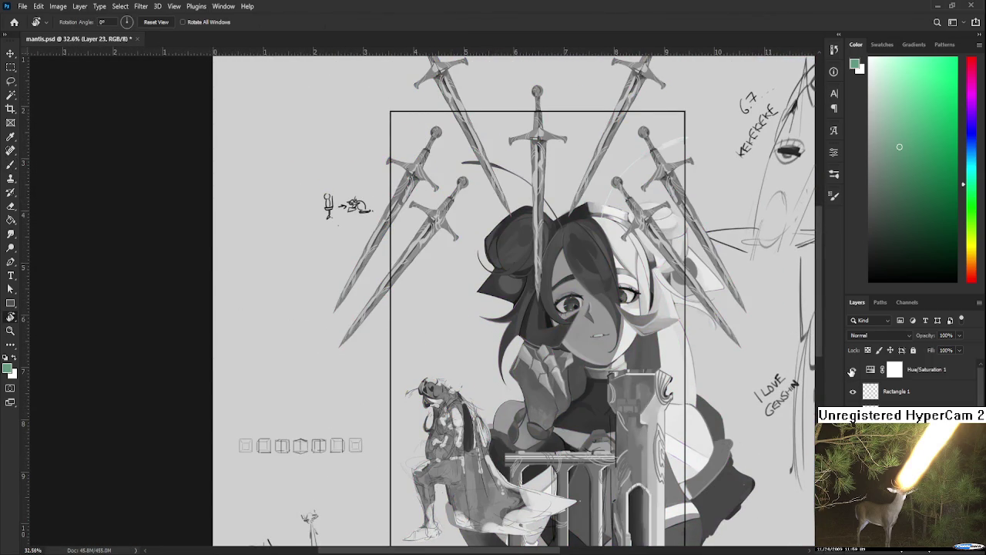
click(852, 369)
scroll(463, 391, down, 3)
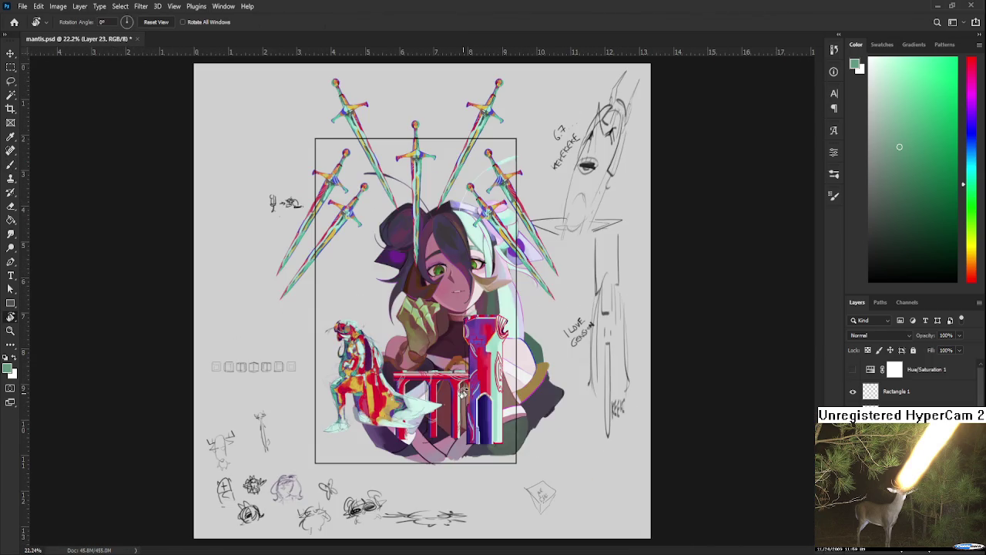
scroll(400, 369, up, 1)
scroll(401, 369, up, 3)
mouse_move(400, 369)
mouse_down()
mouse_move(530, 368)
mouse_move(474, 403)
mouse_up()
Straighten the view upright, then tilt it counter-clockwise around the figure.
scroll(471, 367, up, 2)
scroll(471, 367, up, 2)
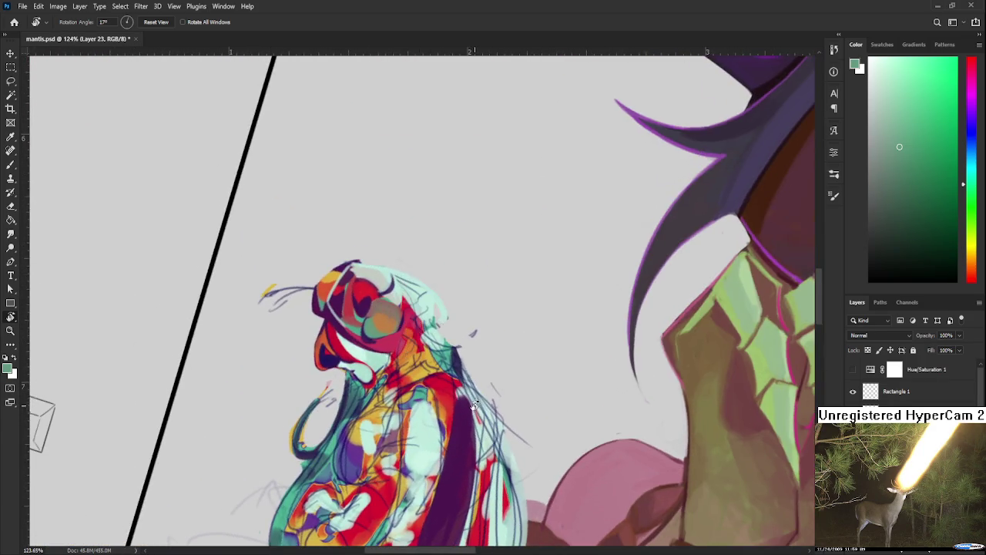
scroll(474, 403, down, 5)
key(Escape)
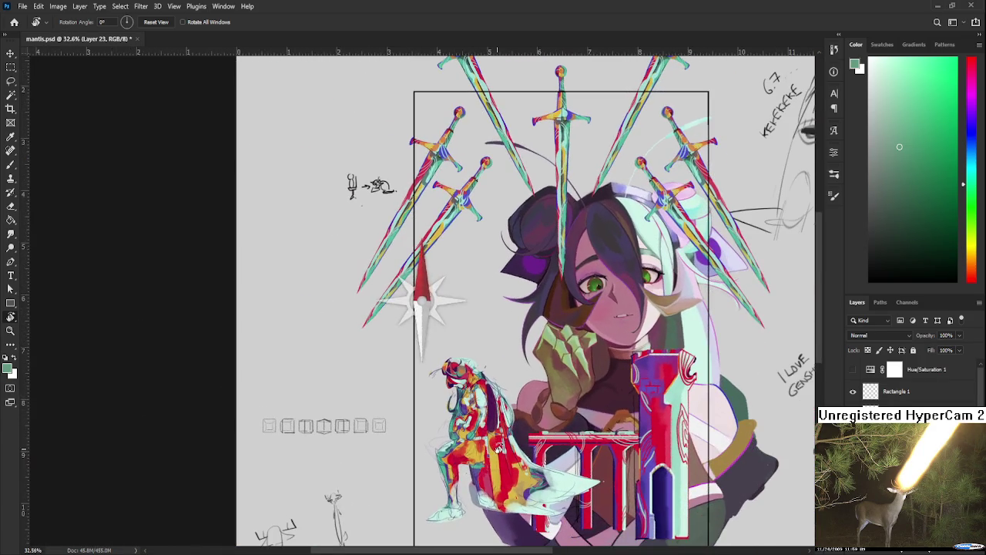
drag(423, 301, 433, 359)
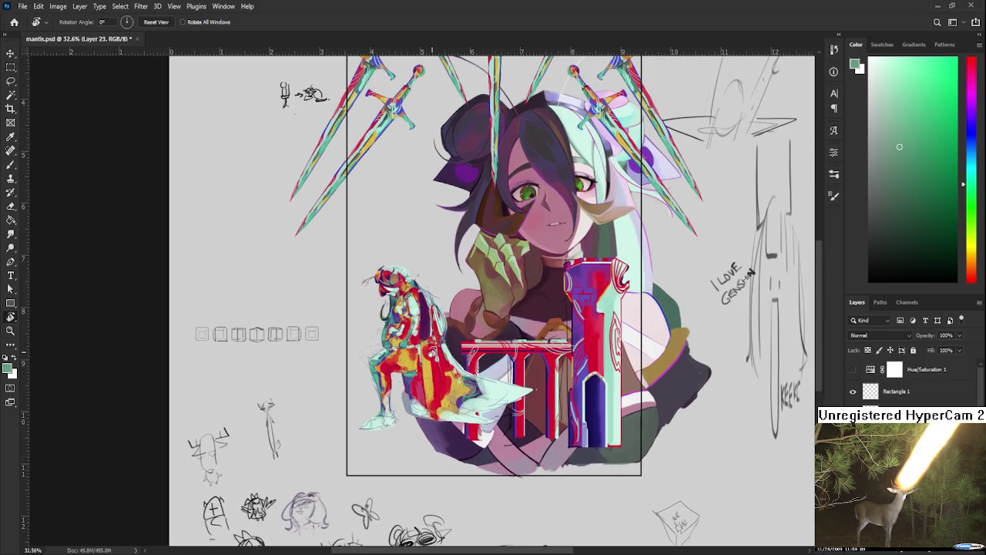
scroll(423, 302, up, 3)
scroll(416, 322, up, 2)
mouse_move(416, 322)
mouse_down()
mouse_move(397, 316)
mouse_move(397, 300)
mouse_move(400, 312)
mouse_move(364, 296)
mouse_move(390, 383)
mouse_up()
Draw red linework along the head's right side and pick up light cyan from the head.
key(ctrl+z)
drag(396, 302, 393, 380)
alt+click(385, 314)
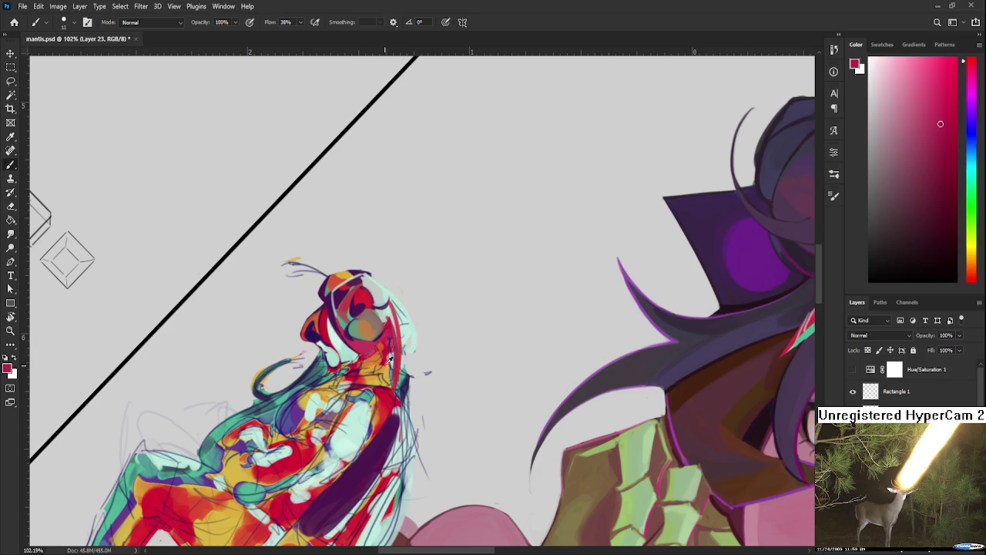
alt+click(390, 302)
alt+click(396, 318)
Paint a light cyan stroke along the neck, redrawing it once.
drag(396, 316, 393, 376)
key(ctrl+z)
drag(395, 318, 393, 370)
alt+click(398, 329)
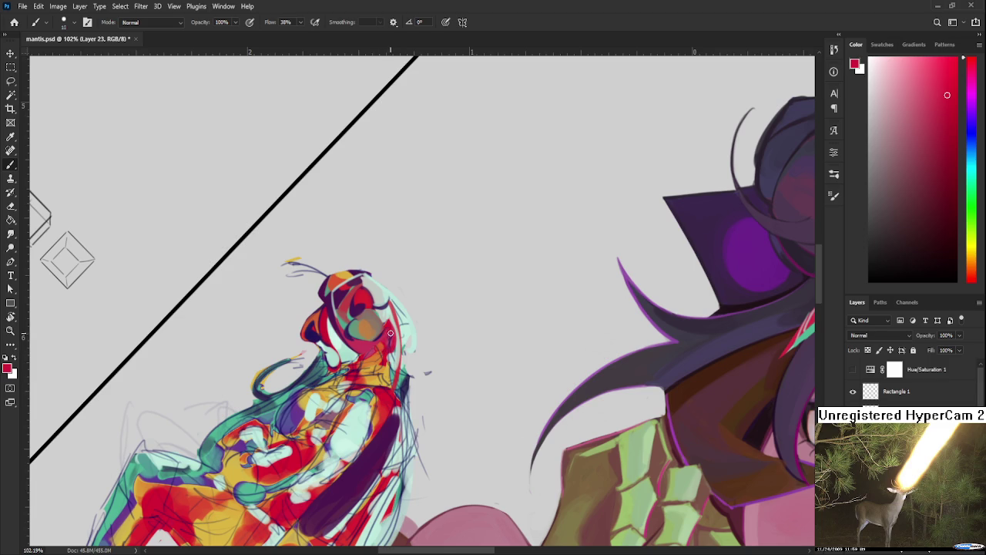